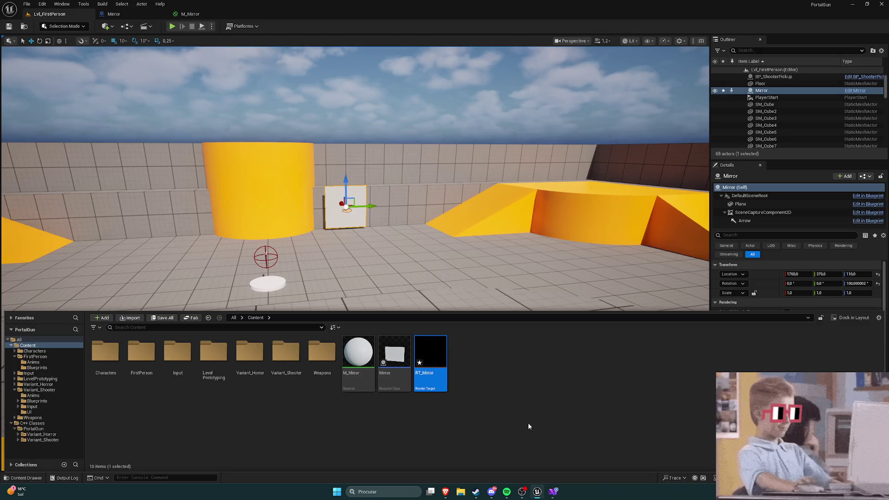
# Set the Mirror blueprint's SceneCaptureComponent2D Texture Target to RT_Mirror
pyautogui.rightClick(431, 355)
pyautogui.click(447, 250)
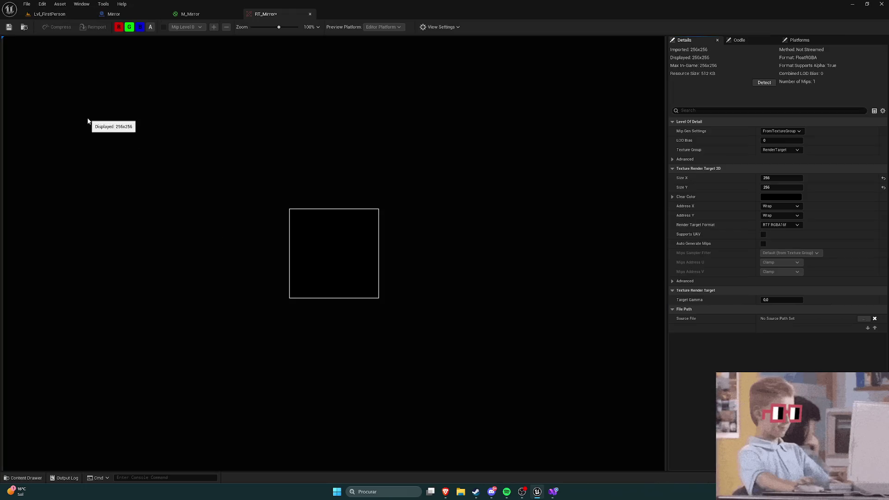
pyautogui.click(123, 14)
pyautogui.click(51, 77)
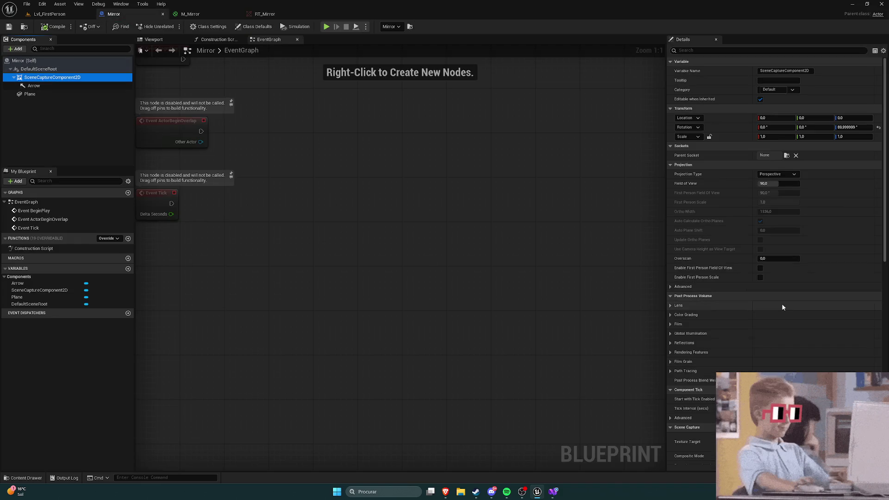
pyautogui.scroll(-4, 782, 304)
pyautogui.click(791, 341)
pyautogui.click(812, 255)
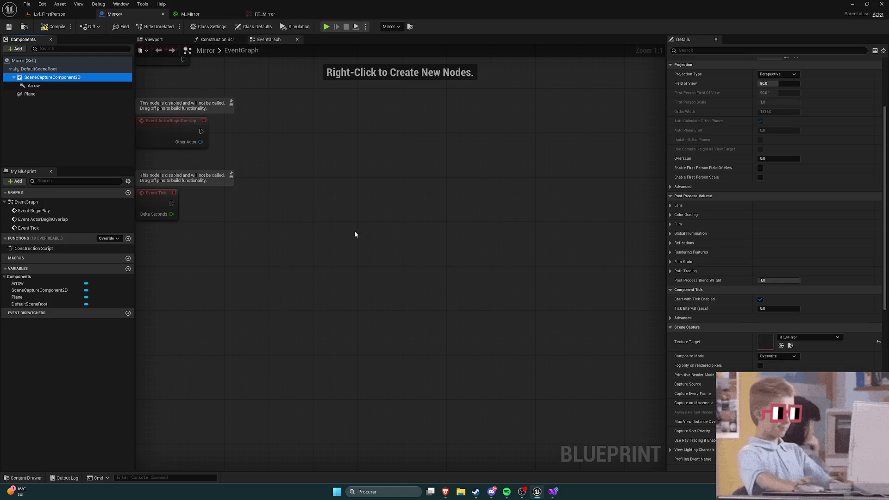
# Compile and save the Mirror blueprint, then go to the M_Mirror material graph
pyautogui.click(47, 28)
pyautogui.click(9, 26)
pyautogui.click(208, 14)
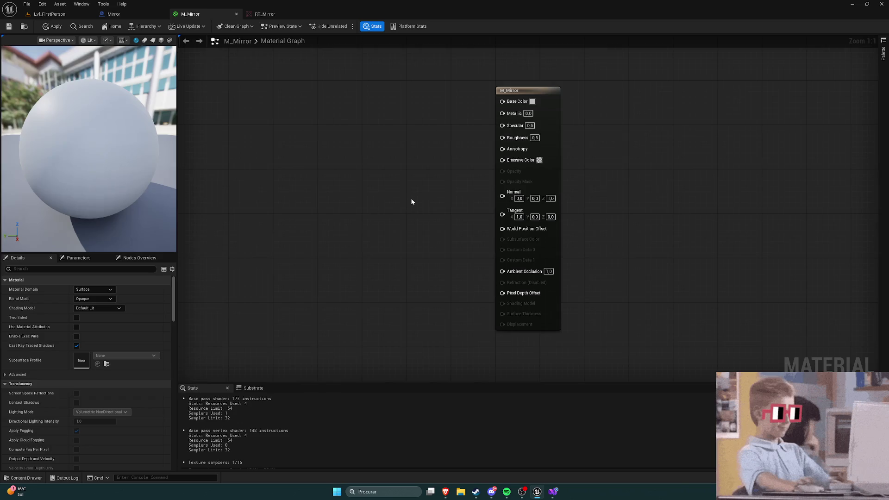
# Add an RT_Mirror texture sample wired into Base Color and apply M_Mirror
pyautogui.hotkey('ctrl', 'space')
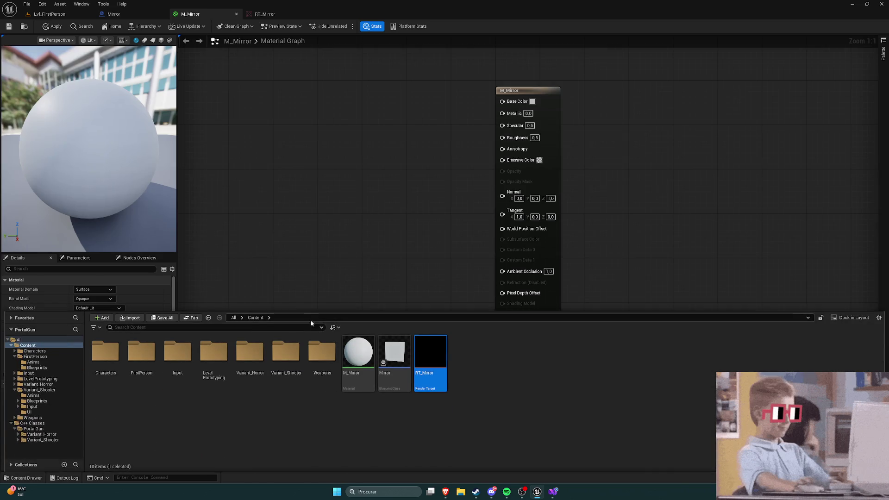
pyautogui.moveTo(430, 354)
pyautogui.mouseDown()
pyautogui.moveTo(327, 166)
pyautogui.moveTo(340, 146)
pyautogui.moveTo(329, 90)
pyautogui.moveTo(503, 101)
pyautogui.mouseUp()
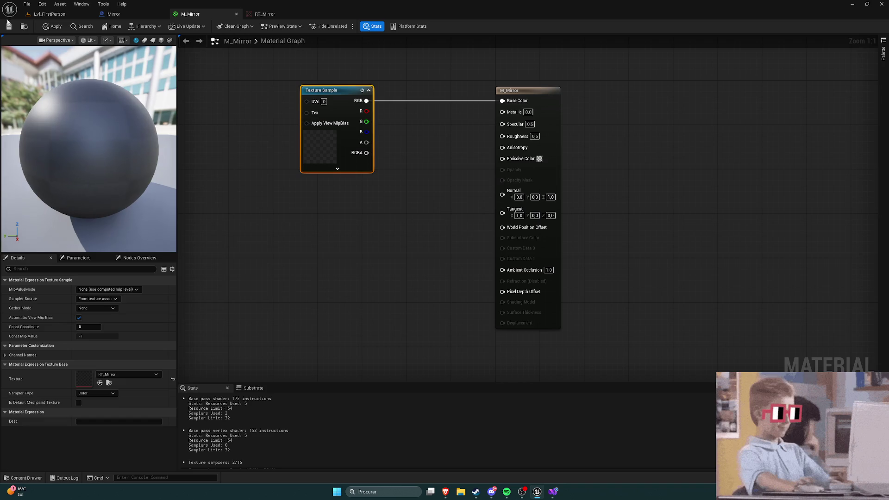
pyautogui.click(52, 27)
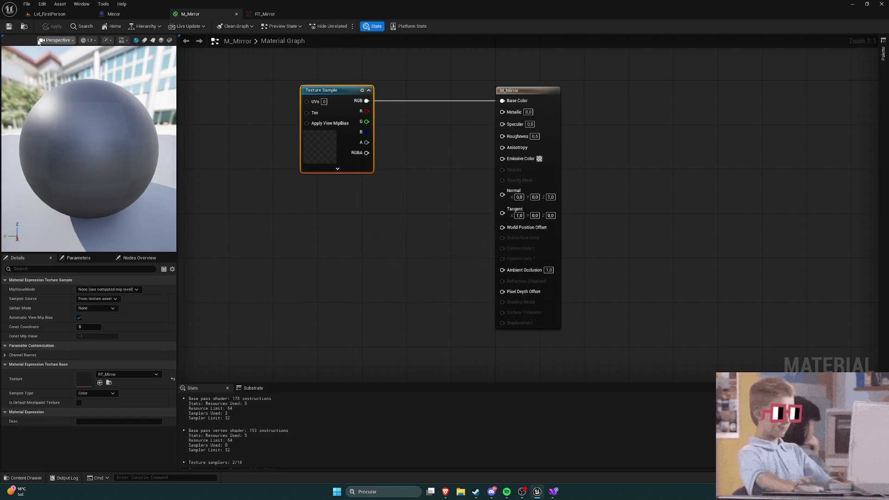
pyautogui.hotkey('alt', 'Tab')
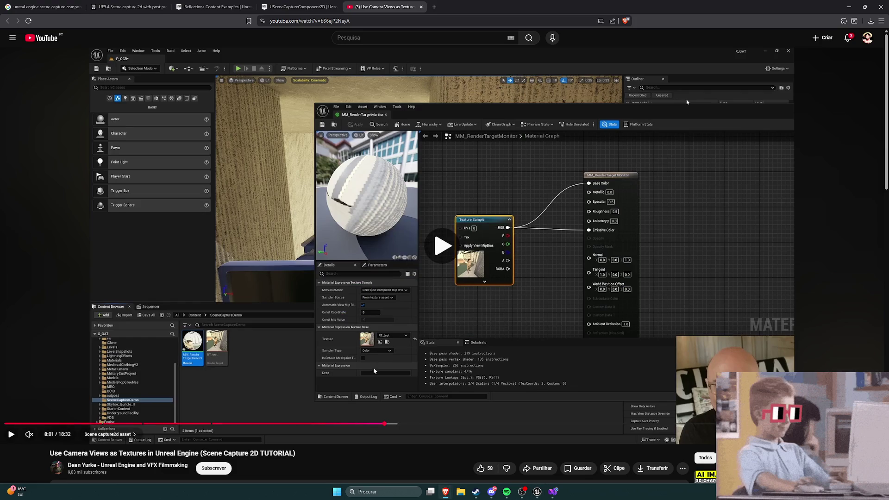
# Rewind the tutorial to the render target creation part with sound on
pyautogui.click(346, 424)
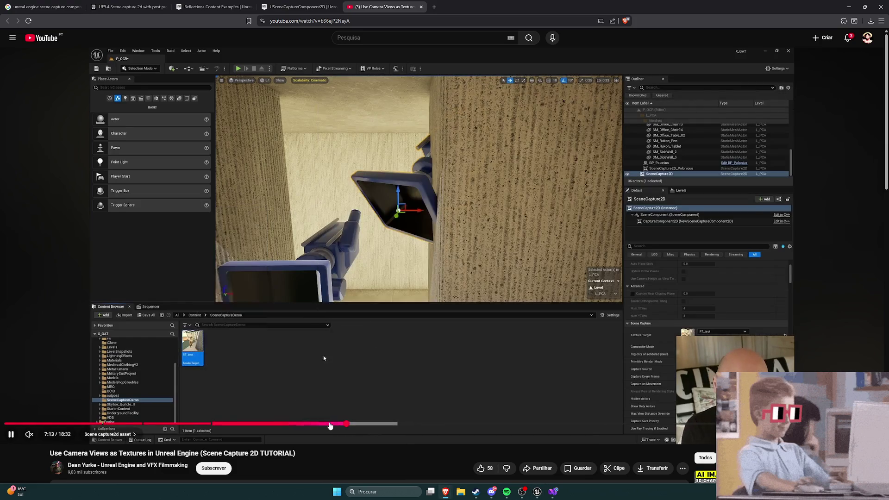
pyautogui.click(316, 423)
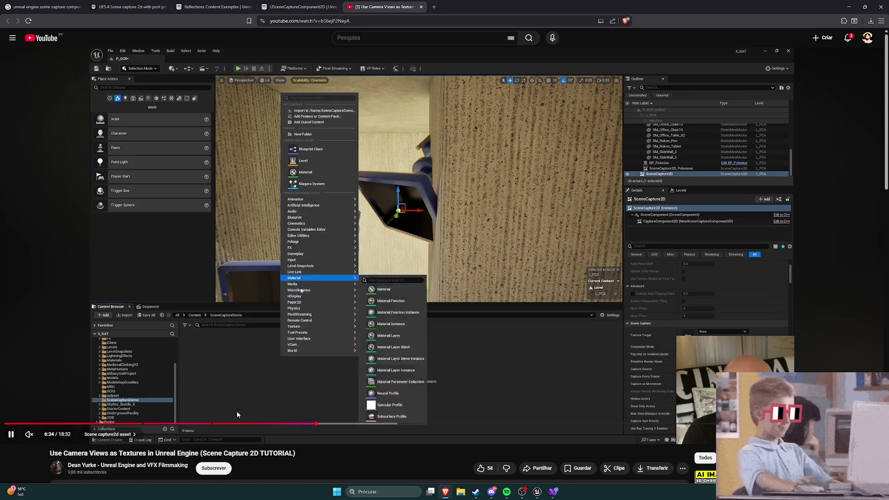
pyautogui.click(37, 435)
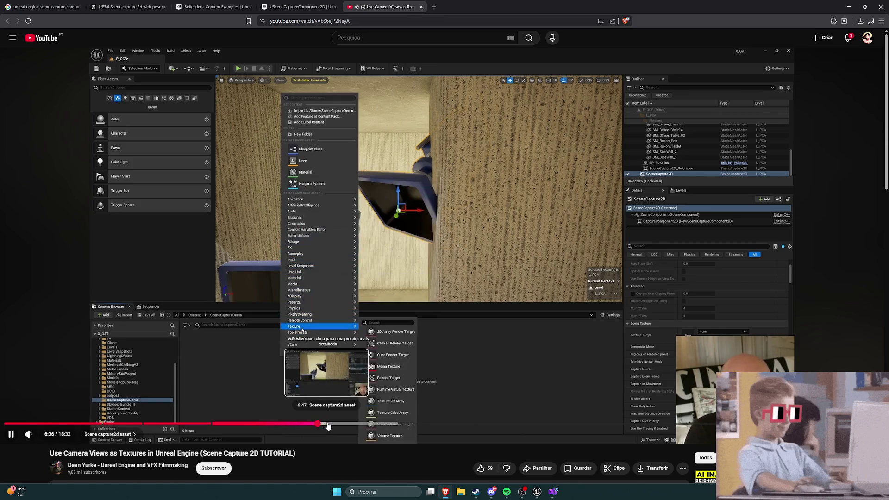
pyautogui.moveTo(329, 426); pyautogui.dragTo(338, 424)
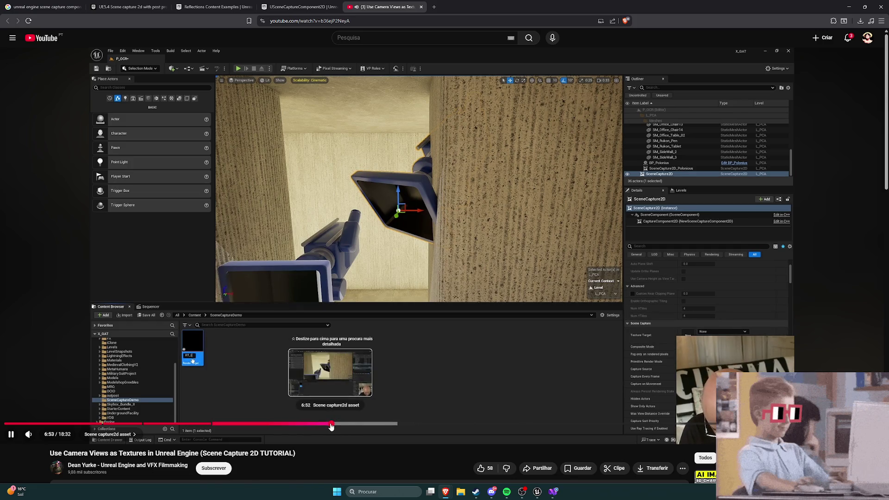
pyautogui.click(326, 424)
# Skip ahead to the tutorial's material graph, pause near 7:47, and return to Unreal
pyautogui.press('j')
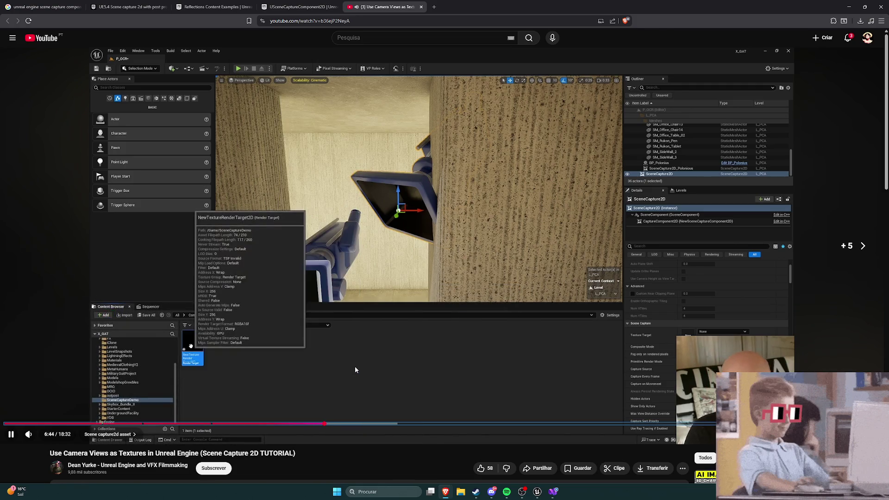
pyautogui.press('l')
pyautogui.press('l')
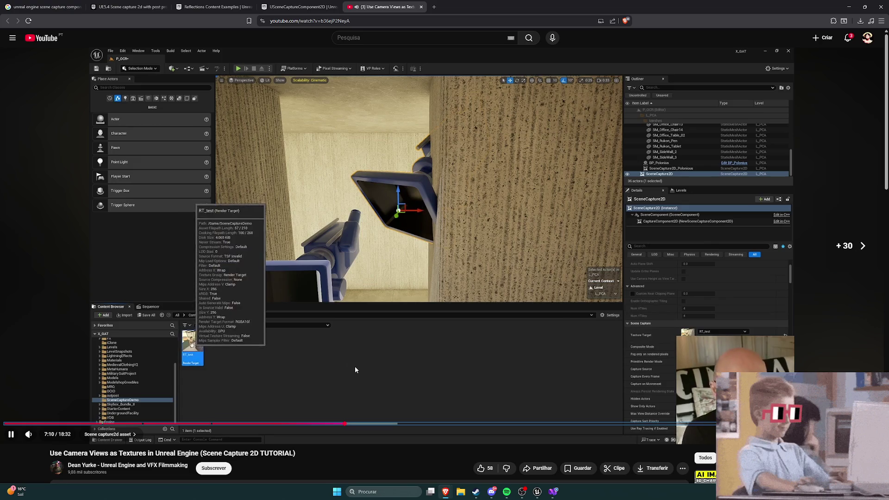
pyautogui.press('l')
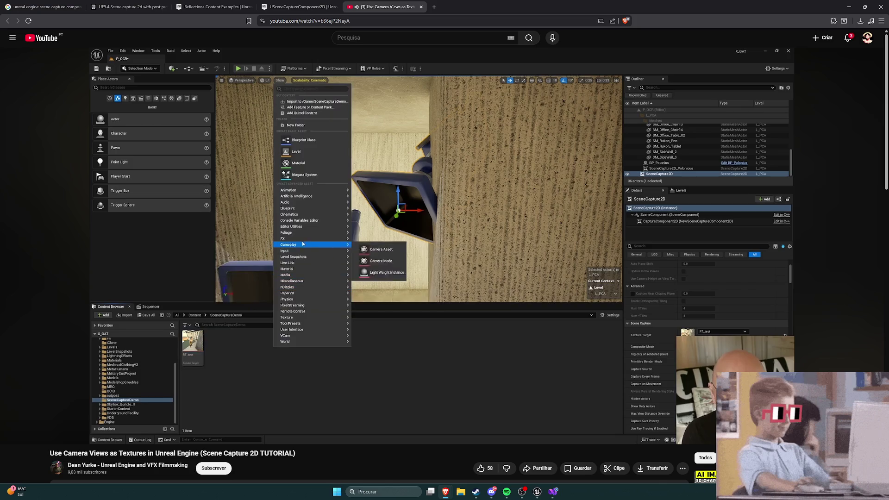
pyautogui.press('Right')
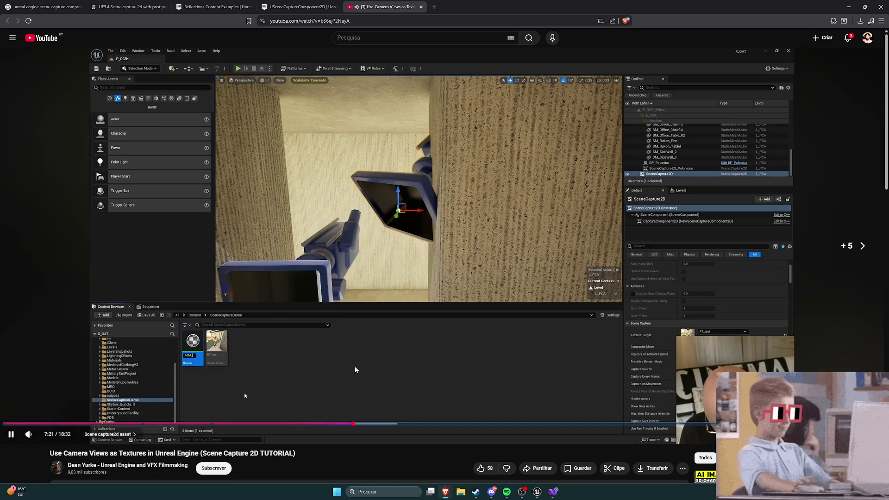
pyautogui.press('Right')
pyautogui.press('Right')
pyautogui.press('Right')
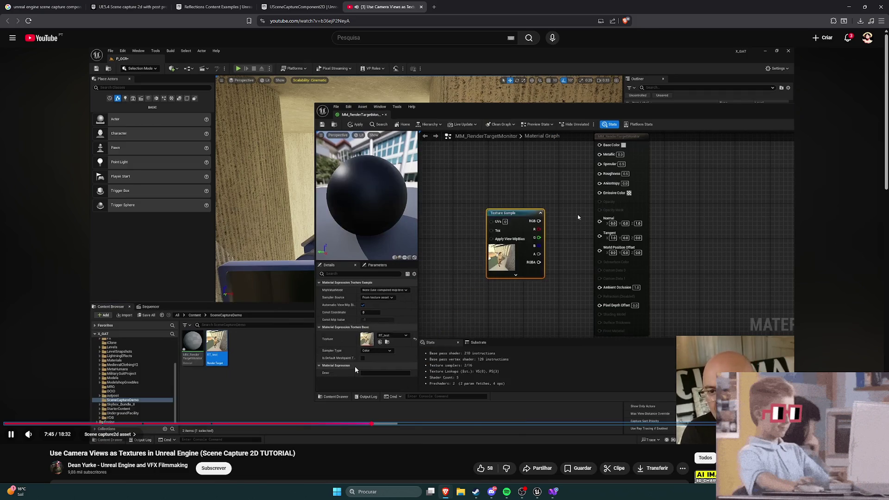
pyautogui.press('space')
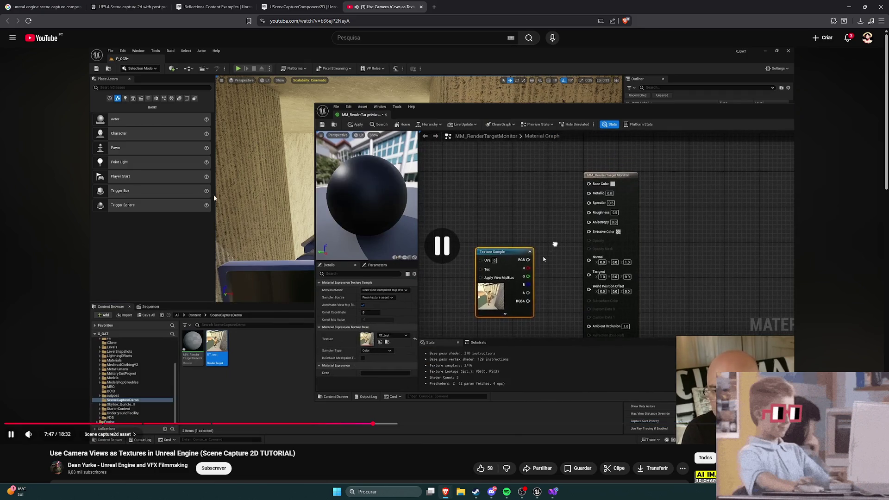
pyautogui.hotkey('alt', 'Tab')
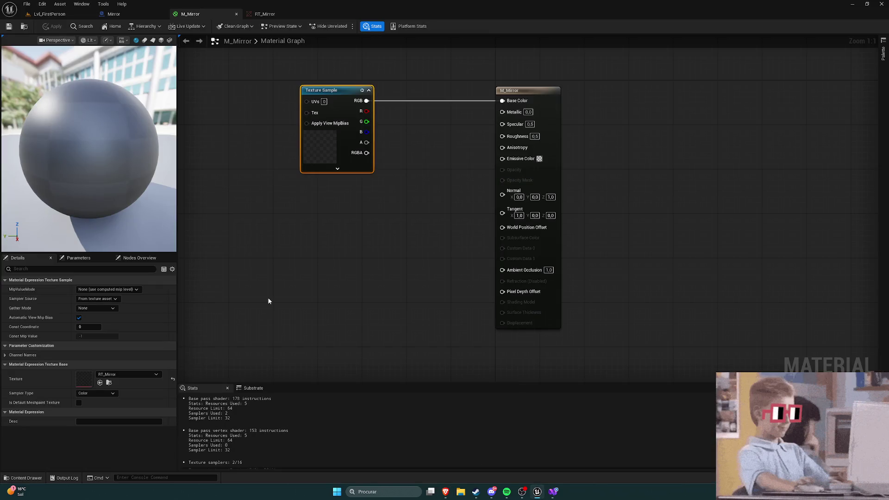
pyautogui.click(396, 204)
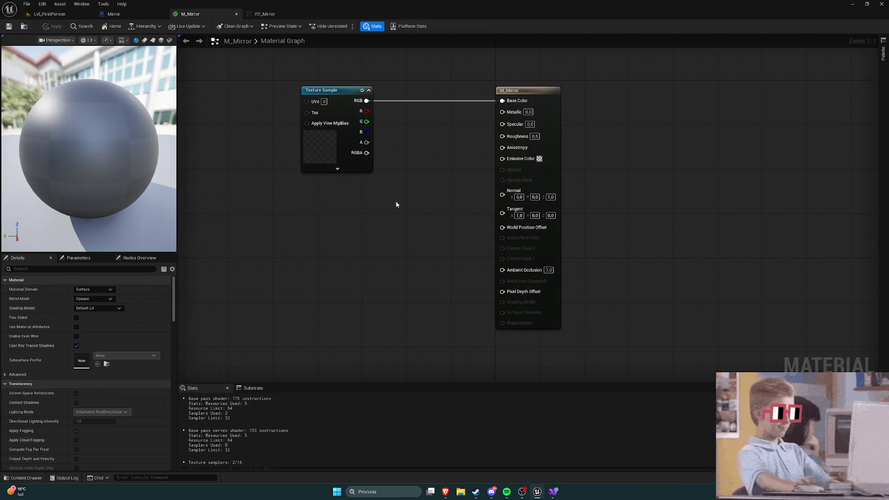
pyautogui.click(301, 146)
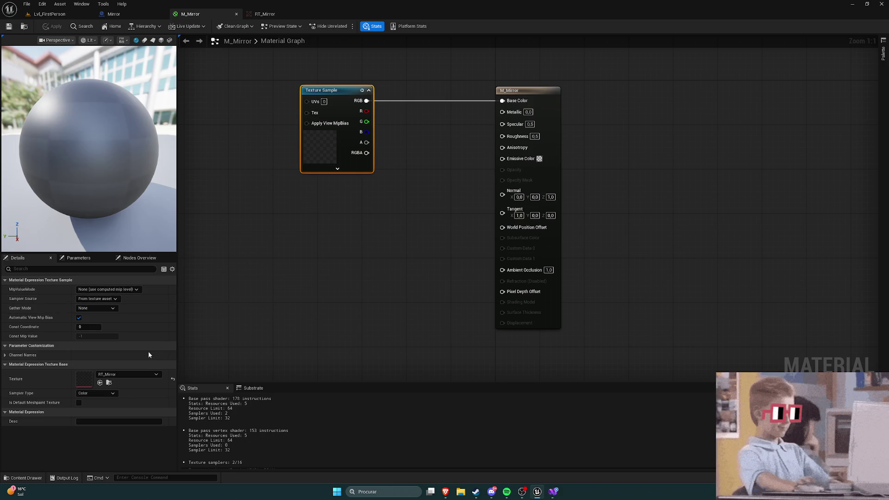
pyautogui.moveTo(445, 492)
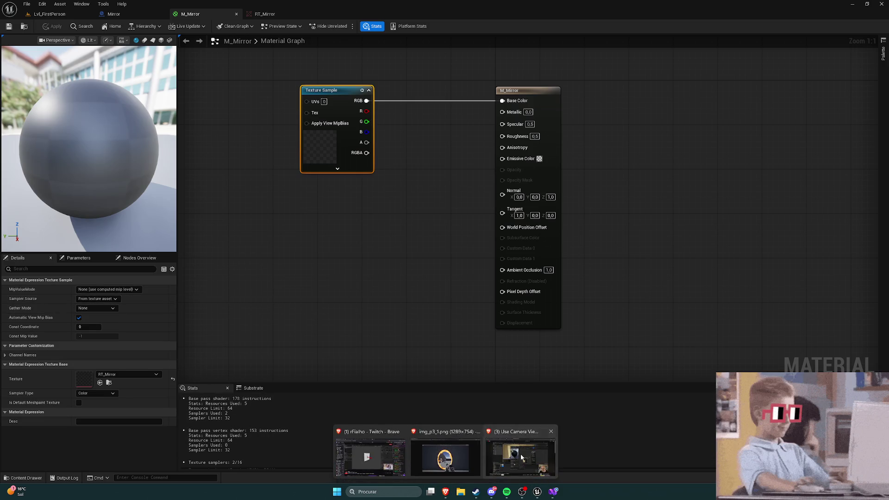
pyautogui.click(521, 457)
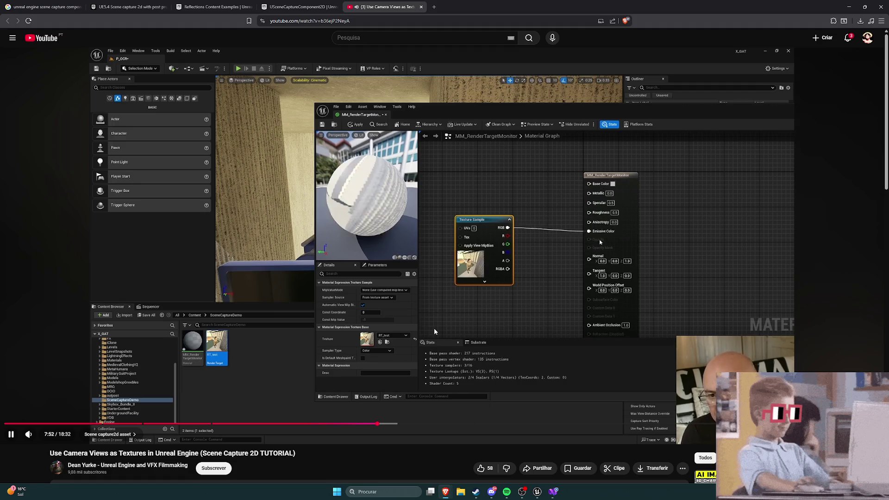
pyautogui.click(414, 299)
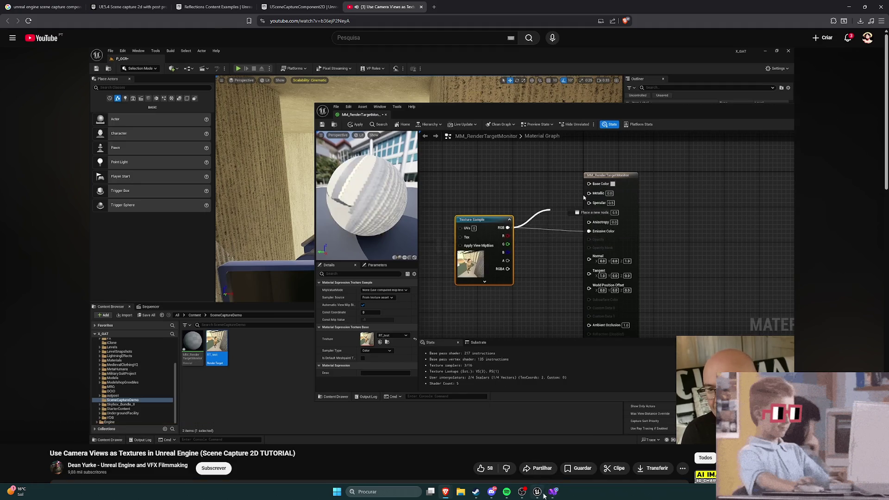
pyautogui.click(538, 492)
pyautogui.keyDown('alt'); pyautogui.click(366, 100); pyautogui.keyUp('alt')
# Wire the RT_Mirror sample's RGB into both Emissive Color and Base Color
pyautogui.moveTo(366, 100); pyautogui.dragTo(502, 158)
pyautogui.click(448, 189)
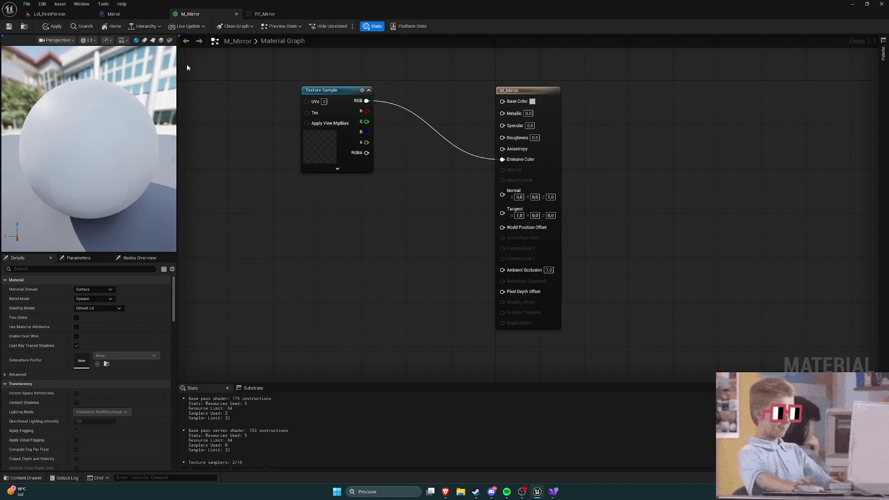
pyautogui.click(8, 27)
pyautogui.moveTo(366, 101); pyautogui.dragTo(502, 100)
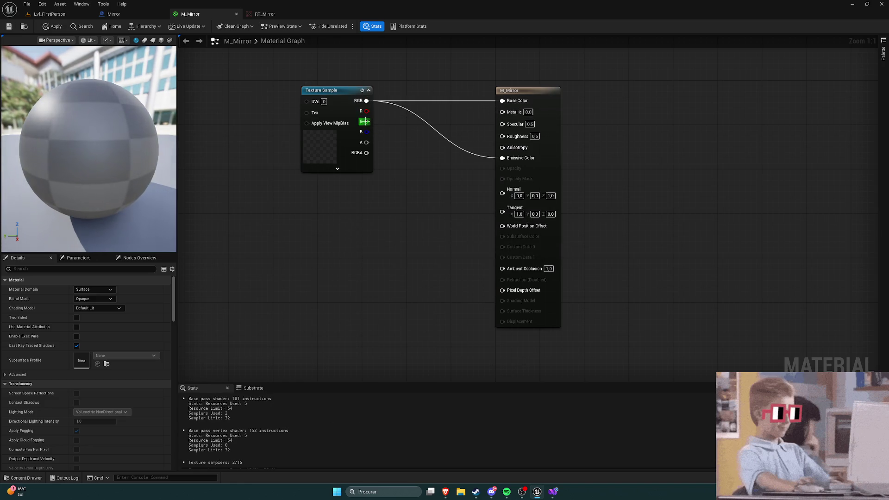
# Try aligning the nodes, undo it, and apply and save M_Mirror
pyautogui.hotkey('ctrl', 'a')
pyautogui.press('q')
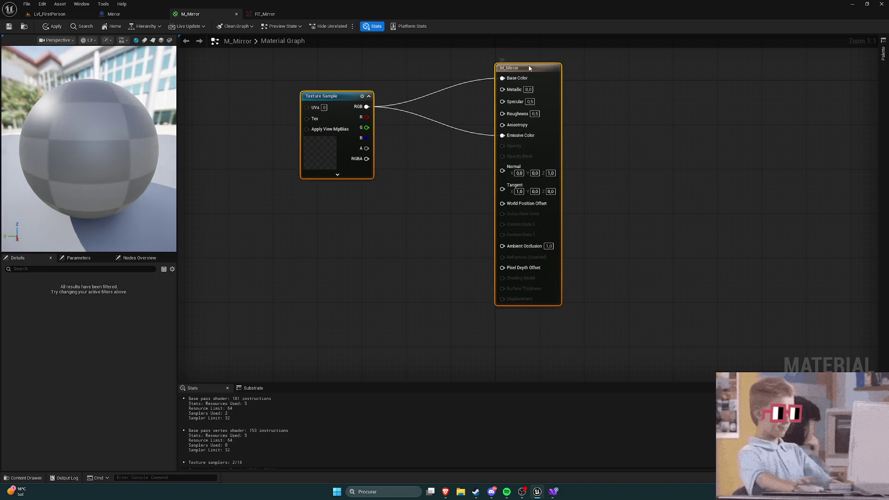
pyautogui.click(432, 192)
pyautogui.hotkey('ctrl', 'z')
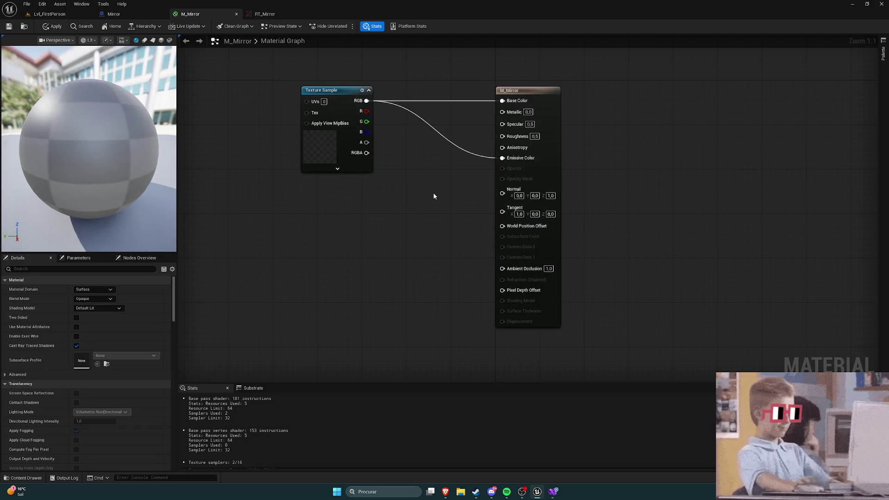
pyautogui.click(8, 28)
pyautogui.click(42, 13)
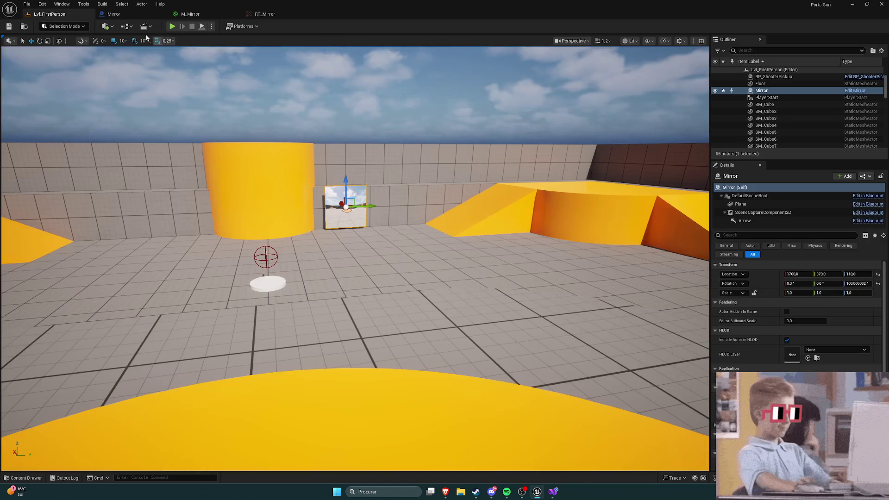
# Start a play test and walk past the mirror around the orange pillar
pyautogui.click(170, 26)
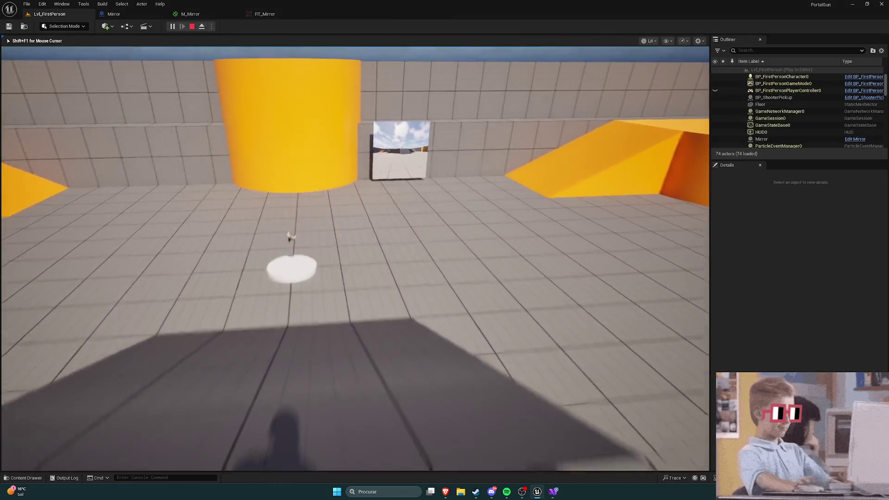
pyautogui.press('w')
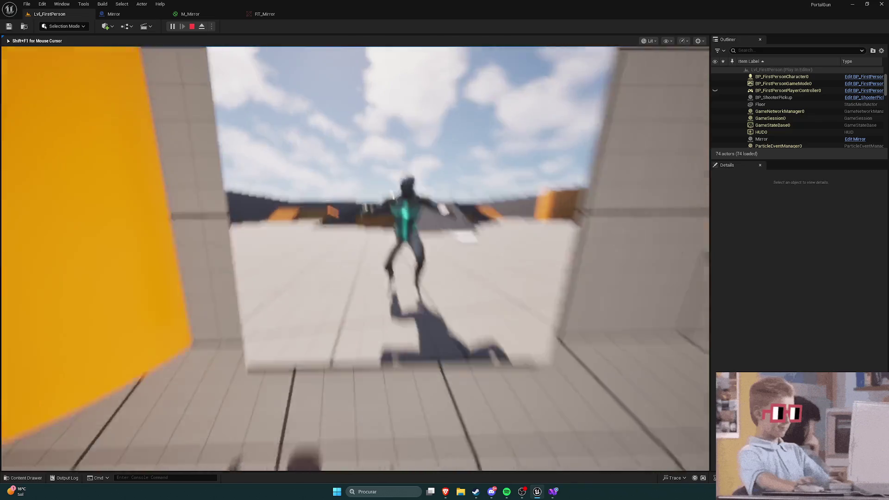
pyautogui.press('a')
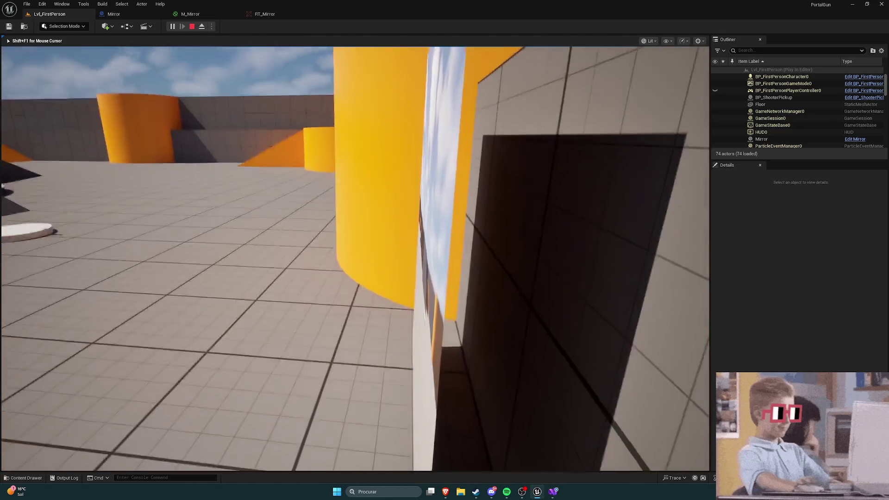
pyautogui.press('s')
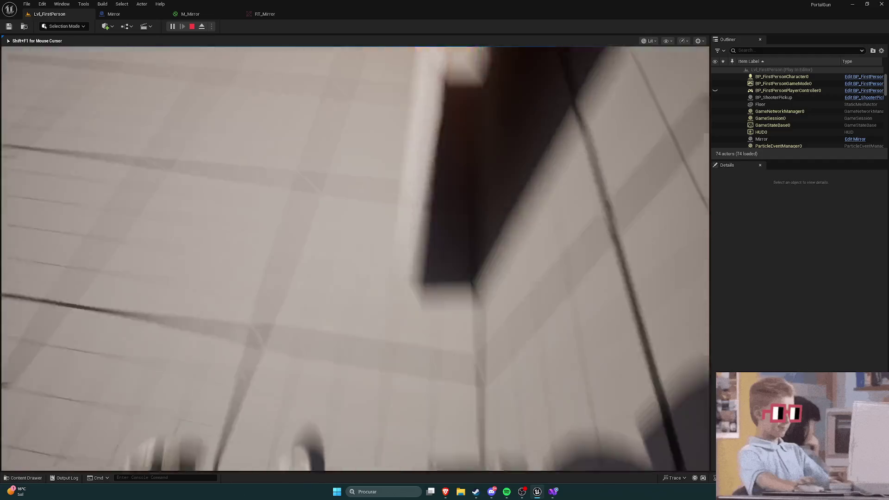
pyautogui.press('w')
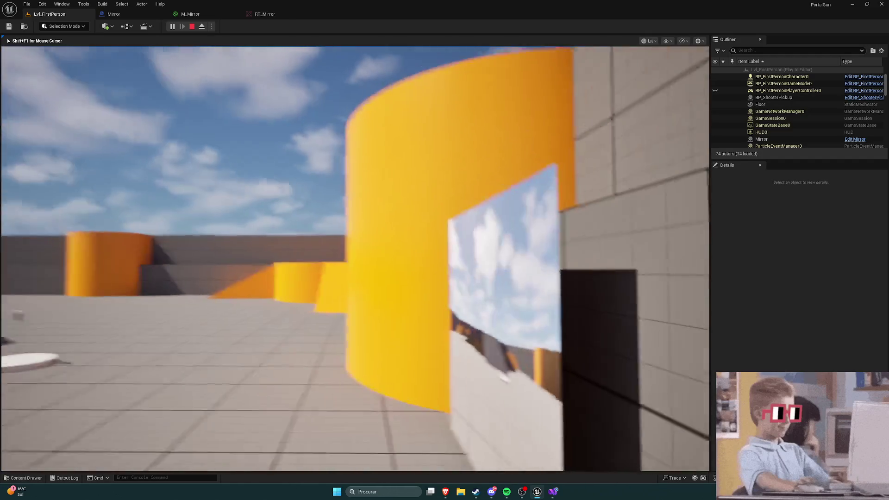
pyautogui.press('w')
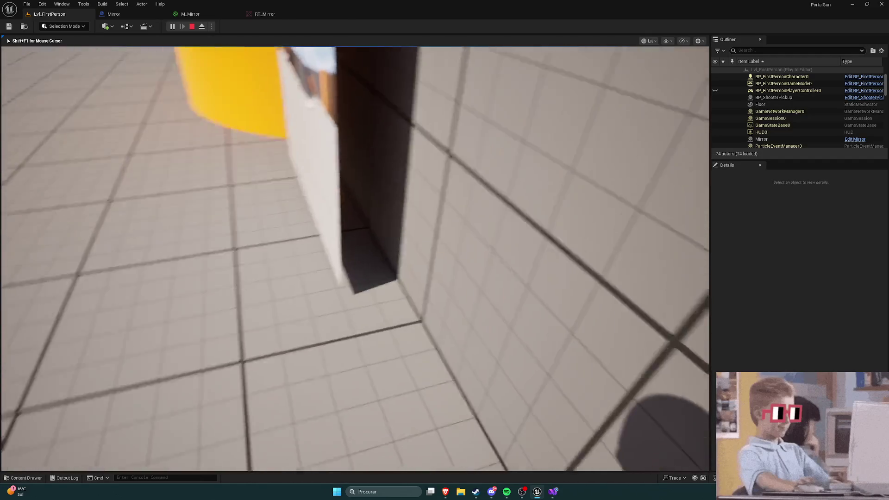
pyautogui.press('w')
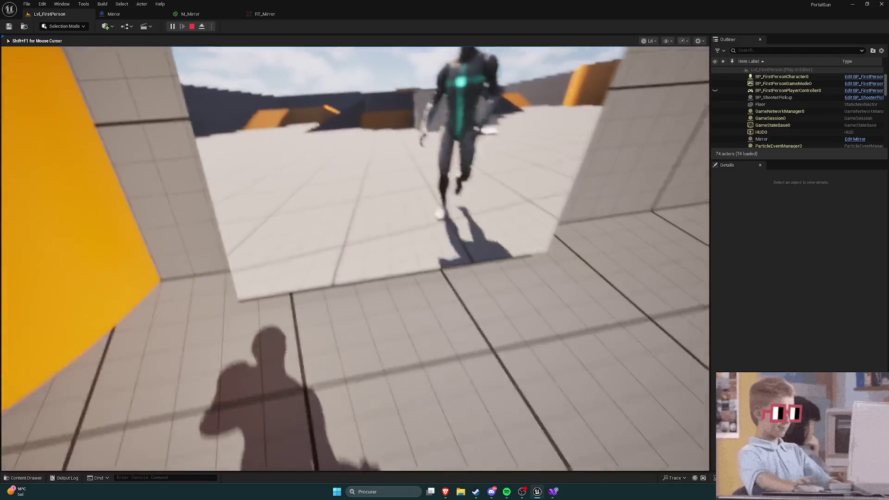
# Circle back to stand facing the mirror's reflection of the character, then stop the game
pyautogui.press('w')
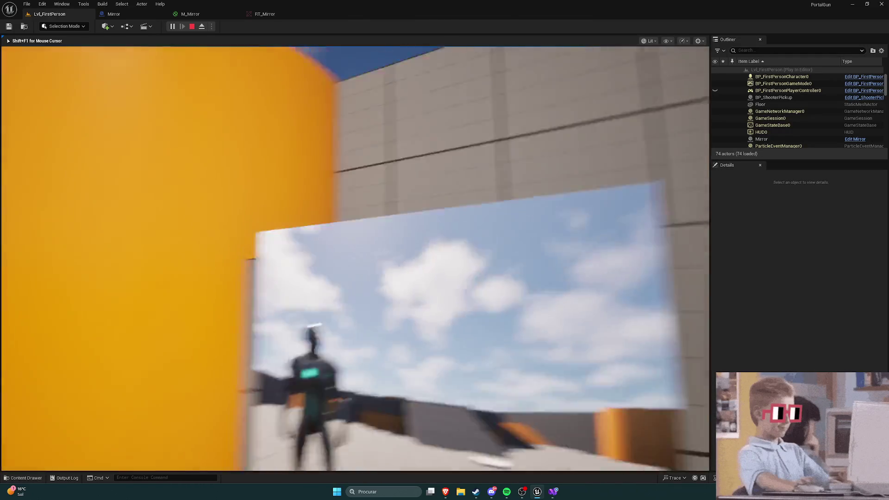
pyautogui.press('w')
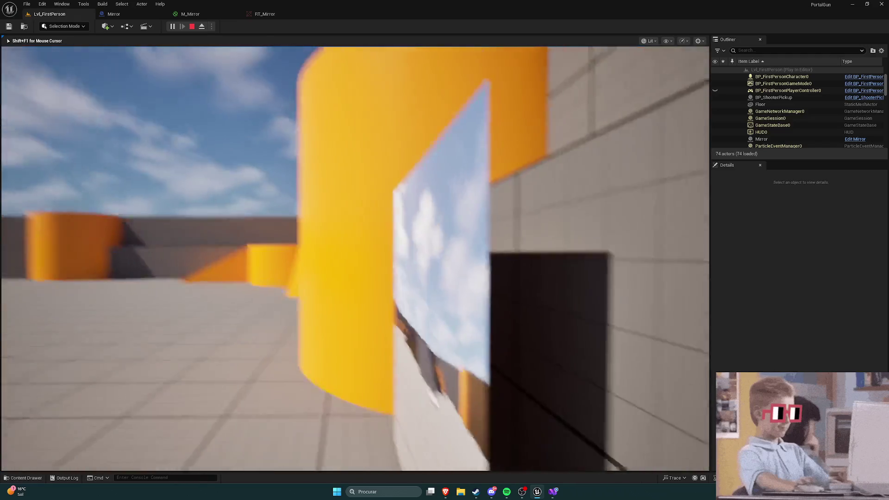
pyautogui.press('w')
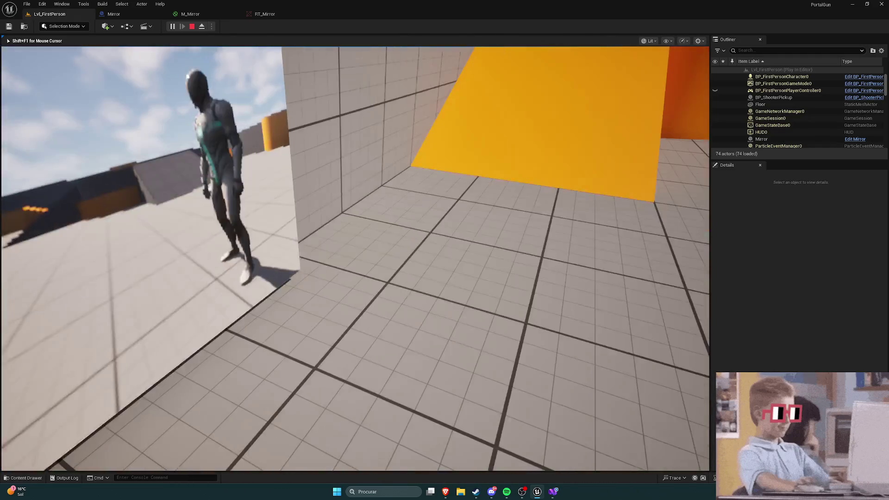
pyautogui.press('w')
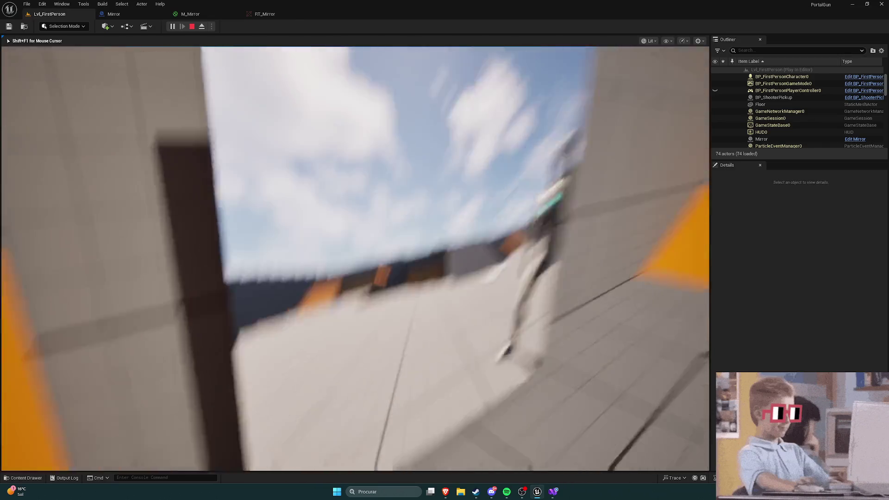
pyautogui.press('w')
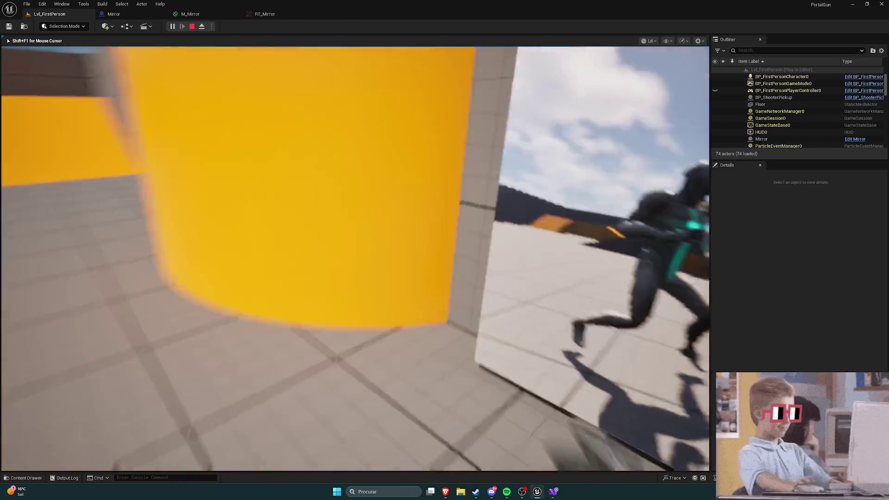
pyautogui.press('w')
pyautogui.press('Escape')
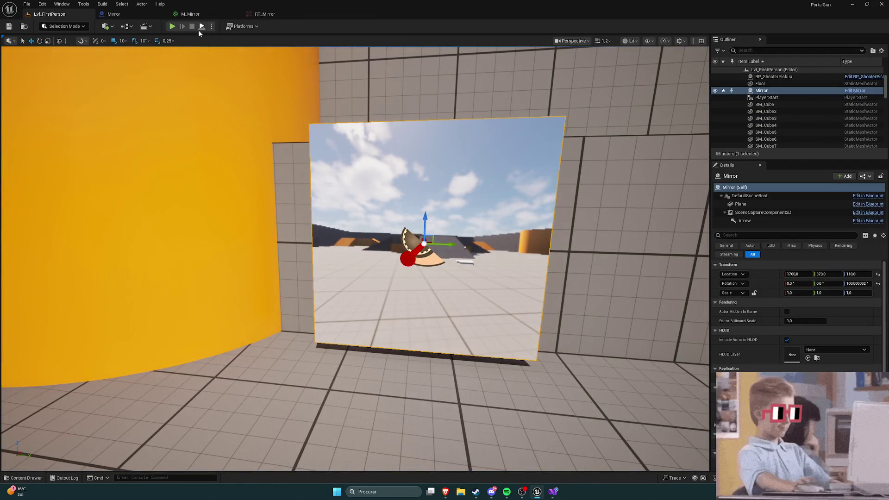
# Glance at the tutorial video, then start a new play session of Lvl_FirstPerson
pyautogui.moveTo(447, 492)
pyautogui.click(519, 456)
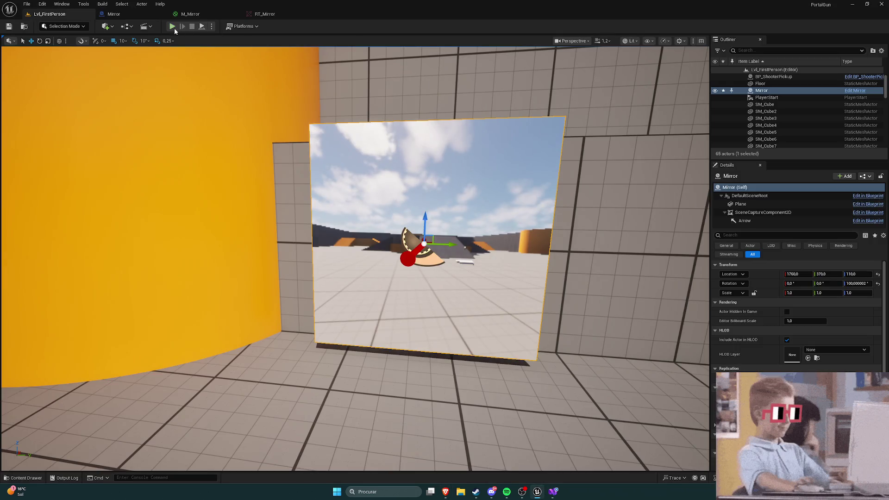
pyautogui.click(172, 26)
pyautogui.press('space')
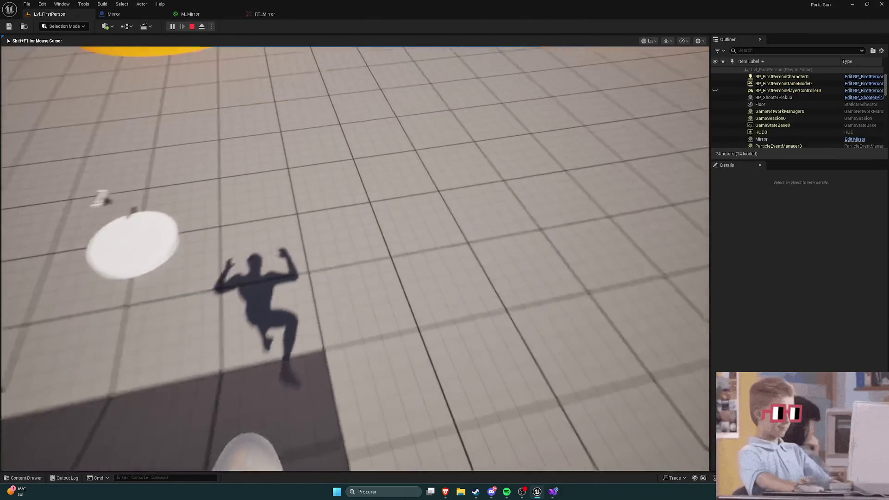
# Jump and walk to stand before the mirror showing the full reflection, then open RT_Mirror
pyautogui.press('w')
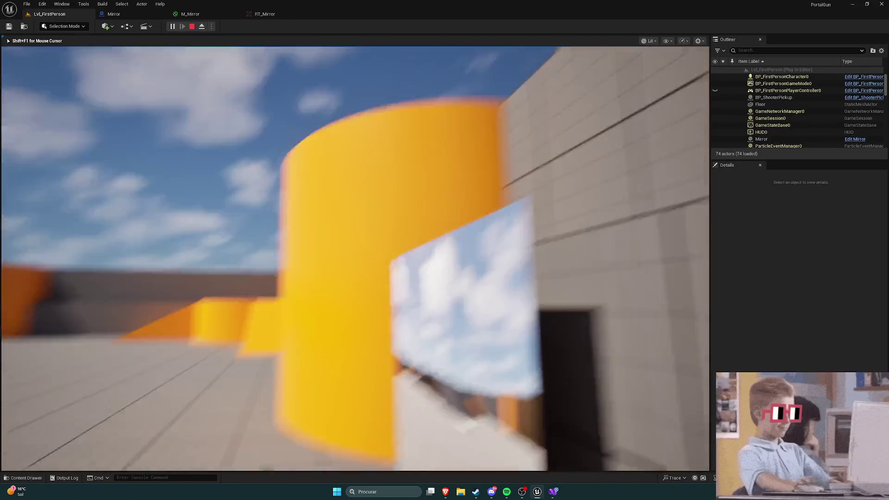
pyautogui.press('space')
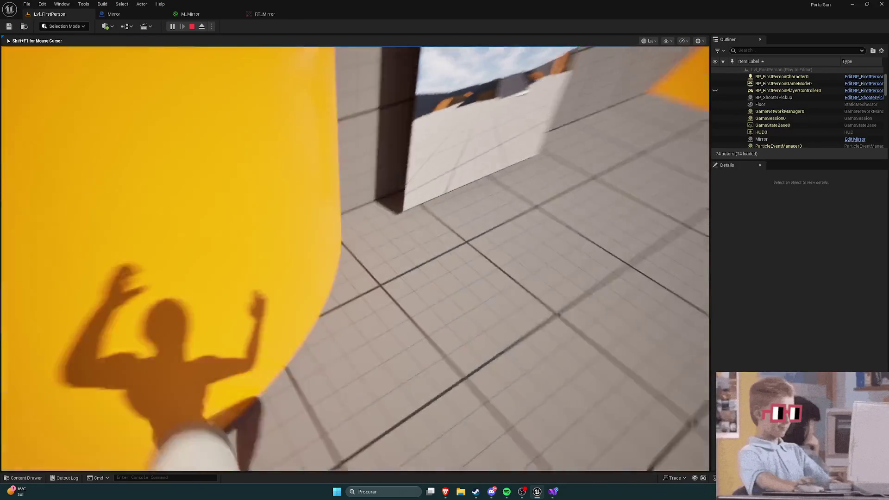
pyautogui.press('space')
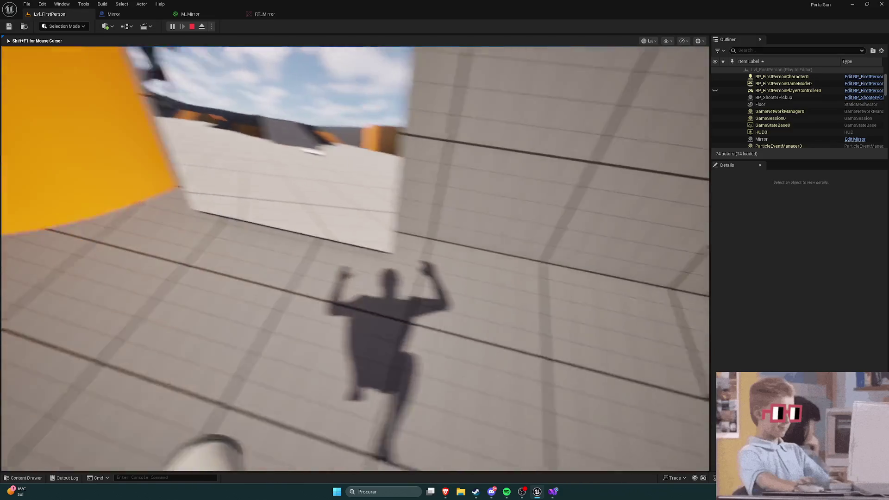
pyautogui.press('space')
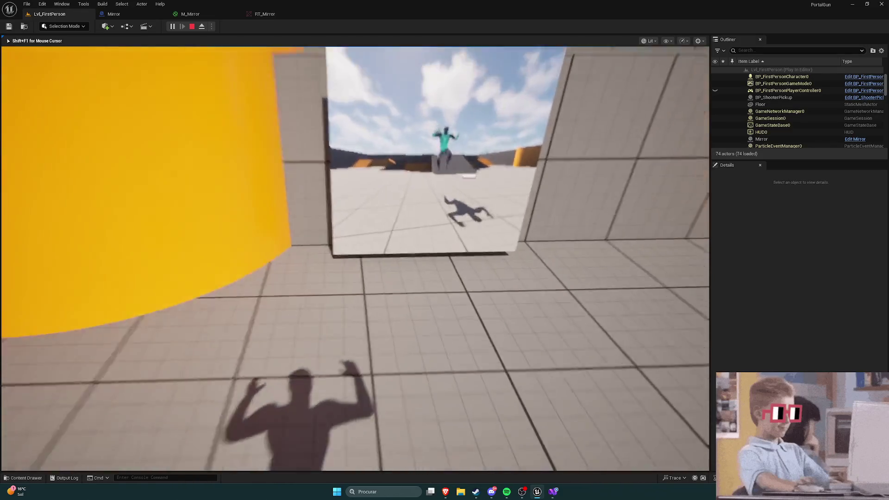
pyautogui.press('w')
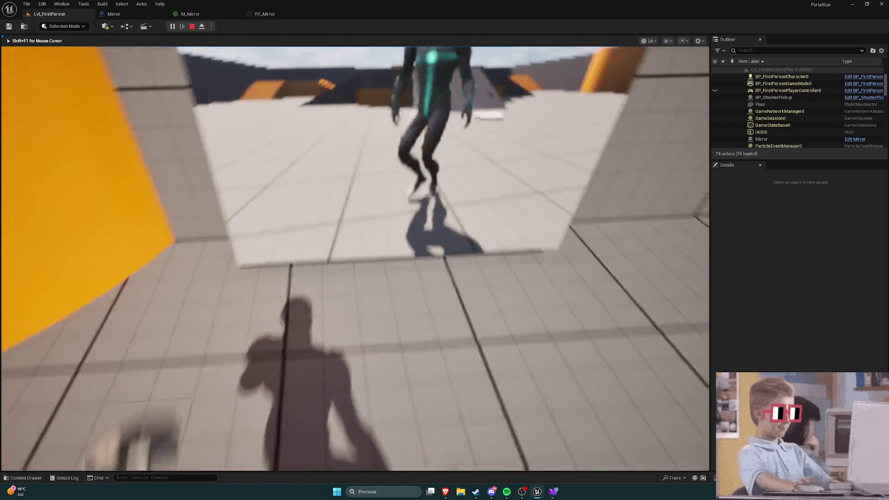
pyautogui.press('s')
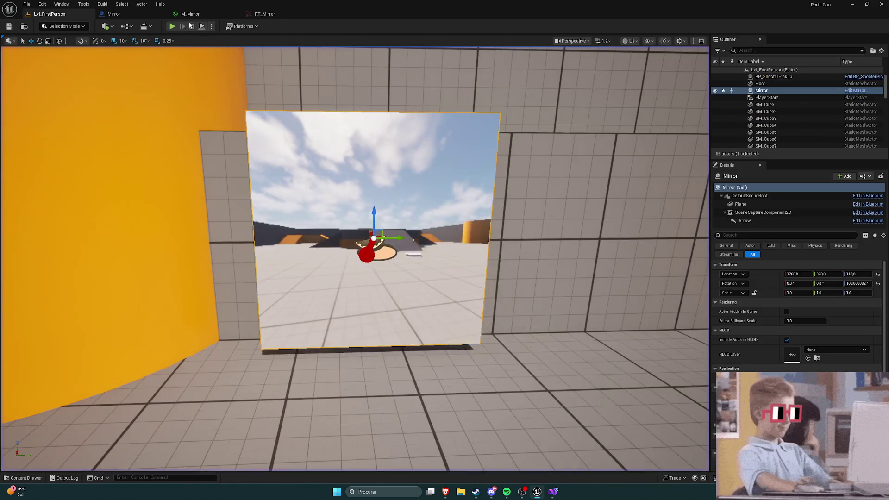
pyautogui.click(190, 14)
pyautogui.click(265, 14)
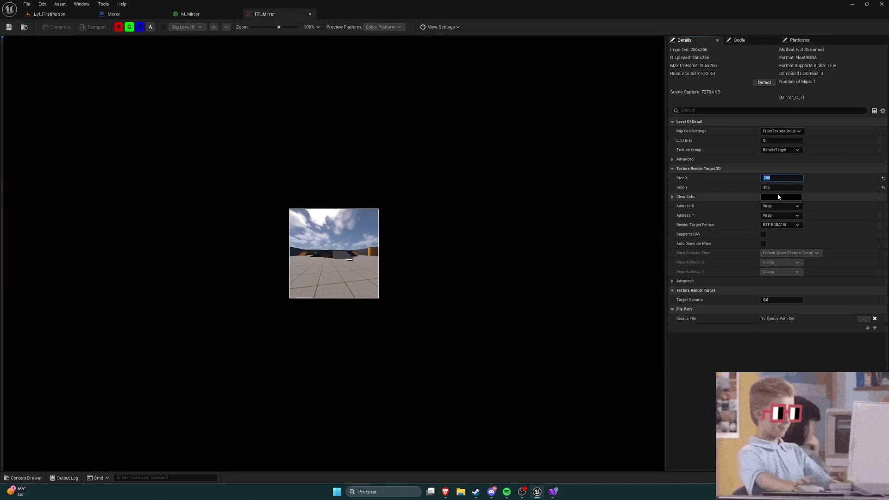
# Set RT_Mirror's Size X and Size Y to 2000 each
pyautogui.write('000')
pyautogui.press('Tab')
pyautogui.write('00')
pyautogui.press('Return')
pyautogui.scroll(-1, 447, 236)
pyautogui.click(50, 14)
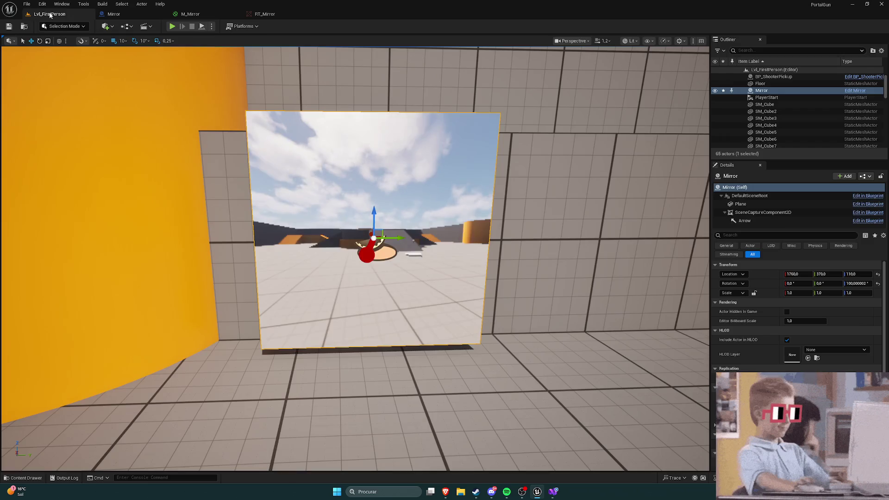
# Play again and walk up to the mirror to inspect the sharper 2000 x 2000 reflection
pyautogui.click(172, 27)
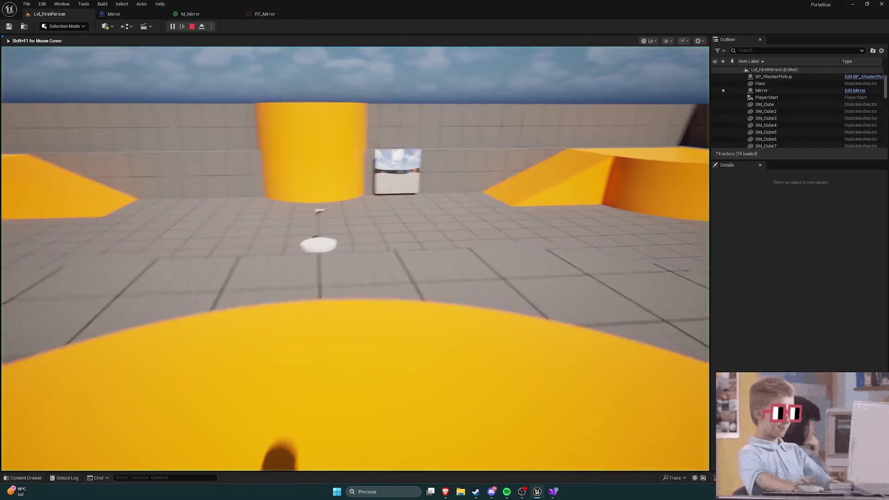
pyautogui.press('w')
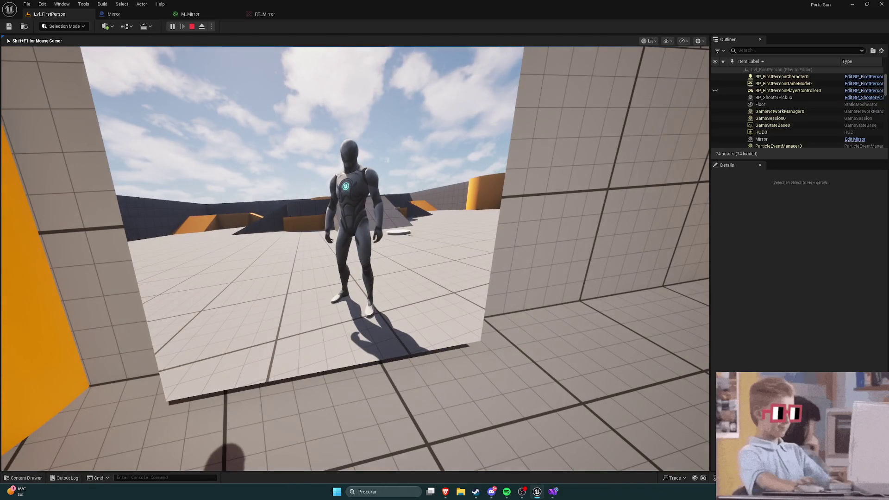
pyautogui.press('w')
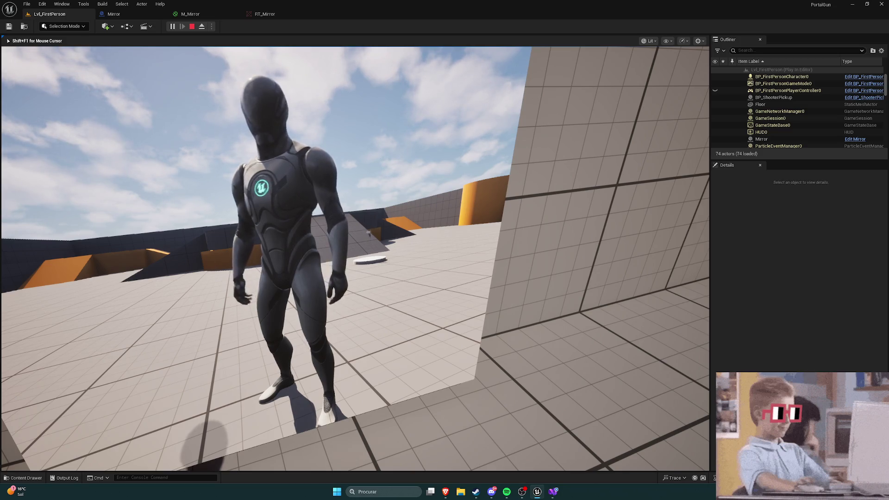
pyautogui.press('w')
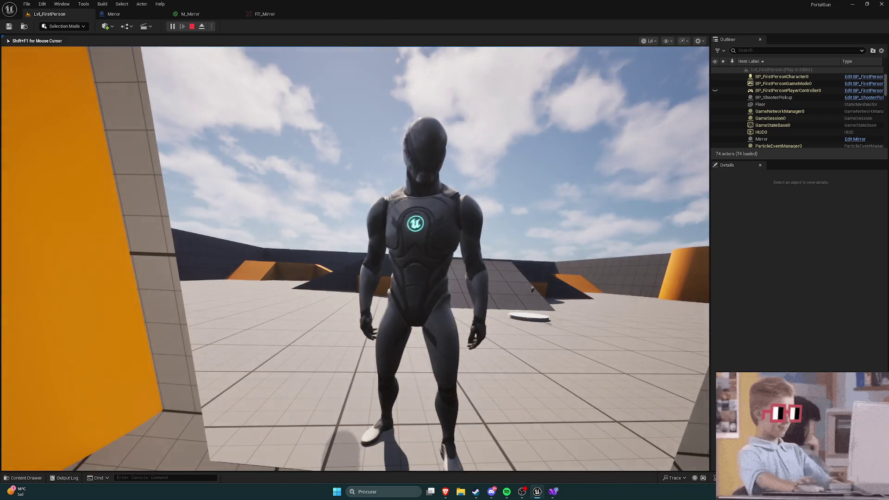
pyautogui.press('Escape')
# Rename the Mirror Blueprint class asset in the Content folder to BP_Mirror
pyautogui.press('s')
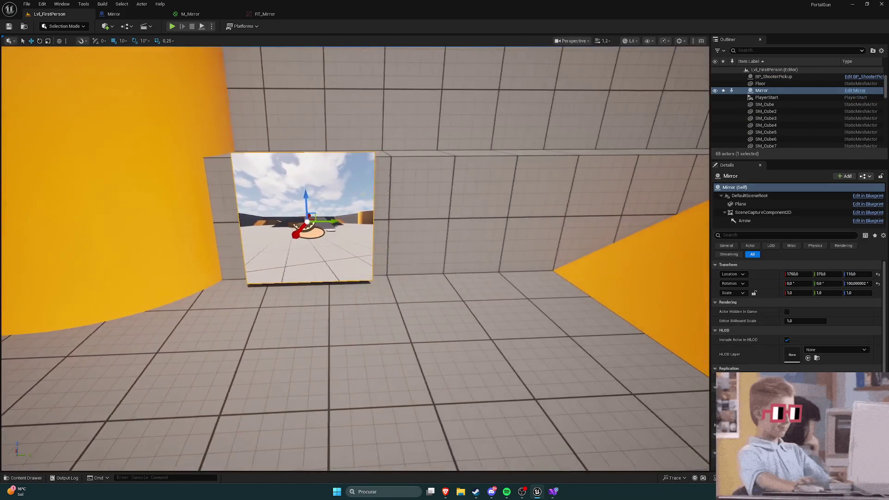
pyautogui.moveTo(384, 195); pyautogui.dragTo(391, 195)
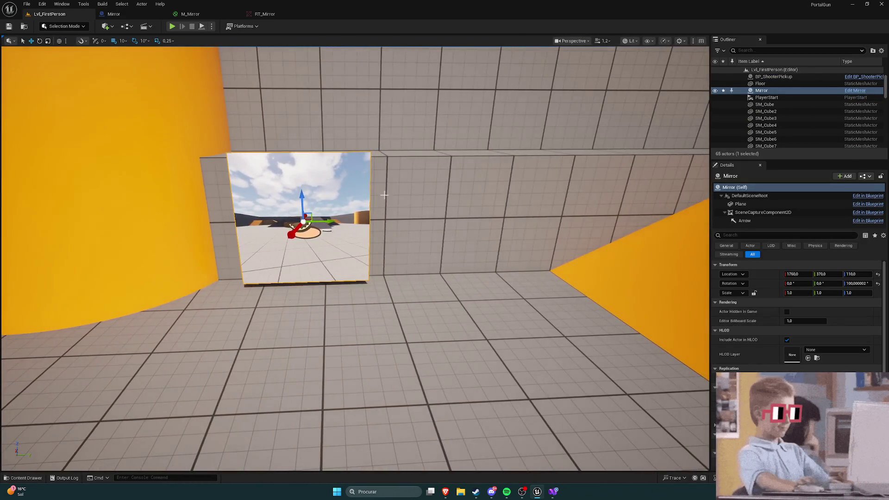
pyautogui.hotkey('ctrl', 'space')
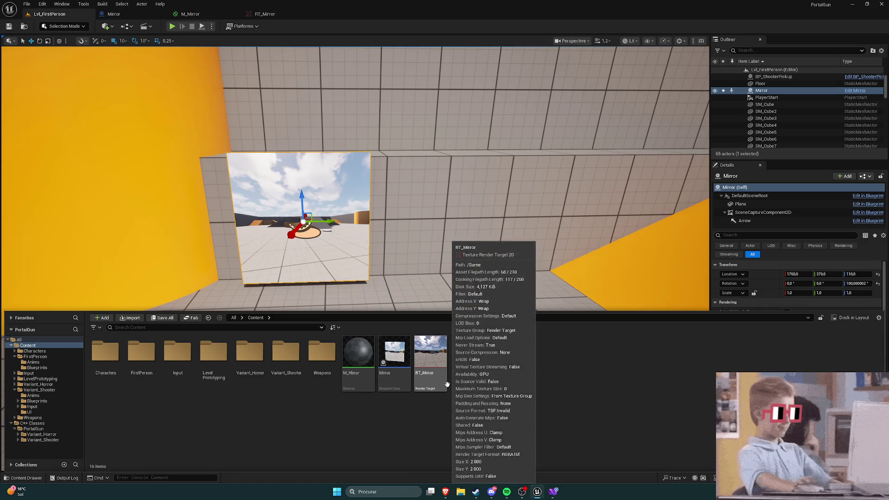
pyautogui.rightClick(394, 372)
pyautogui.click(422, 207)
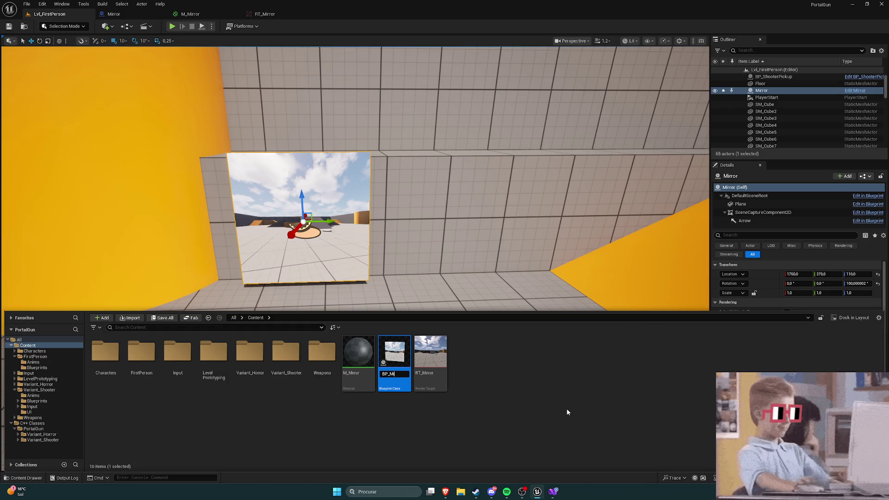
pyautogui.write('or')
pyautogui.press('Return')
pyautogui.click(568, 411)
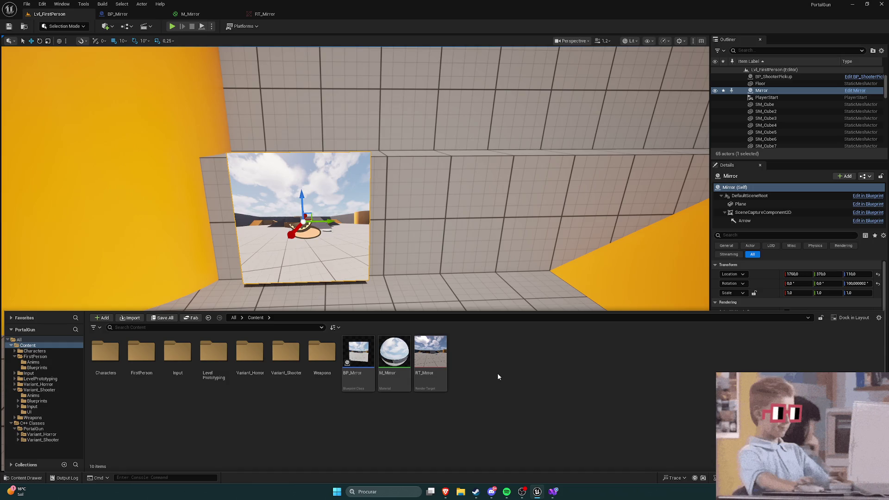
pyautogui.rightClick(491, 360)
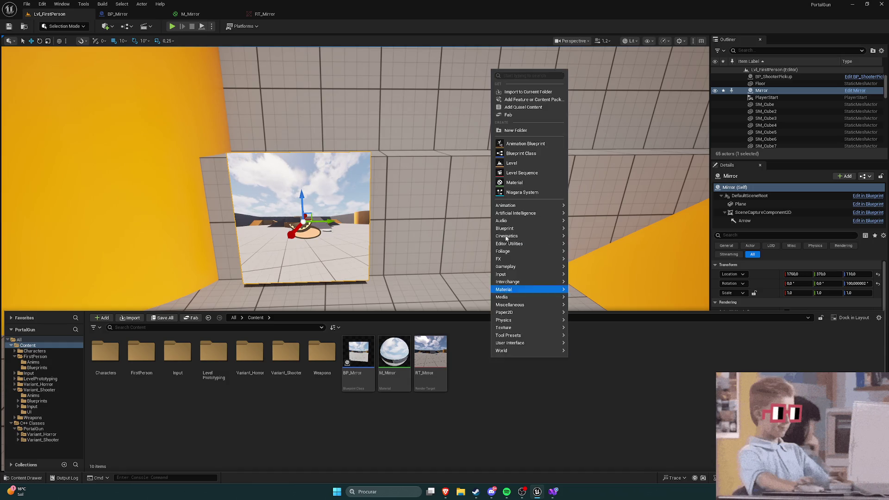
# Create a new folder named Blueprints in Content
pyautogui.click(514, 130)
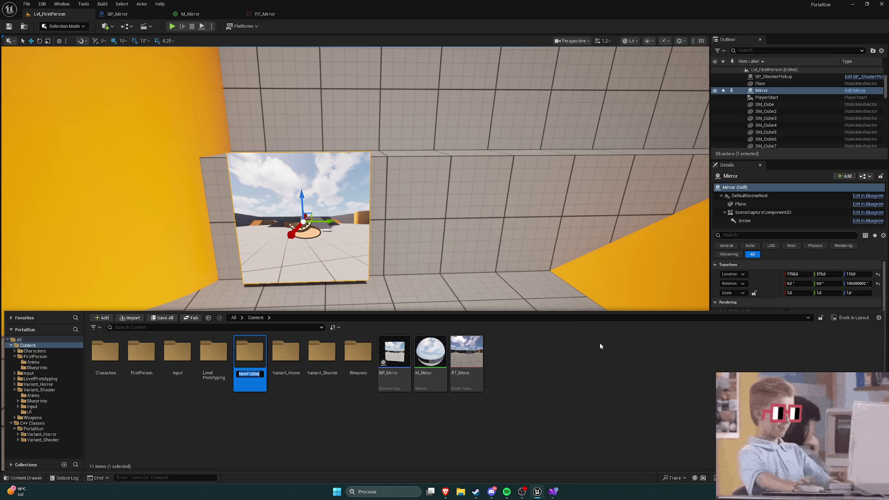
pyautogui.write('Blueprint')
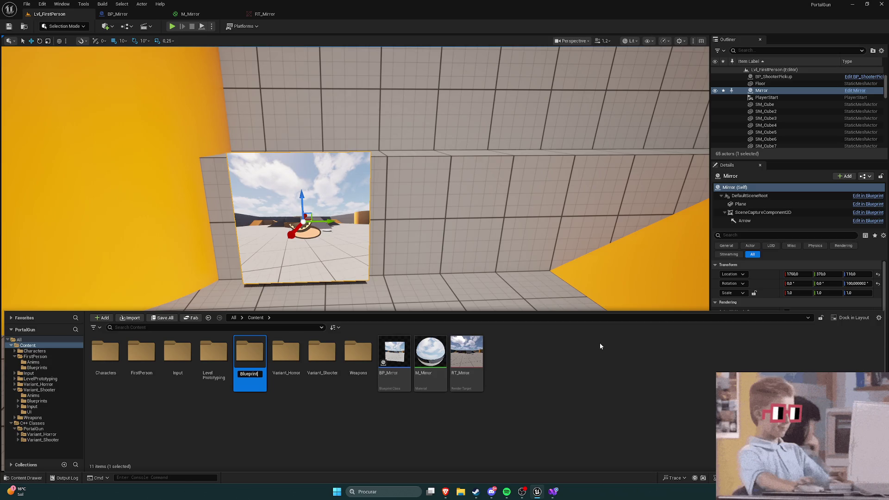
pyautogui.write('s')
pyautogui.press('Return')
# Cancel a first attempt to move BP_Mirror, then close the BP_Mirror and RT_Mirror editors
pyautogui.moveTo(394, 352)
pyautogui.mouseDown()
pyautogui.moveTo(165, 389)
pyautogui.moveTo(93, 366)
pyautogui.mouseUp()
pyautogui.click(267, 430)
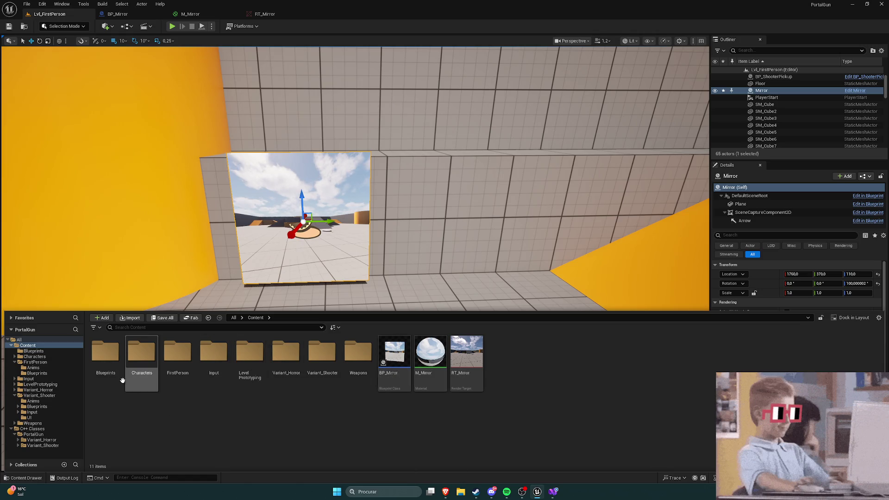
pyautogui.doubleClick(109, 354)
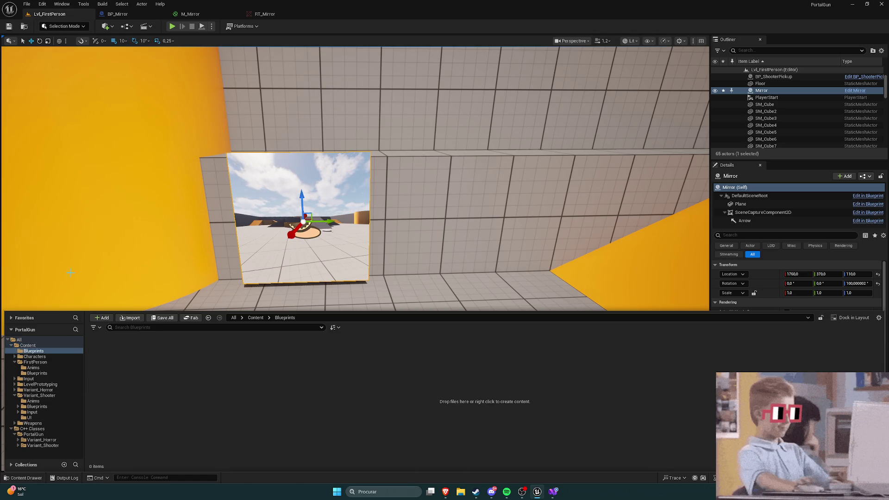
pyautogui.click(31, 347)
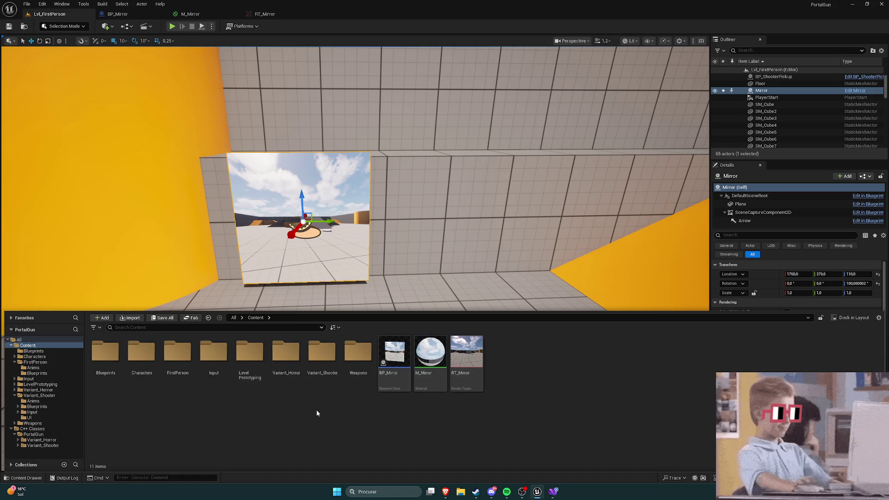
pyautogui.click(163, 14)
pyautogui.click(163, 14)
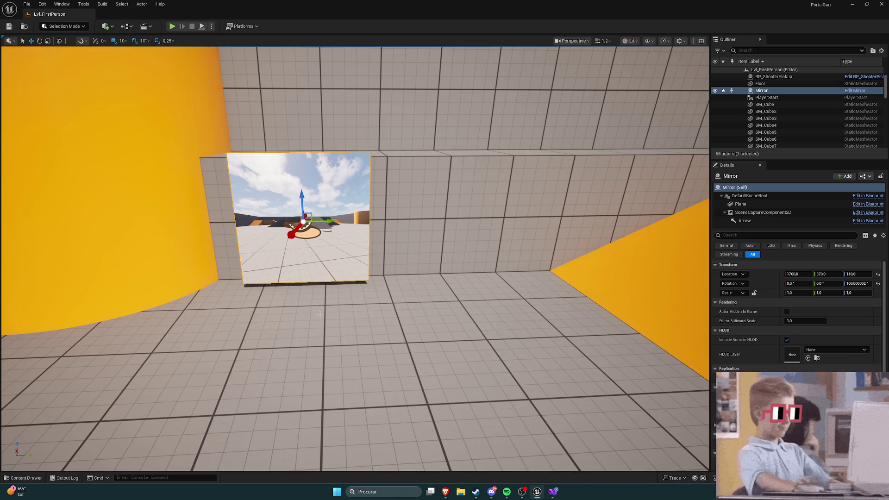
pyautogui.hotkey('ctrl', 'space')
# Move BP_Mirror into the Blueprints folder
pyautogui.doubleClick(109, 359)
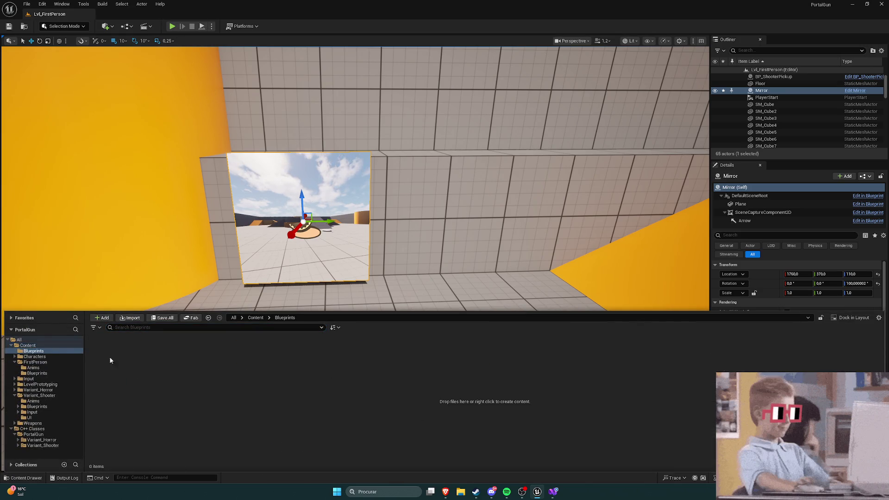
pyautogui.click(35, 345)
pyautogui.moveTo(394, 356)
pyautogui.mouseDown()
pyautogui.moveTo(243, 419)
pyautogui.moveTo(107, 356)
pyautogui.mouseUp()
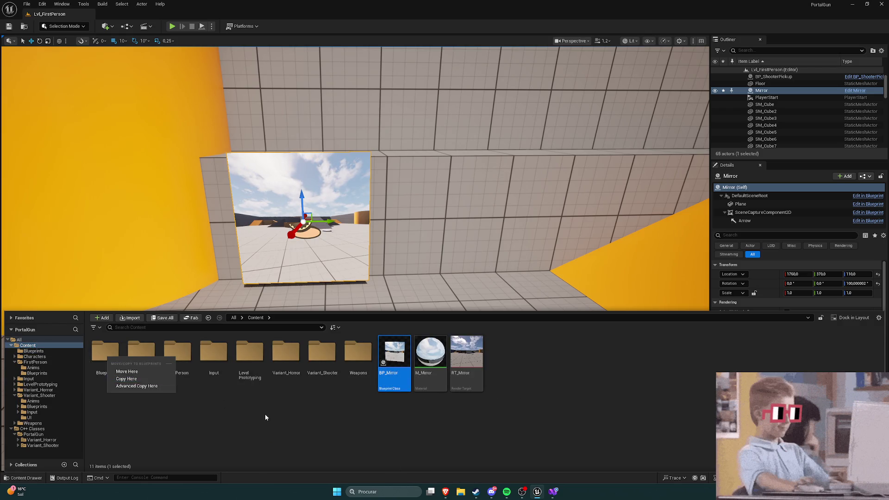
pyautogui.click(140, 379)
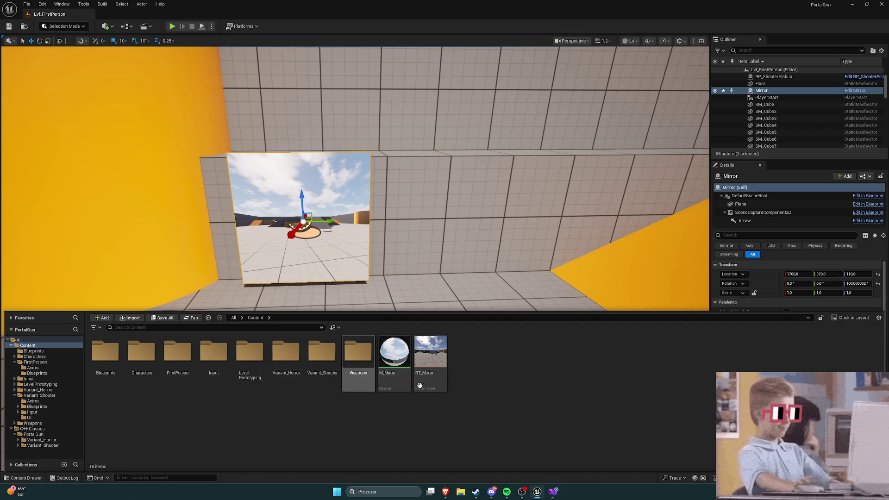
# Create a Materials folder and move M_Mirror into it
pyautogui.rightClick(531, 362)
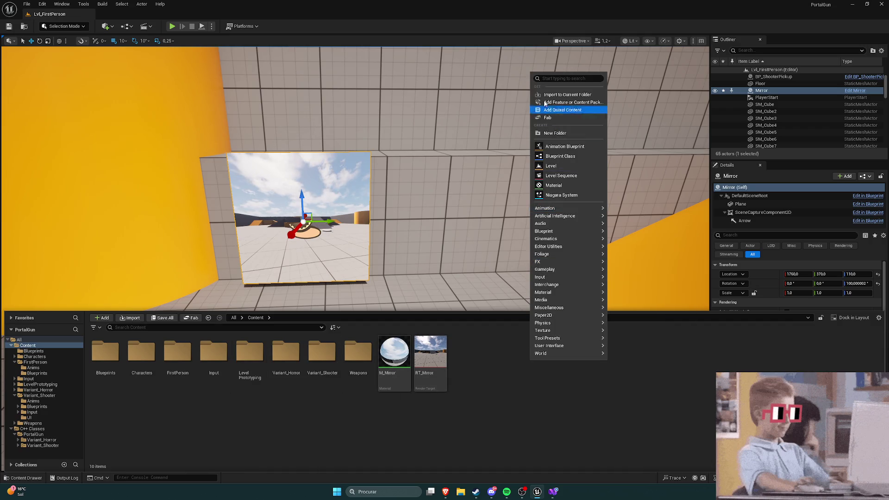
pyautogui.click(554, 134)
pyautogui.write('Materia')
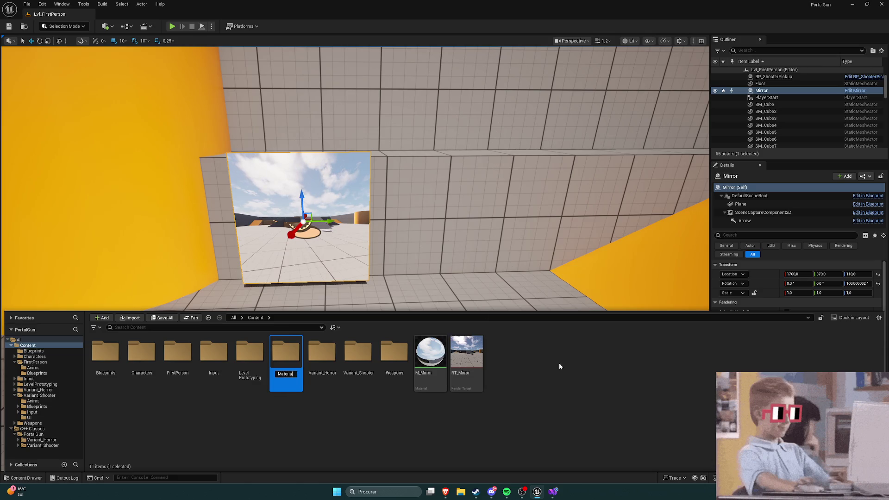
pyautogui.write('ls')
pyautogui.press('Return')
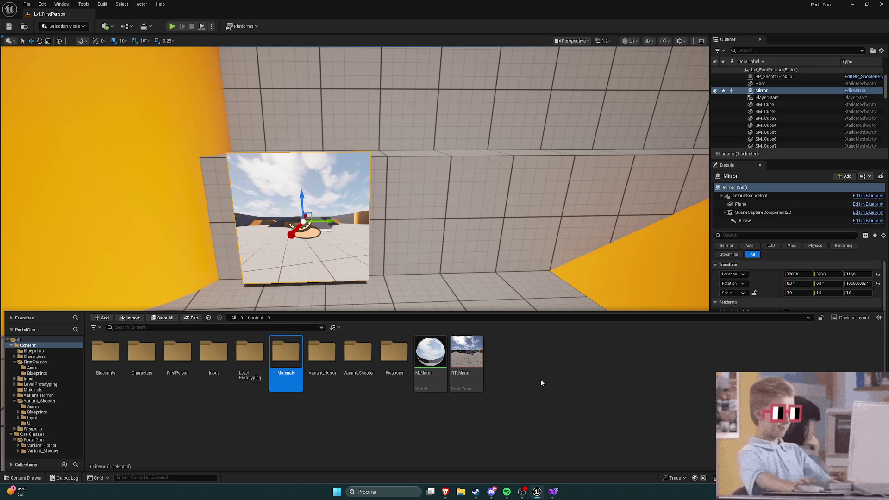
pyautogui.moveTo(422, 380)
pyautogui.mouseDown()
pyautogui.moveTo(354, 411)
pyautogui.moveTo(278, 364)
pyautogui.mouseUp()
pyautogui.click(301, 382)
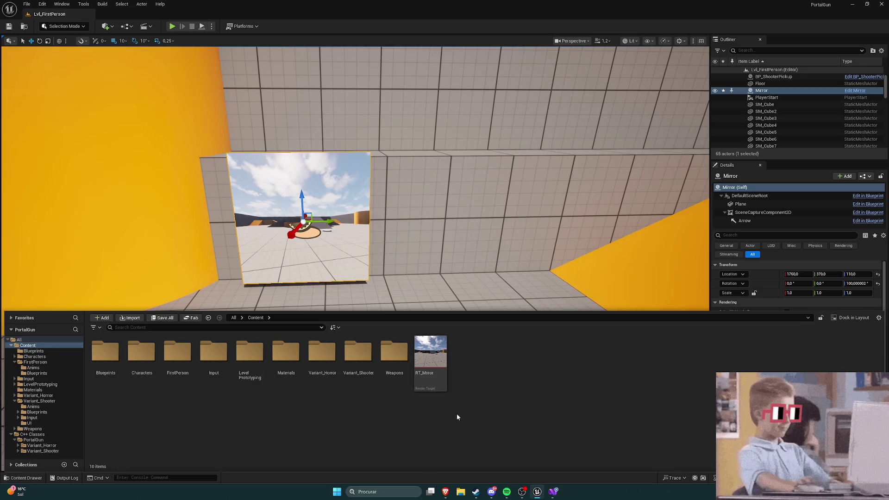
# Create a Textures folder and move RT_Mirror into it
pyautogui.rightClick(501, 360)
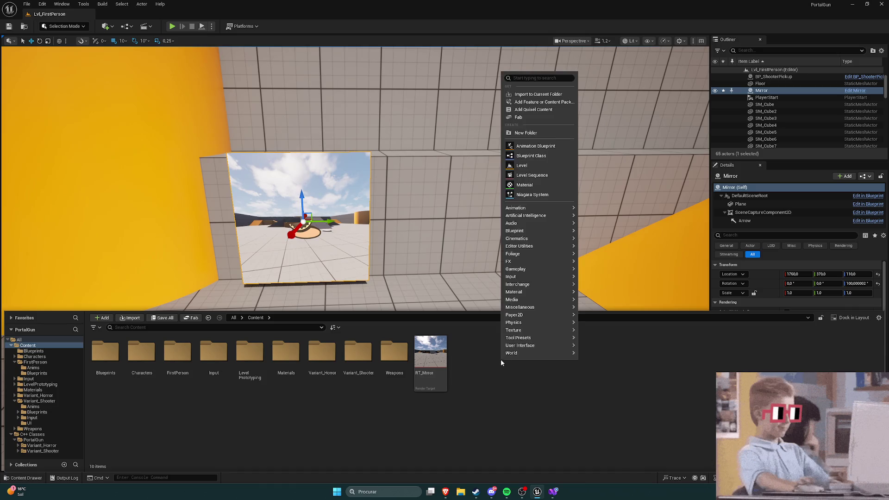
pyautogui.click(518, 133)
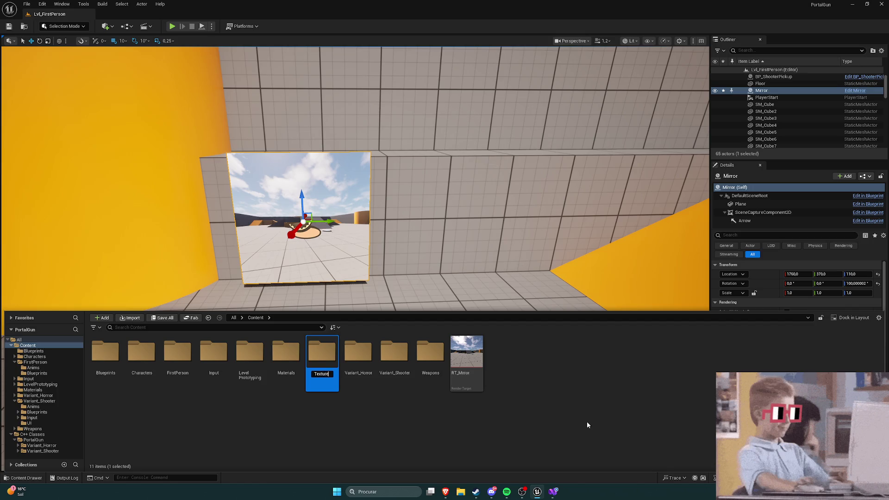
pyautogui.moveTo(466, 356); pyautogui.dragTo(324, 350)
pyautogui.click(353, 364)
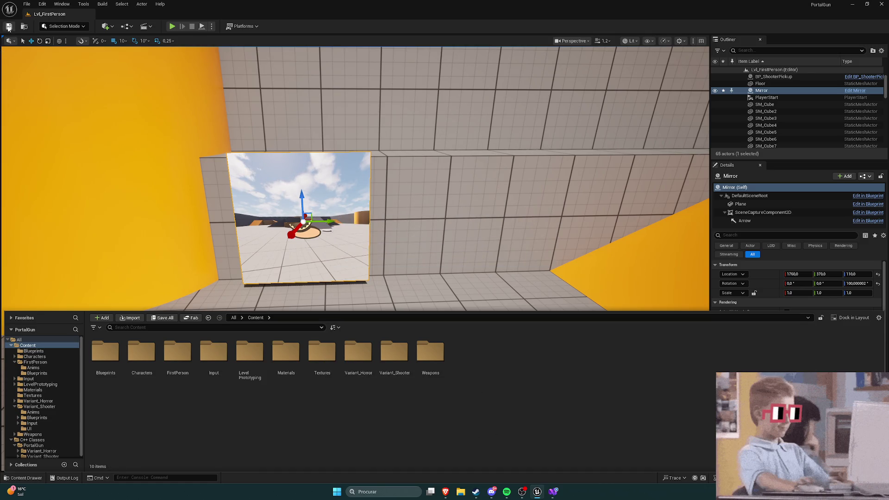
# Check that BP_Mirror sits in Blueprints, then start playing the level
pyautogui.click(335, 200)
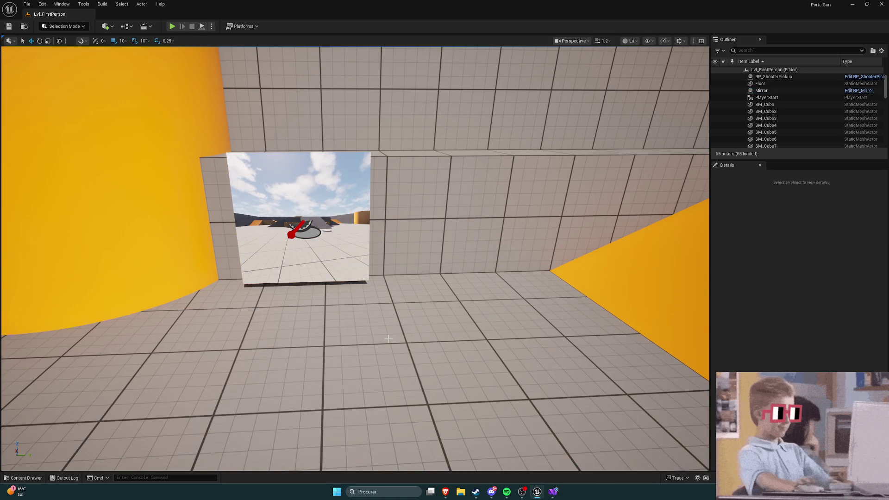
pyautogui.hotkey('ctrl', 'space')
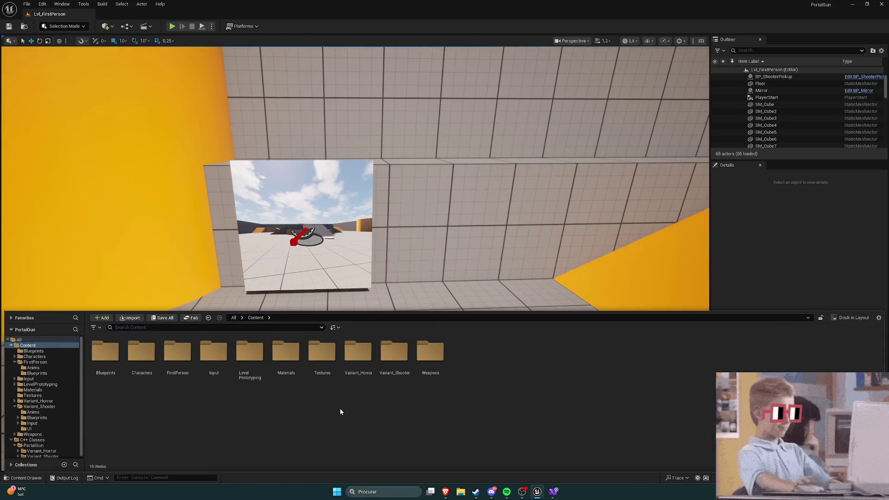
pyautogui.doubleClick(104, 352)
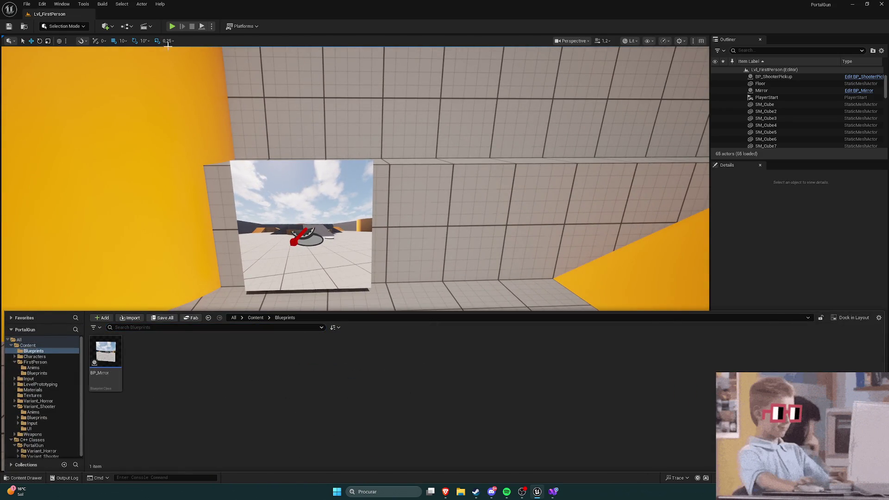
pyautogui.click(172, 27)
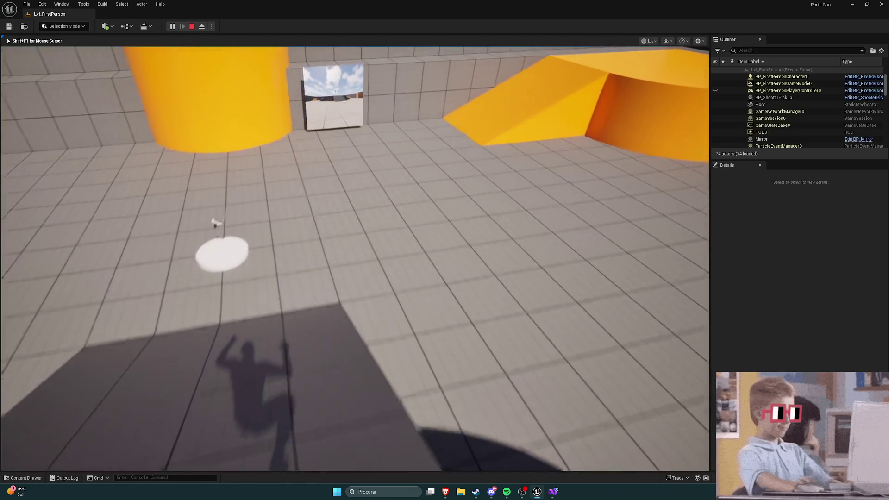
# Walk toward and away from the mirror to check the player's reflection, then press Esc
pyautogui.press('w')
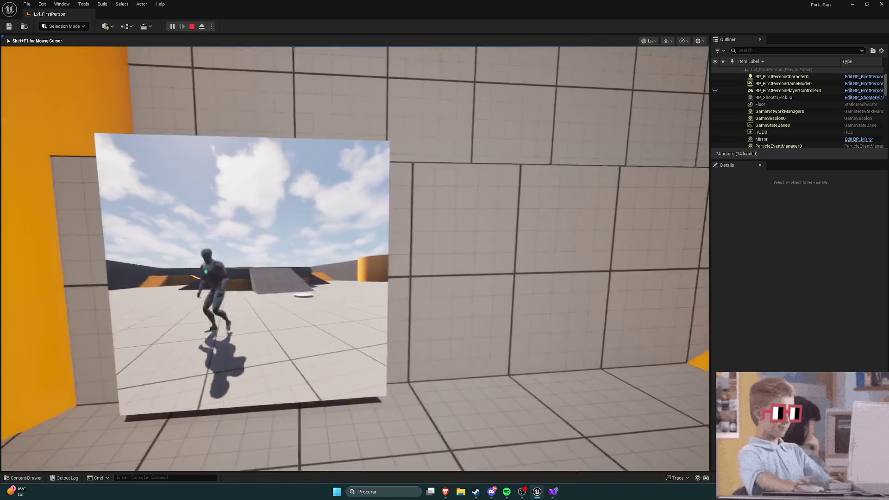
pyautogui.press('w')
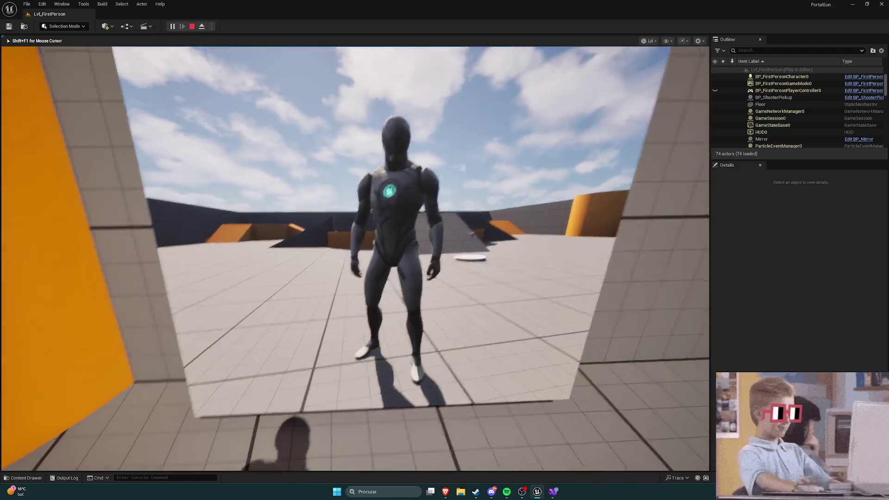
pyautogui.press('s')
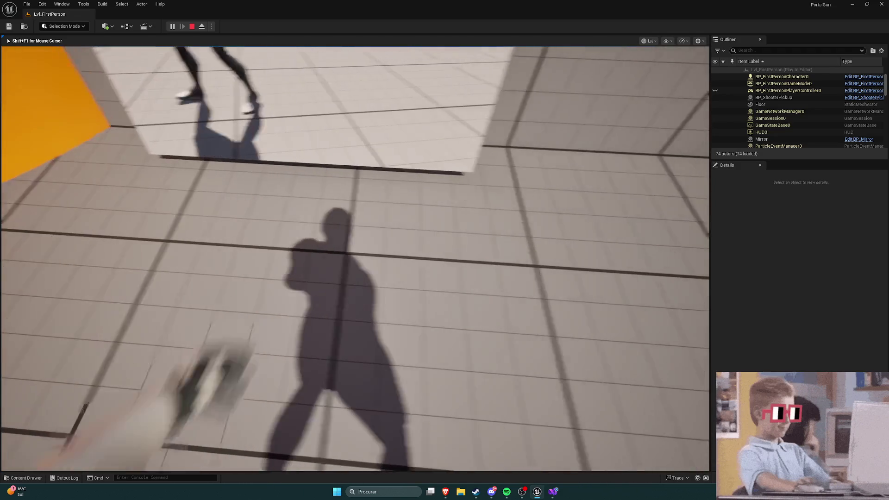
pyautogui.press('w')
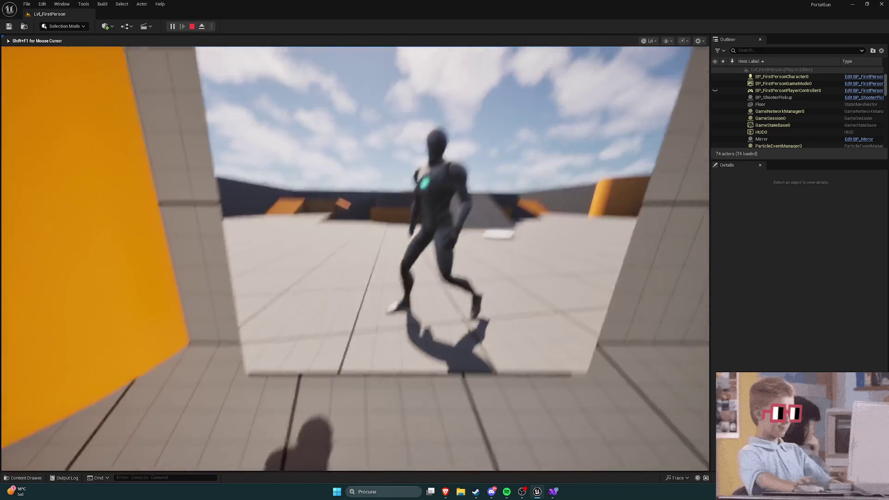
pyautogui.press('s')
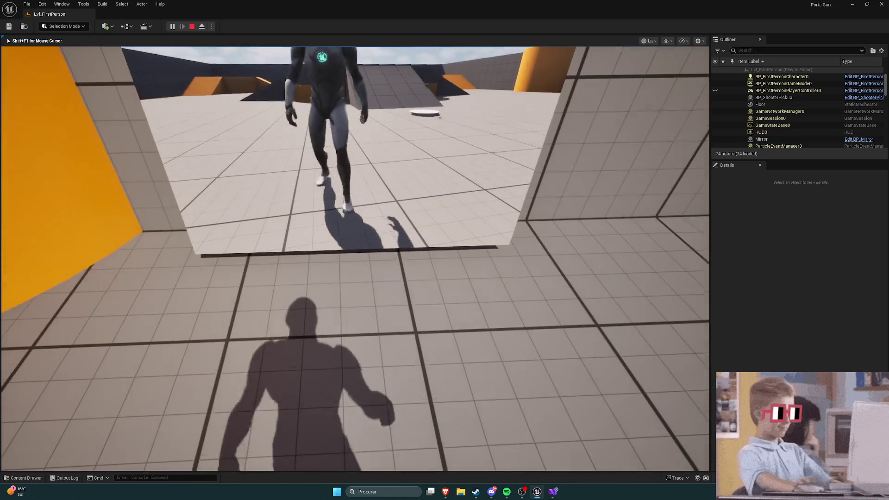
pyautogui.press('w')
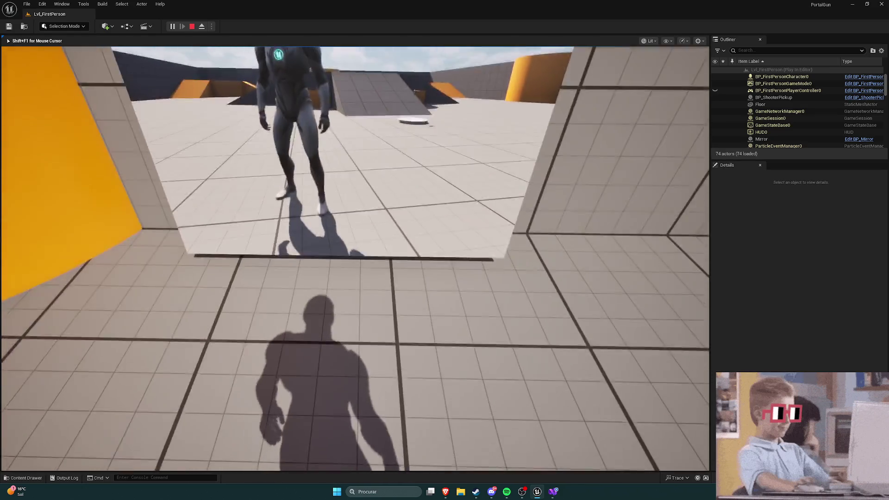
pyautogui.press('w')
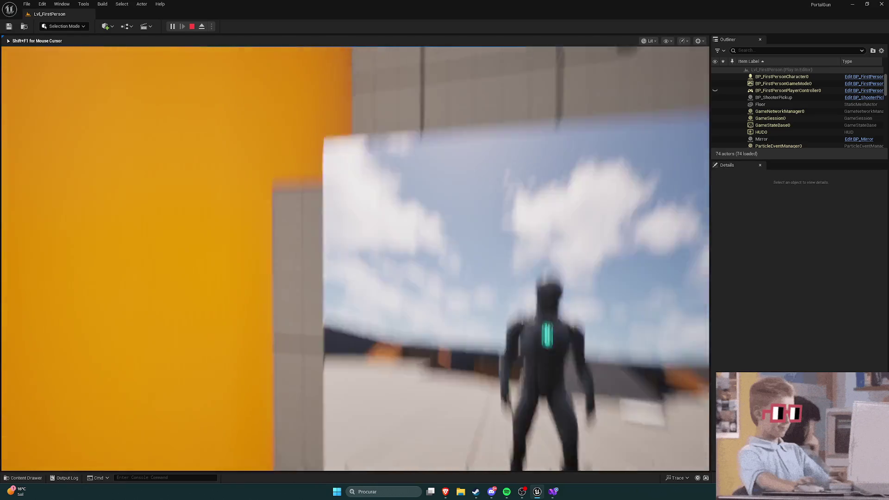
pyautogui.press('w')
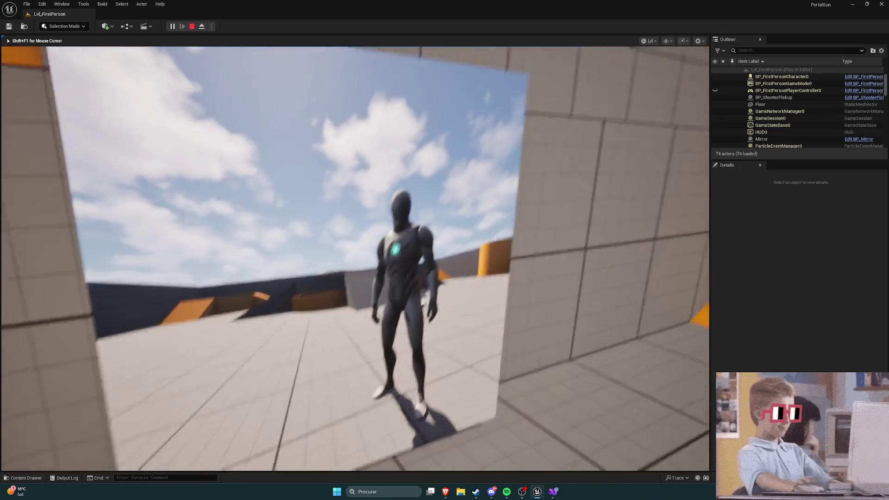
pyautogui.press('w')
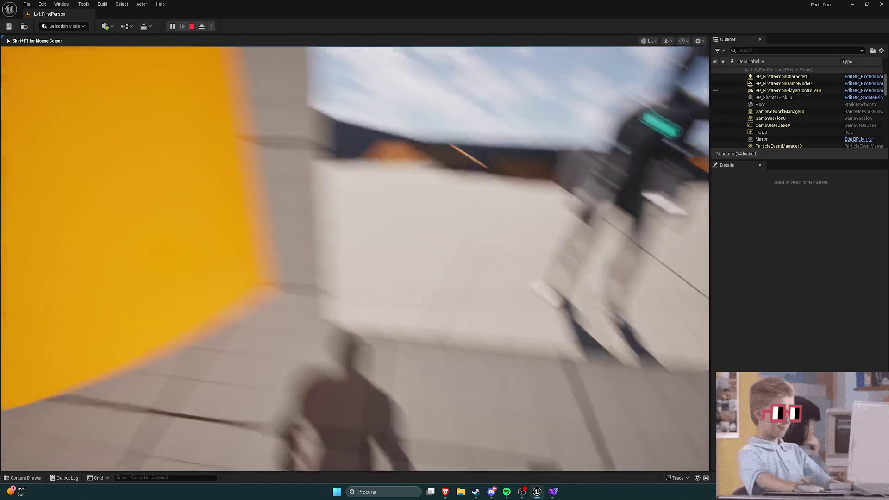
pyautogui.press('w')
pyautogui.press('s')
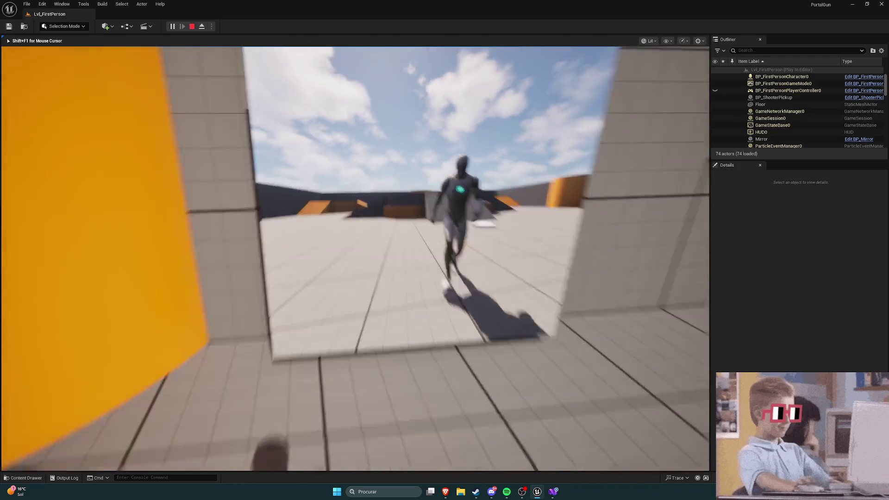
pyautogui.press('Escape')
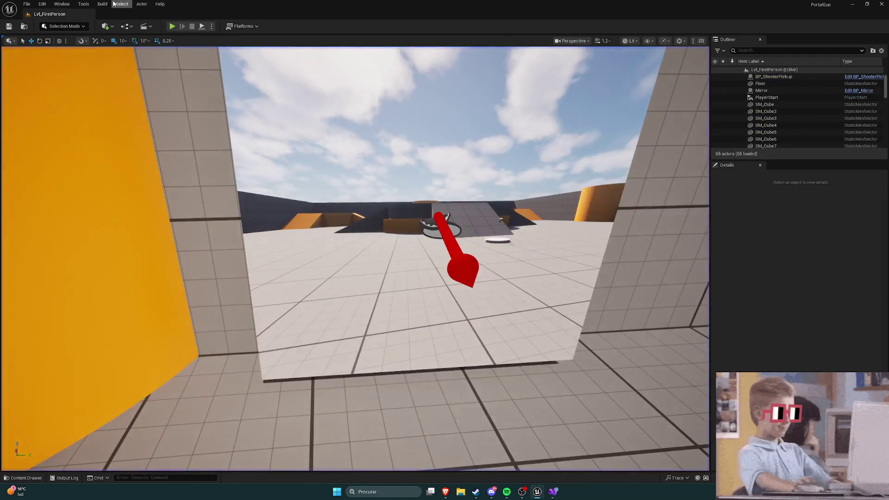
# Open RT_Mirror from Content > Textures and dock its editor beside the level
pyautogui.hotkey('ctrl', 'space')
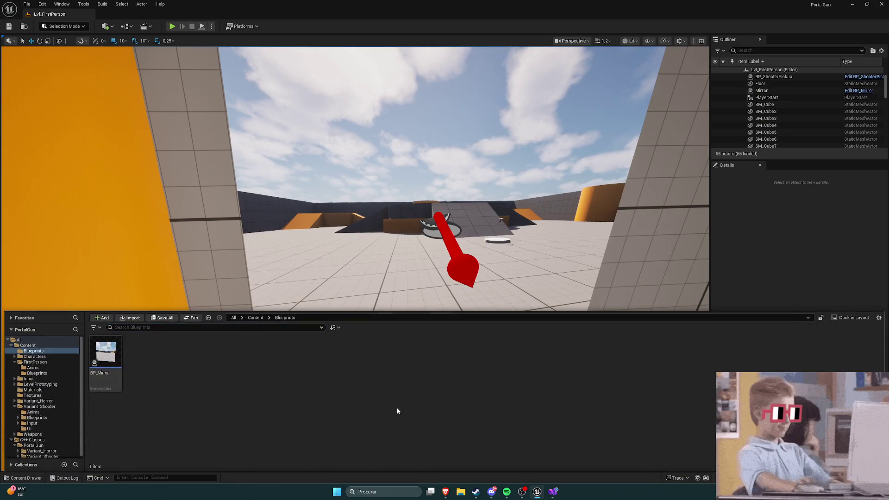
pyautogui.click(253, 318)
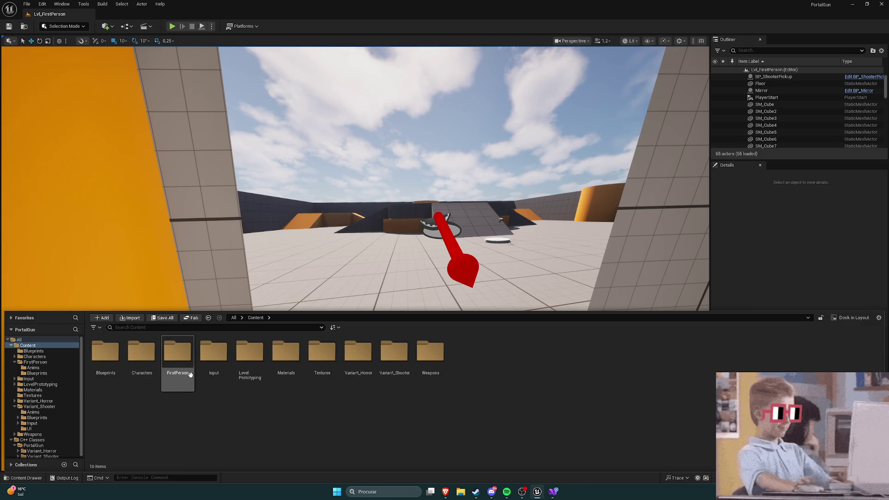
pyautogui.doubleClick(316, 356)
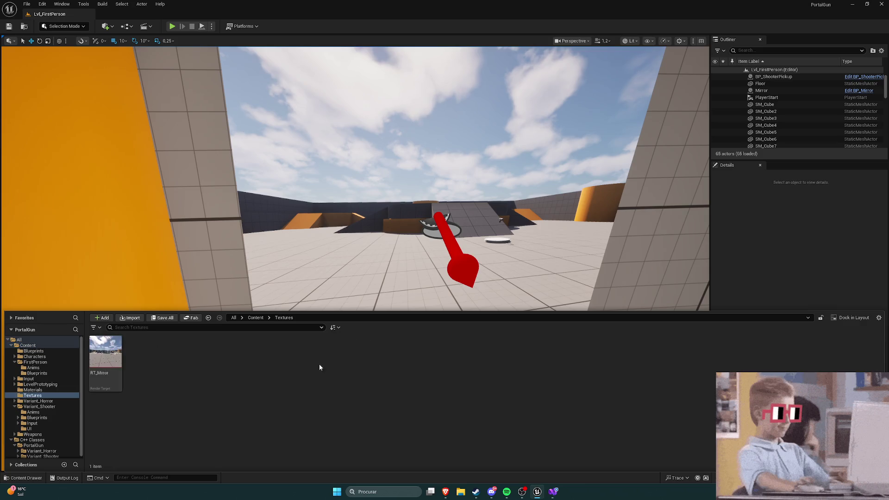
pyautogui.doubleClick(105, 351)
pyautogui.moveTo(200, 98)
pyautogui.mouseDown()
pyautogui.moveTo(184, 53)
pyautogui.moveTo(168, 53)
pyautogui.mouseUp()
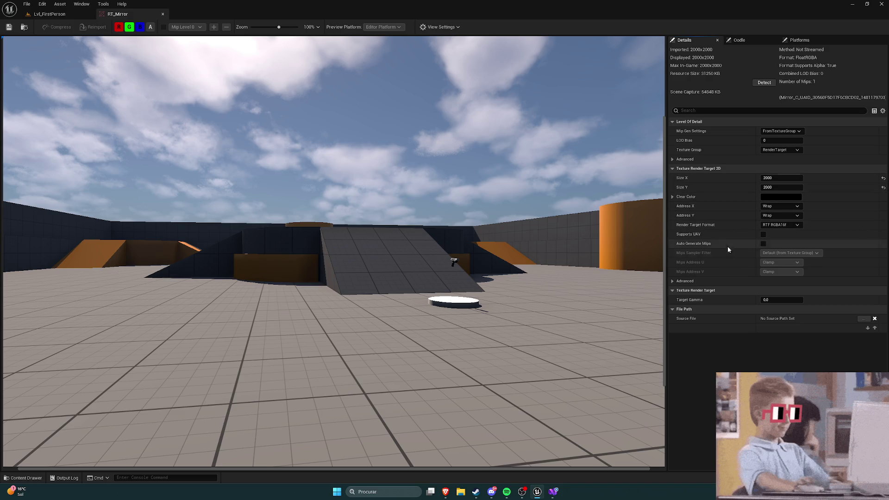
# Review RT_Mirror's preview view options and clear colour, then return to the level viewport
pyautogui.scroll(-5, 563, 203)
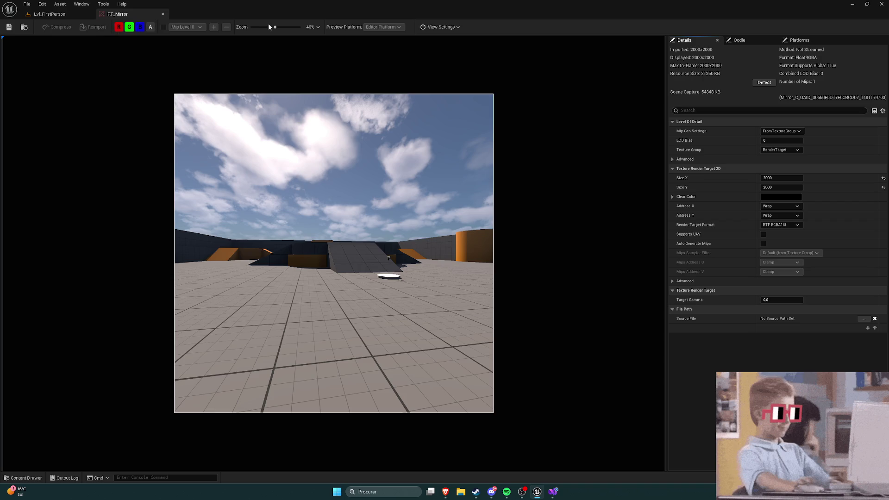
pyautogui.click(438, 28)
pyautogui.click(438, 29)
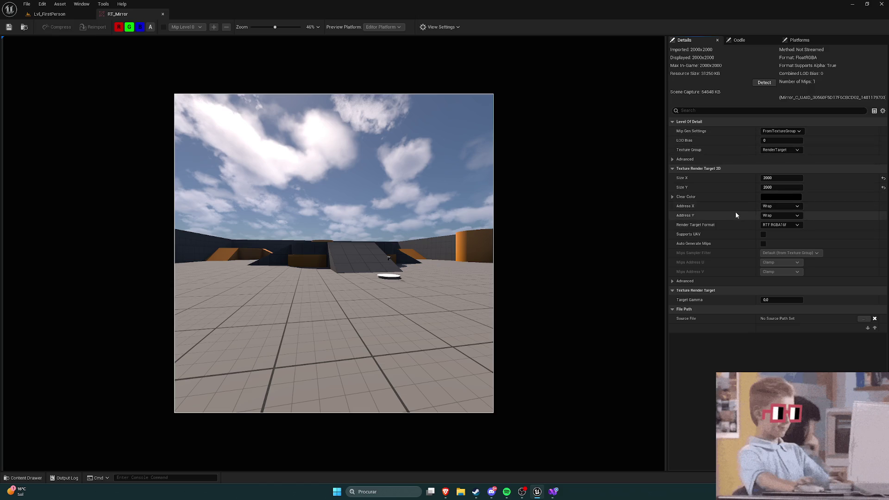
pyautogui.click(675, 197)
pyautogui.click(674, 196)
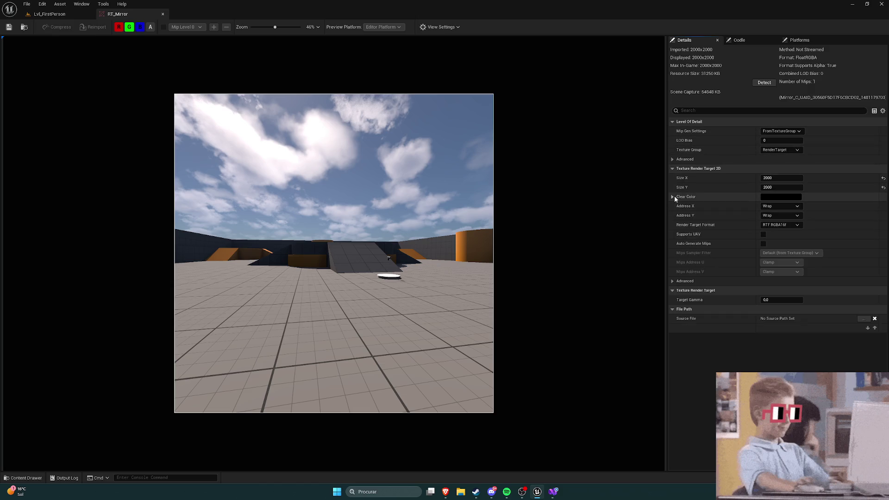
pyautogui.click(49, 14)
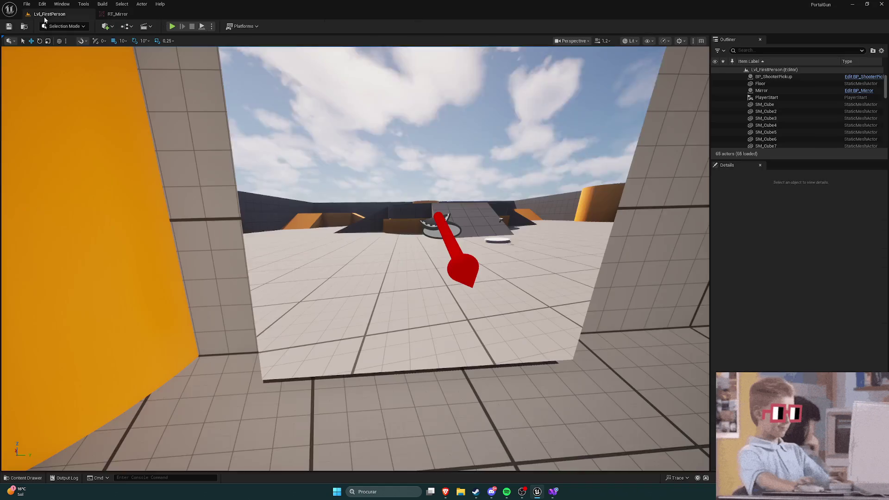
pyautogui.hotkey('ctrl', 'space')
# Open the M_Mirror material from Content > Materials
pyautogui.click(209, 416)
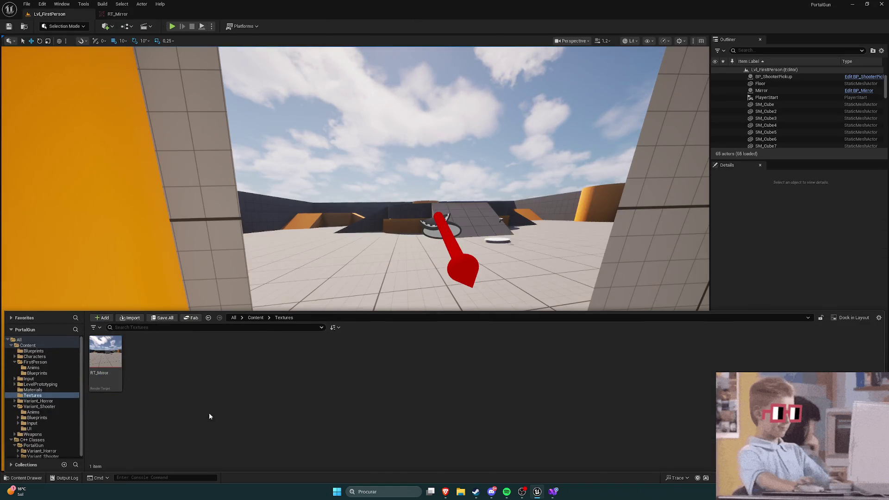
pyautogui.click(260, 319)
pyautogui.click(285, 362)
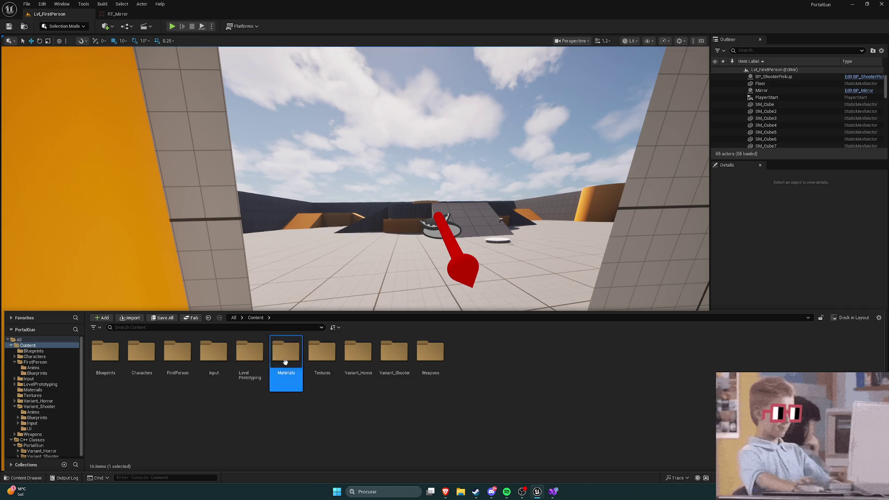
pyautogui.doubleClick(285, 362)
pyautogui.doubleClick(106, 353)
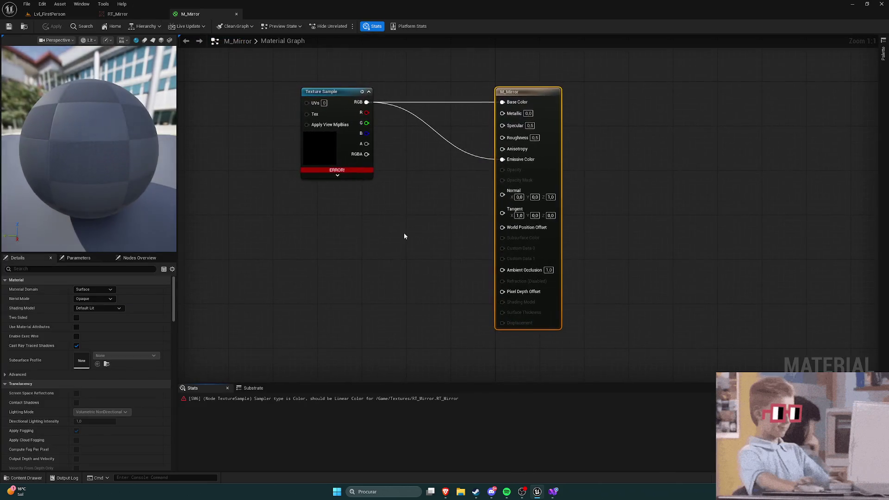
# Read the Texture Sample's sampler-type error and keep Default Lit shading, then switch to the tutorial
pyautogui.click(343, 211)
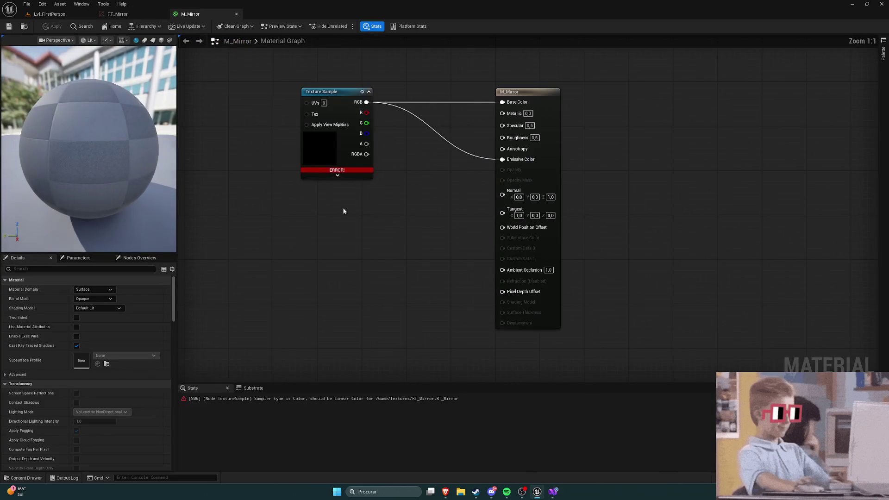
pyautogui.click(338, 169)
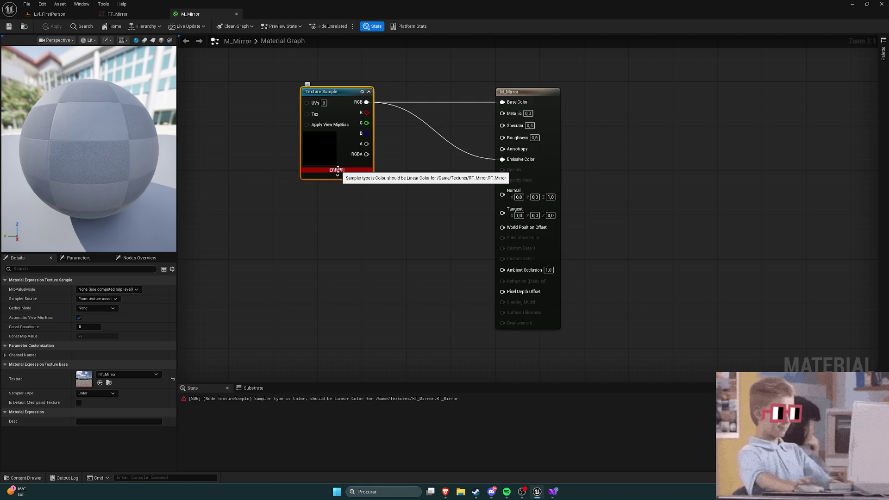
pyautogui.click(359, 196)
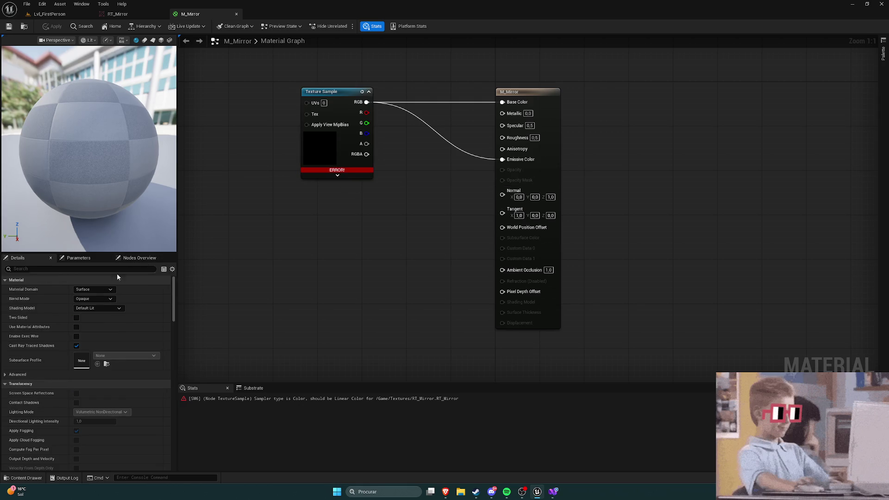
pyautogui.click(101, 309)
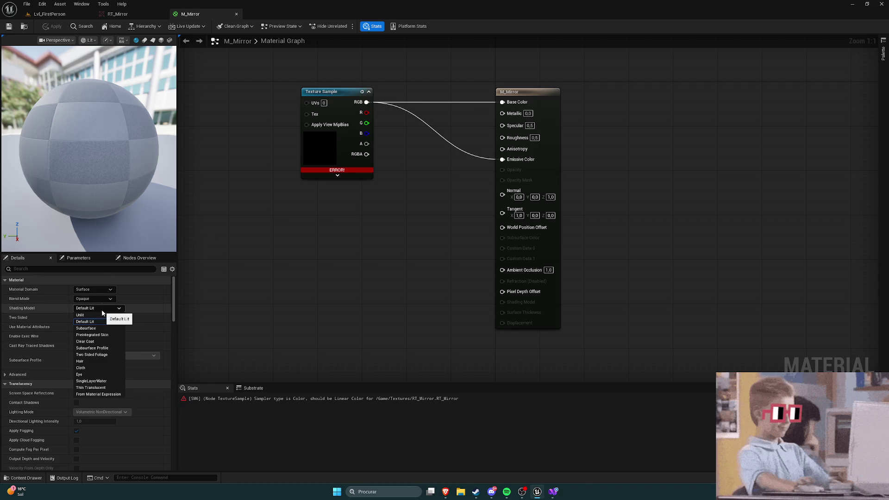
pyautogui.click(318, 327)
pyautogui.moveTo(445, 491)
pyautogui.click(402, 454)
# Skip the tutorial ahead to about 10:37, pause it, and return to M_Mirror
pyautogui.click(453, 374)
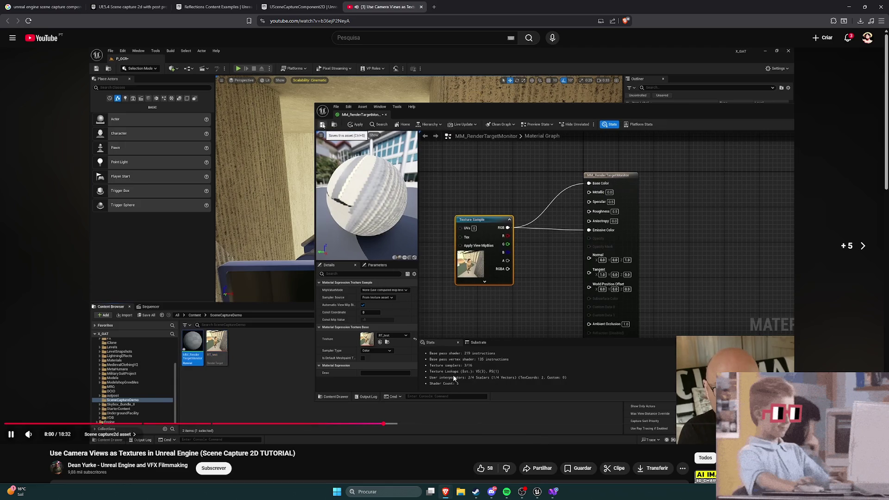
pyautogui.press('l')
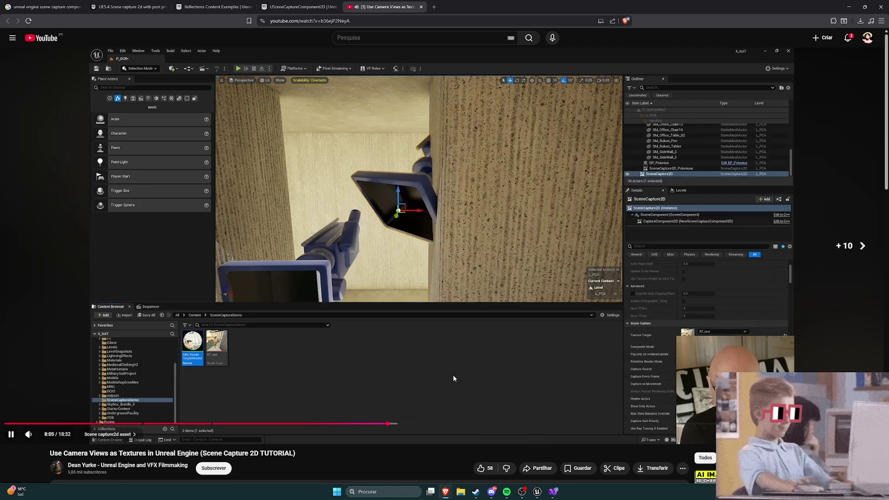
pyautogui.press('l')
pyautogui.press('l')
pyautogui.press('l')
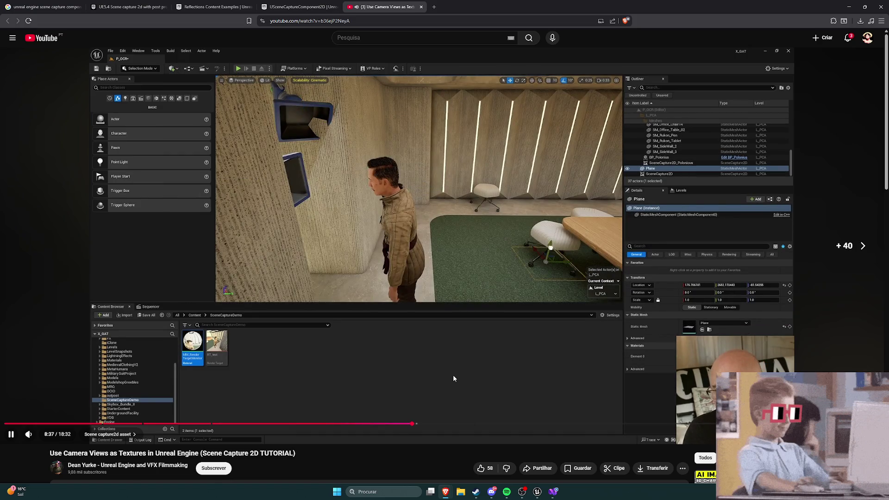
pyautogui.press('Right')
pyautogui.press('Right')
pyautogui.press('Right')
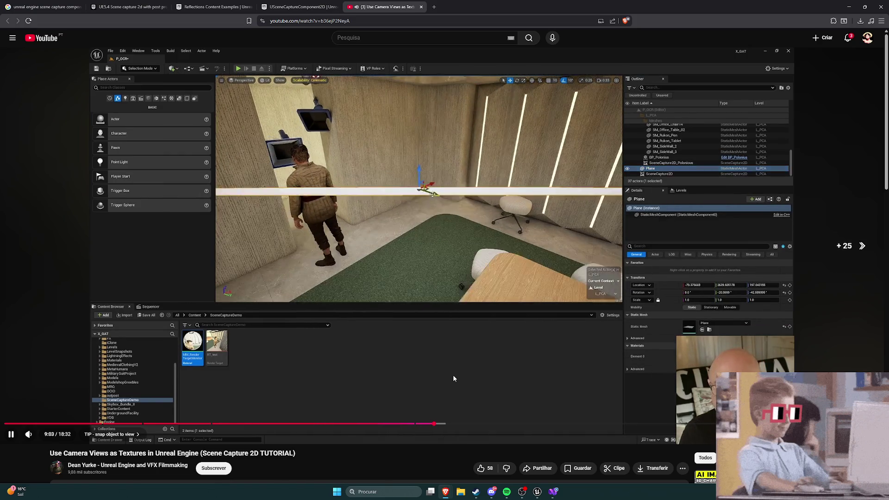
pyautogui.press('Right')
pyautogui.press('Right')
pyautogui.press('Right')
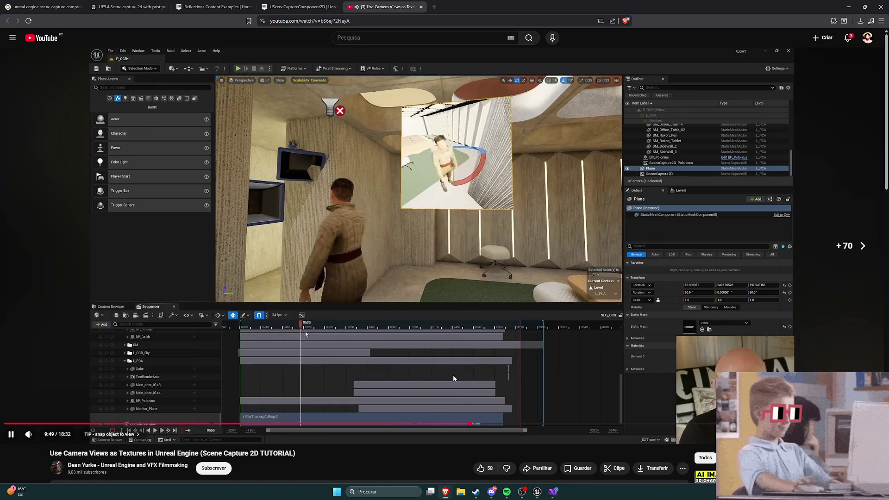
pyautogui.press('Right')
pyautogui.press('Right')
pyautogui.press('Right')
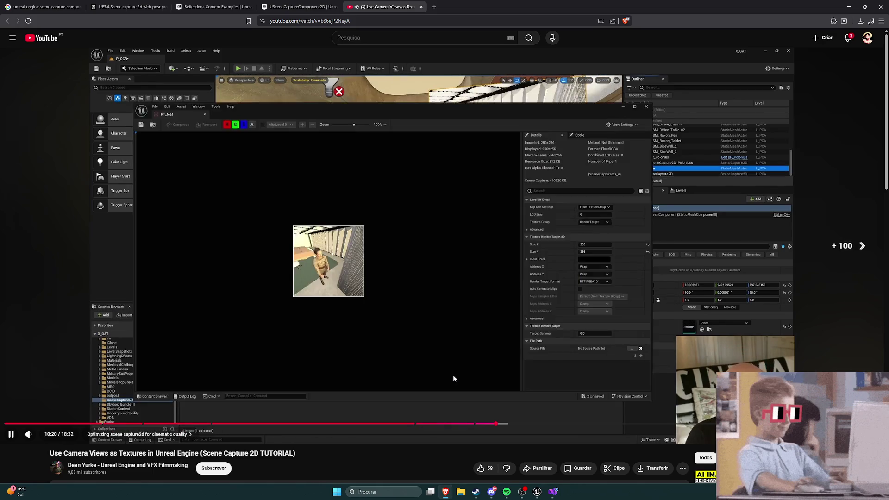
pyautogui.press('Right')
pyautogui.press('Right')
pyautogui.press('Right')
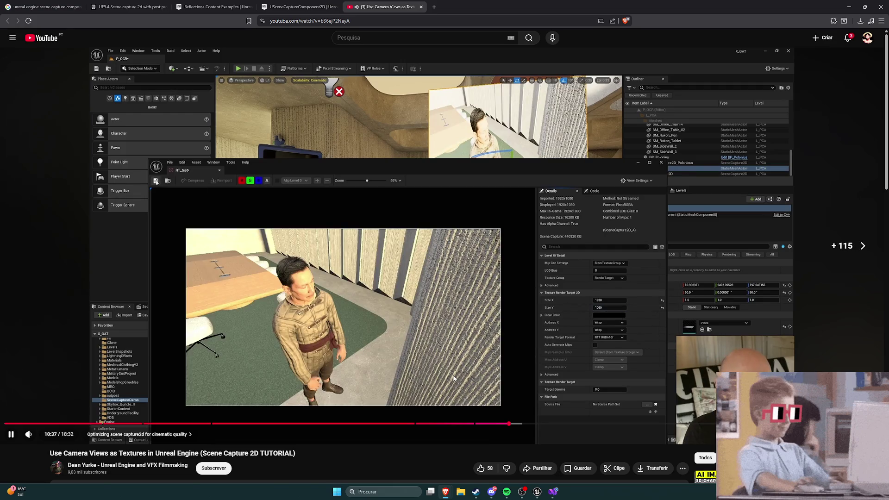
pyautogui.press('space')
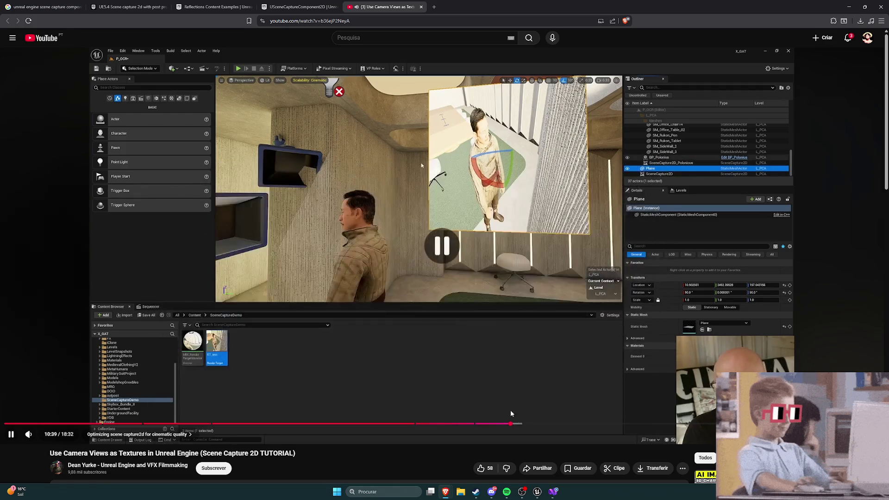
pyautogui.click(537, 491)
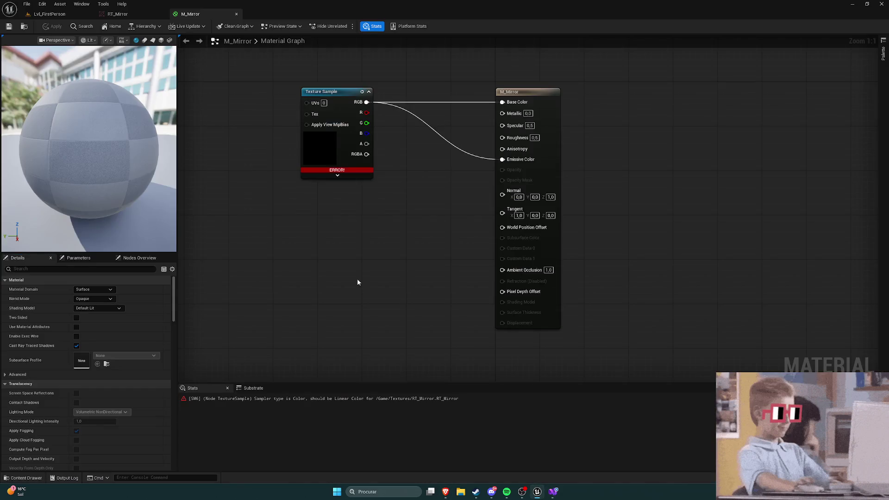
# Resize the RT_Mirror render target to 1920 x 1080 and save it
pyautogui.click(118, 14)
pyautogui.click(781, 178)
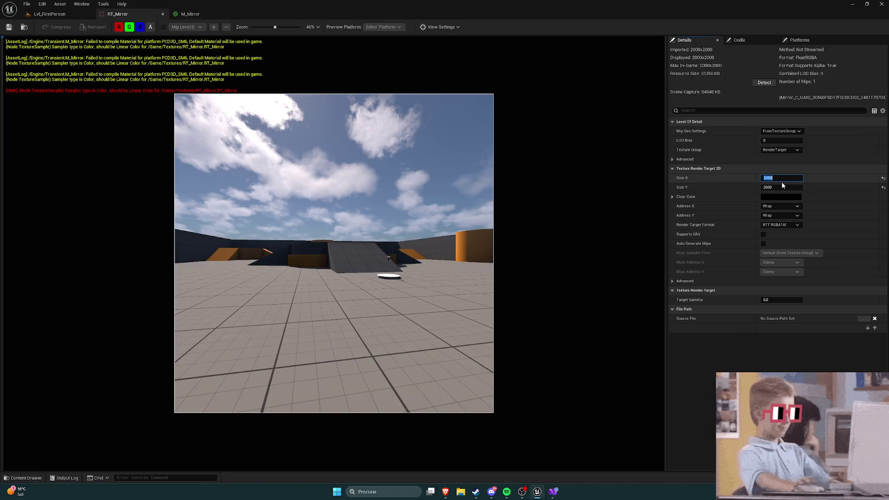
pyautogui.press('Return')
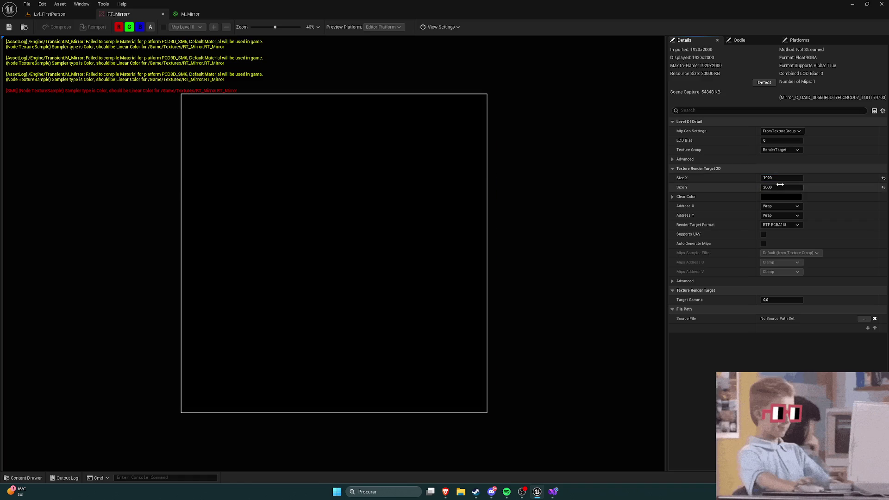
pyautogui.write('1080')
pyautogui.press('Return')
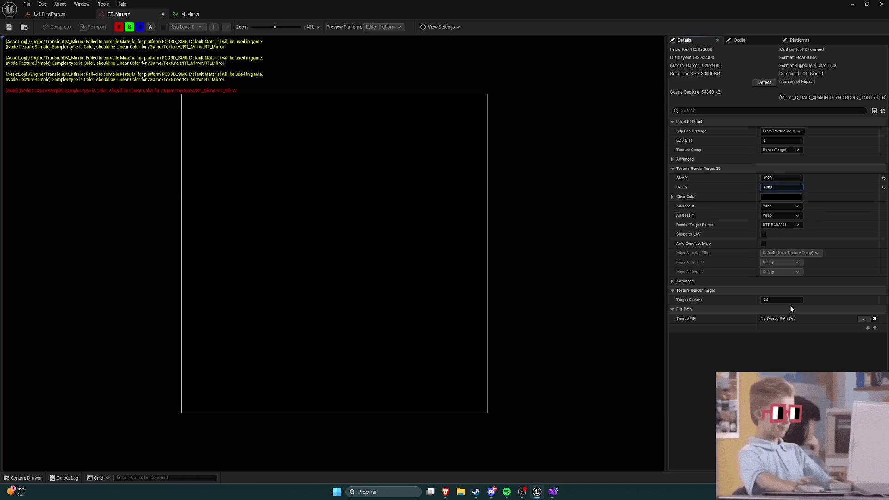
pyautogui.click(9, 27)
# Start playing Lvl_FirstPerson and take control of the game
pyautogui.click(49, 13)
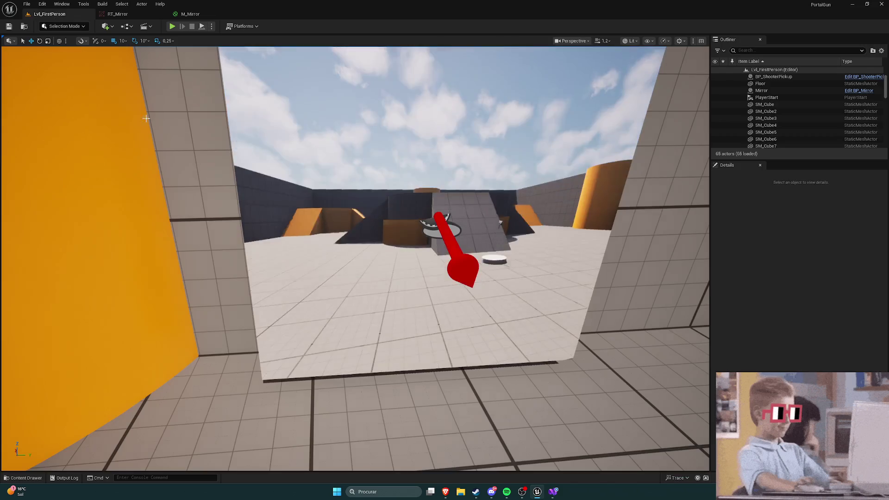
pyautogui.moveTo(444, 492)
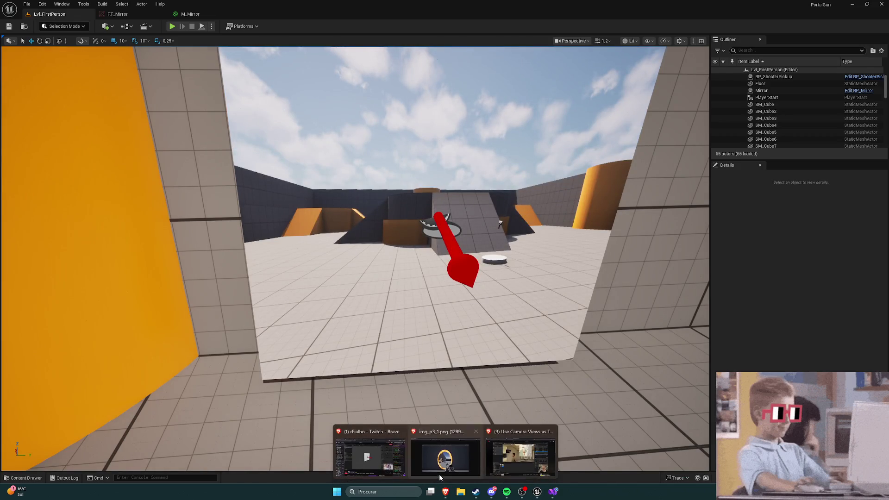
pyautogui.click(172, 26)
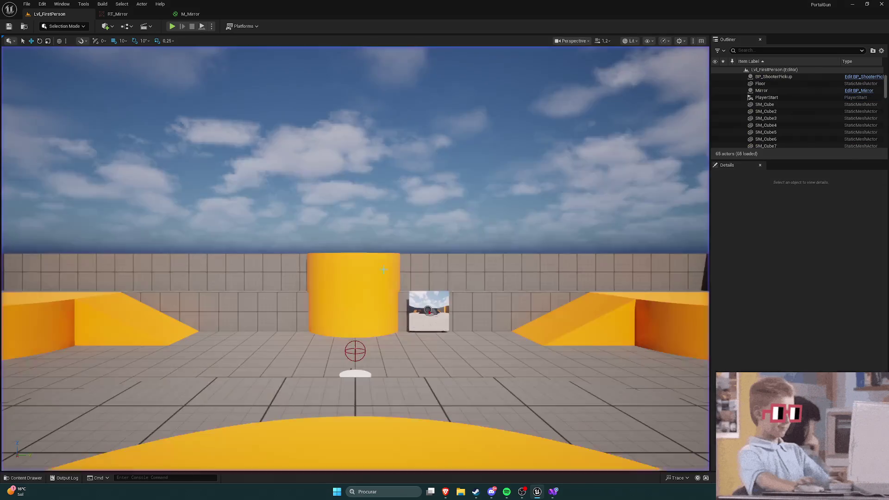
pyautogui.click(171, 26)
# Walk up to, along and away from the mirror to check the full-body reflection, then press Esc
pyautogui.press('s')
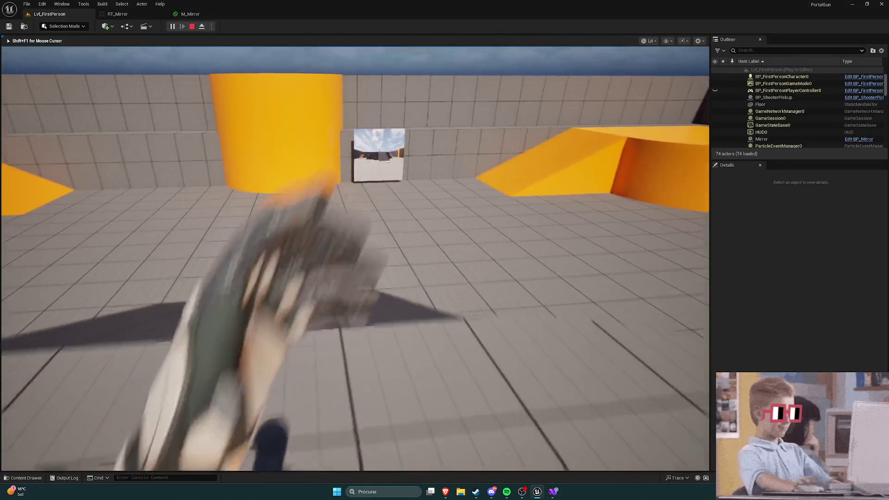
pyautogui.press('w')
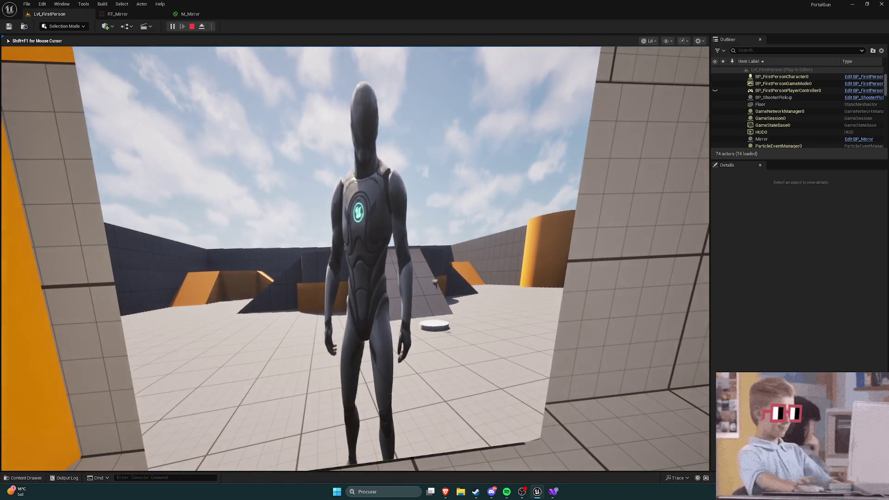
pyautogui.press('a')
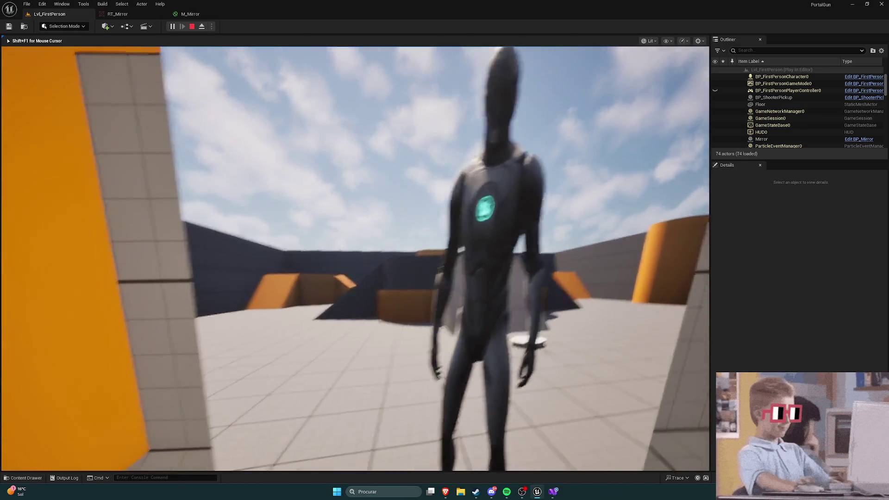
pyautogui.press('w')
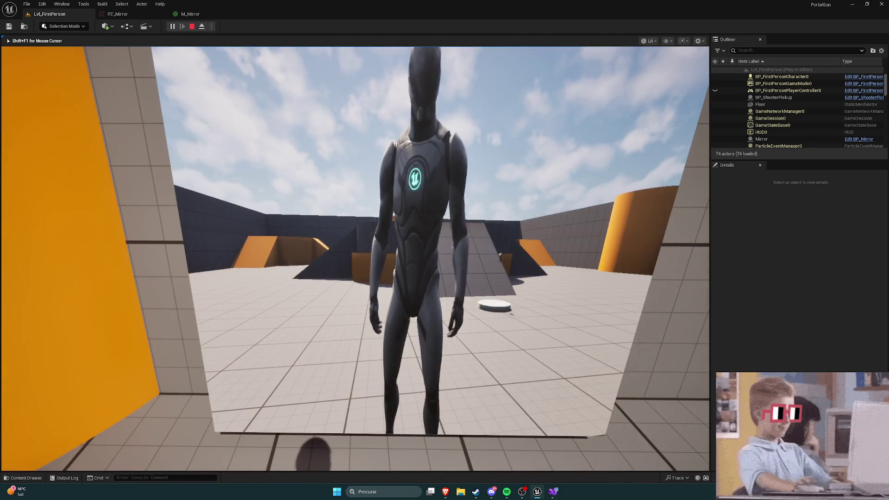
pyautogui.press('s')
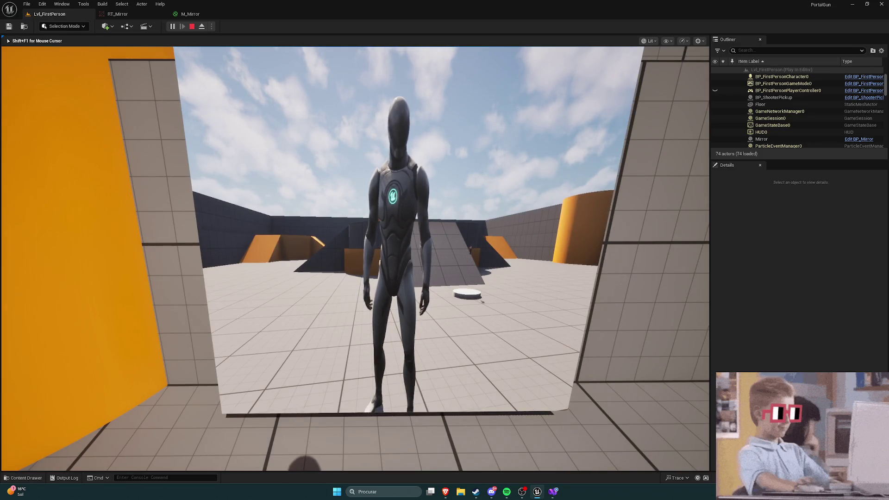
pyautogui.press('s')
pyautogui.press('w')
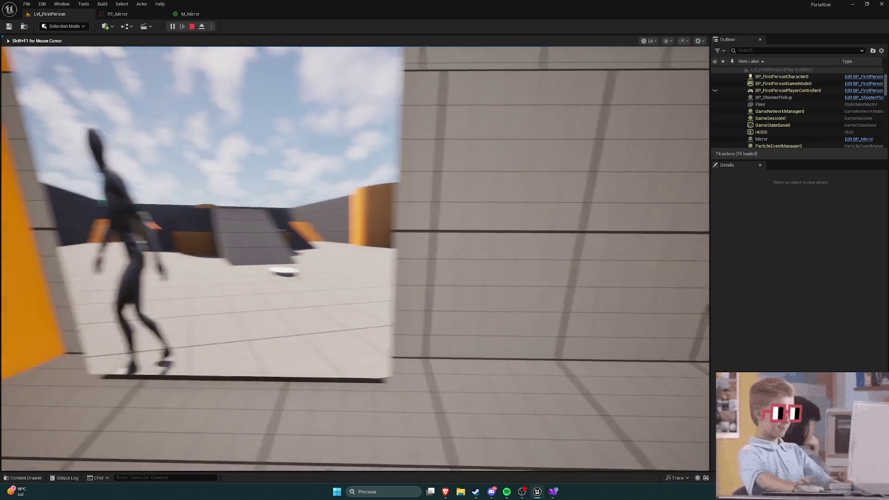
pyautogui.press('s')
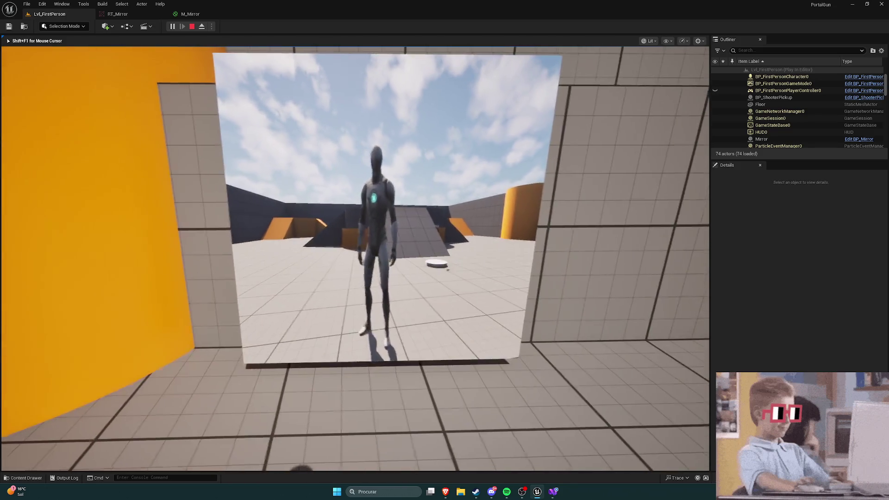
pyautogui.press('w')
pyautogui.press('s')
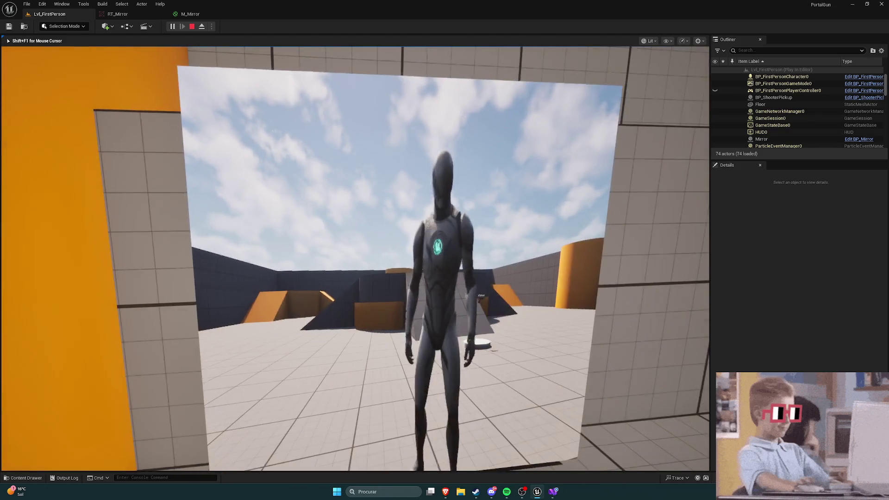
pyautogui.press('Escape')
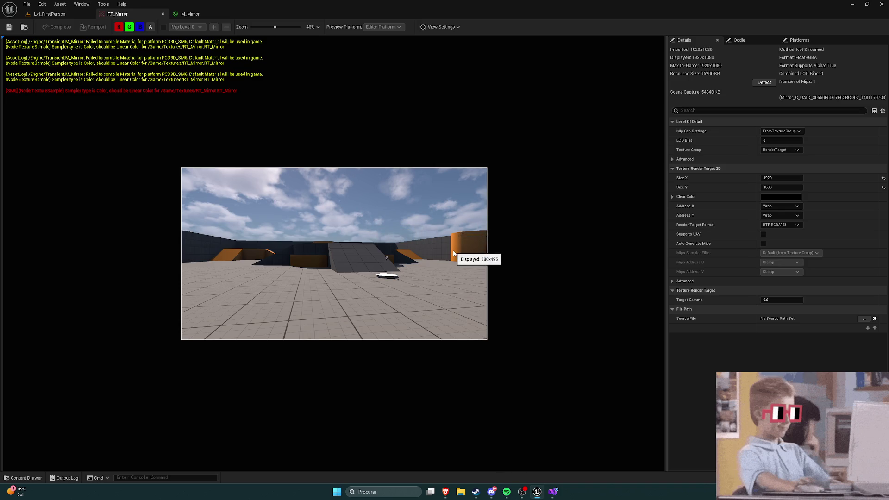
# Look over the Lvl_FirstPerson, RT_Mirror and M_Mirror tabs in turn
pyautogui.click(50, 14)
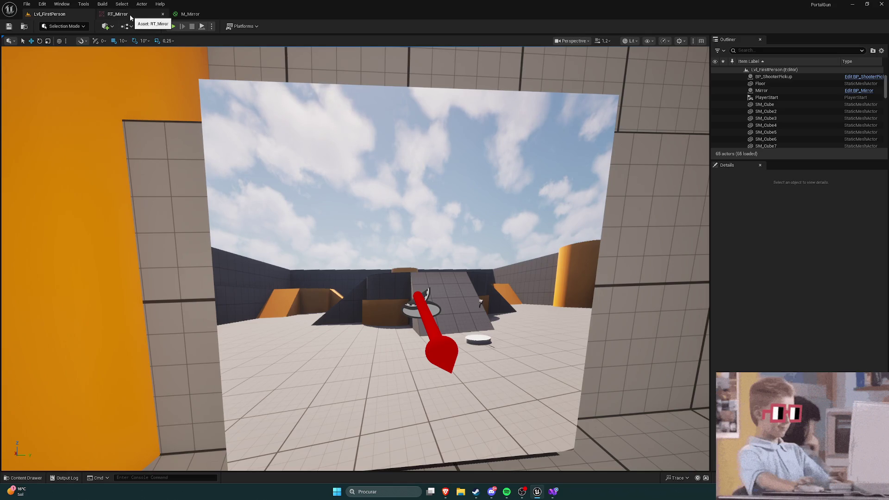
pyautogui.click(130, 16)
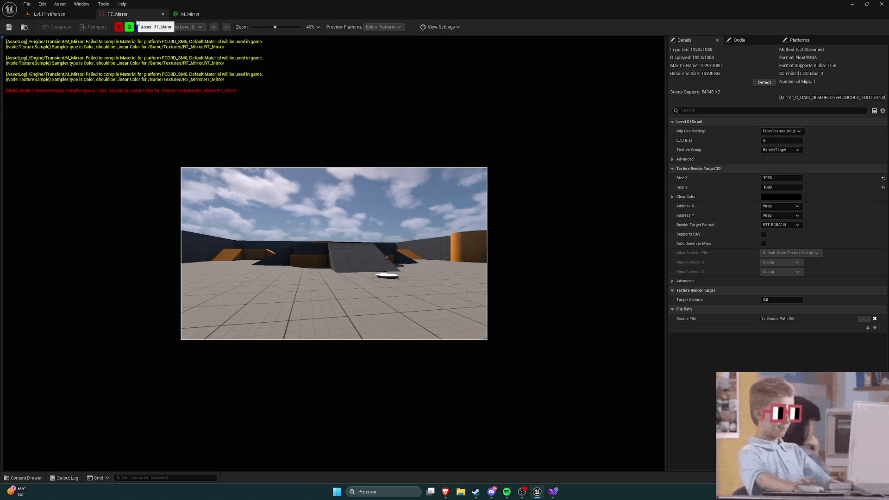
pyautogui.click(190, 14)
pyautogui.click(130, 13)
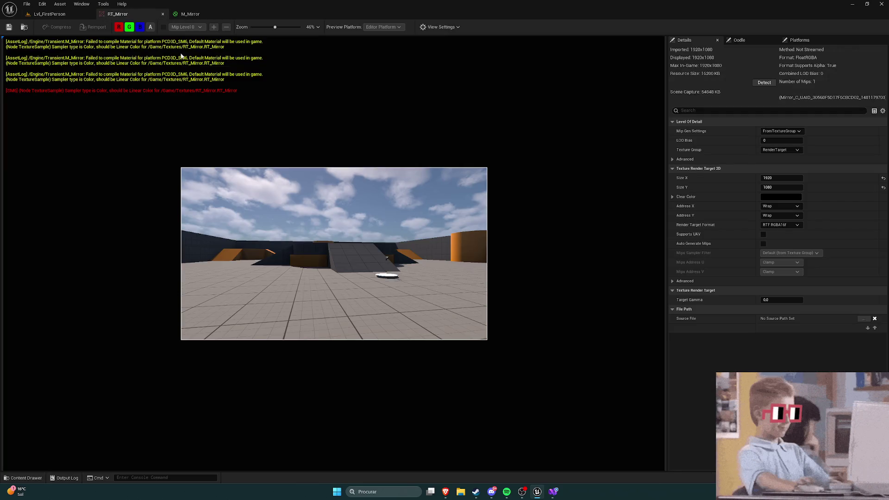
pyautogui.click(190, 14)
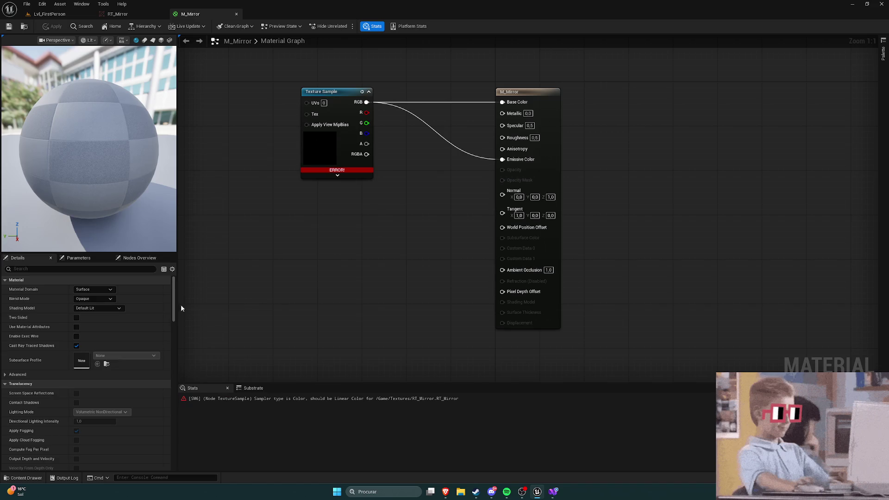
# Resume the YouTube tutorial and skip forward about 25 seconds
pyautogui.moveTo(444, 494)
pyautogui.click(452, 454)
pyautogui.click(449, 375)
pyautogui.press('Right')
pyautogui.press('Right')
pyautogui.press('Right')
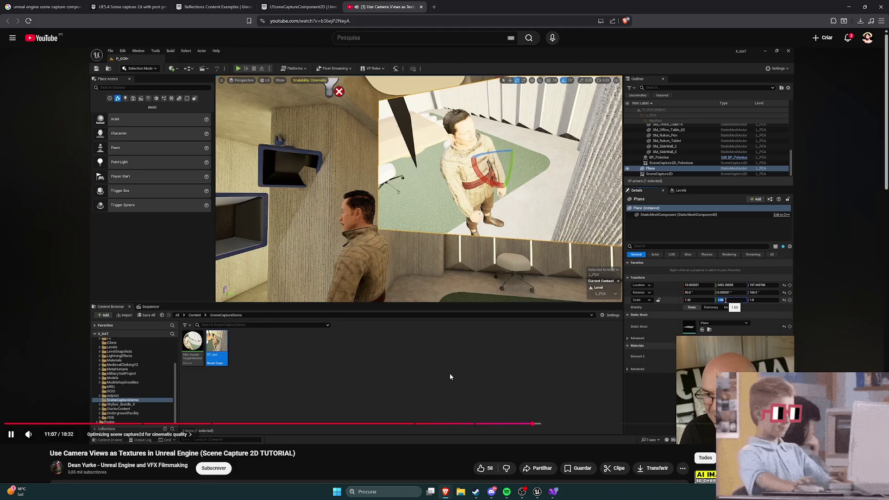
# Seek the tutorial from about 11:44 through its exposure settings section
pyautogui.press('Right')
pyautogui.press('Right')
pyautogui.press('Right')
pyautogui.press('Right')
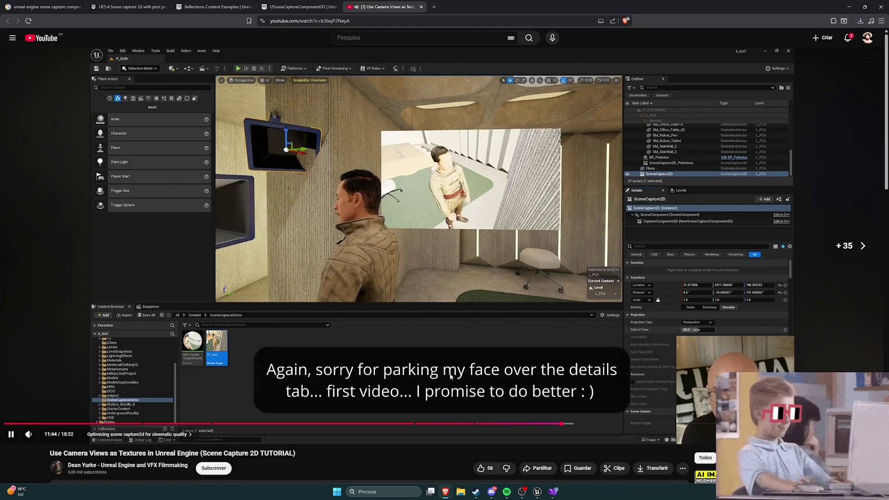
pyautogui.press('Right')
pyautogui.press('Right')
pyautogui.press('Right')
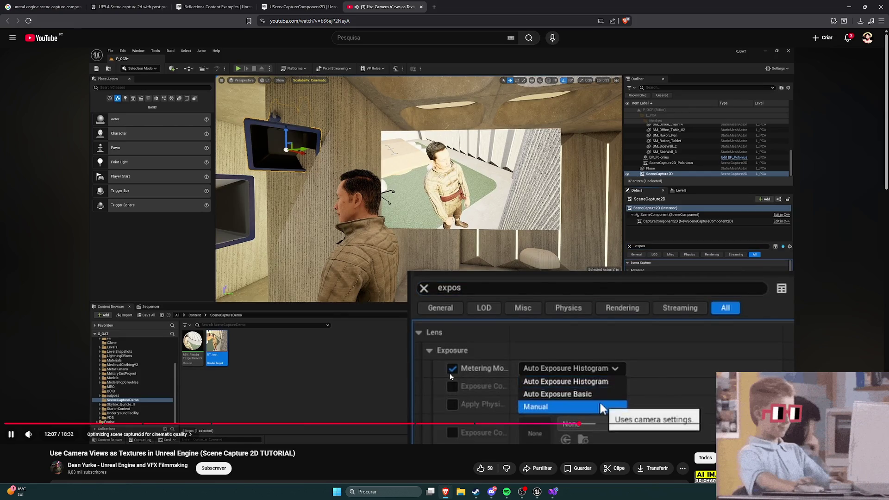
pyautogui.press('Left')
pyautogui.press('Left')
pyautogui.press('Left')
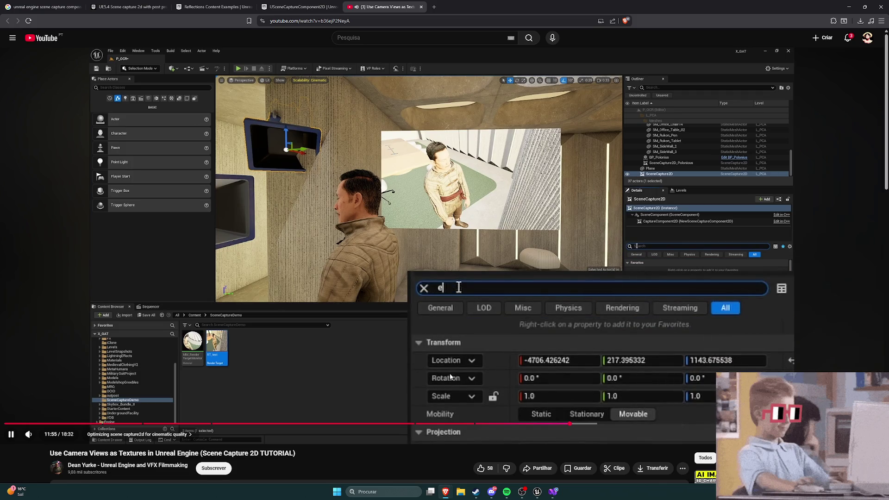
pyautogui.press('Right')
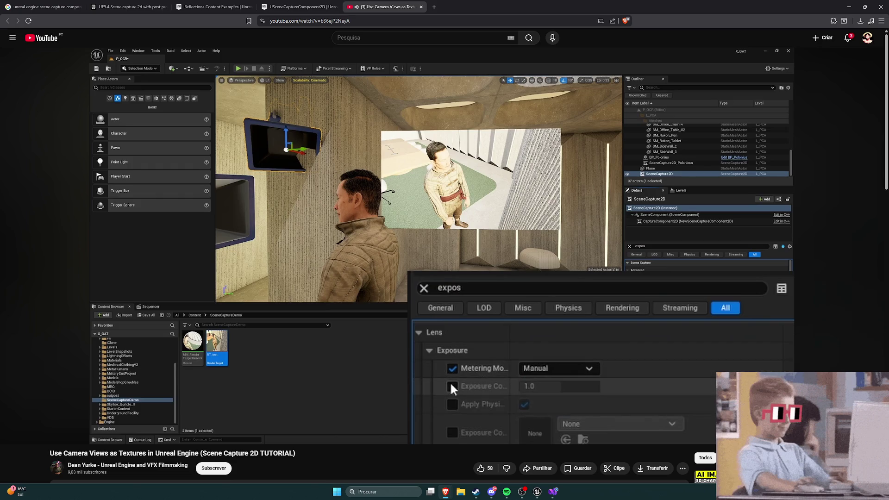
pyautogui.moveTo(449, 374)
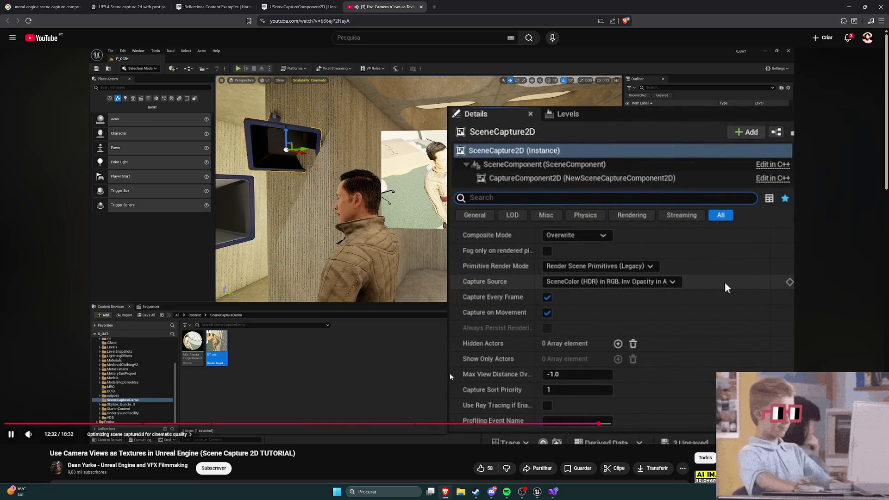
pyautogui.press('l')
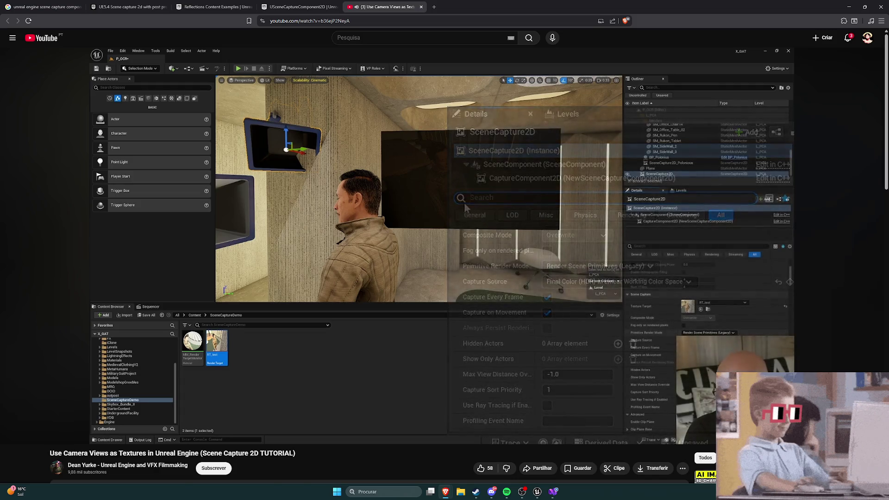
pyautogui.press('Right')
pyautogui.press('Right')
pyautogui.press('Right')
pyautogui.press('Right')
pyautogui.press('Right')
pyautogui.press('Right')
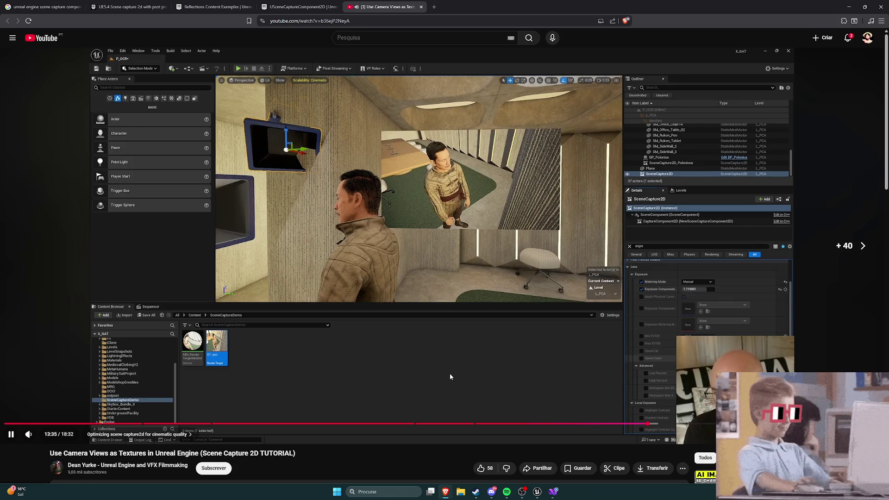
# Seek onward from about 13:51 past the depth of field part to roughly 16:31
pyautogui.press('Left')
pyautogui.press('Left')
pyautogui.press('Left')
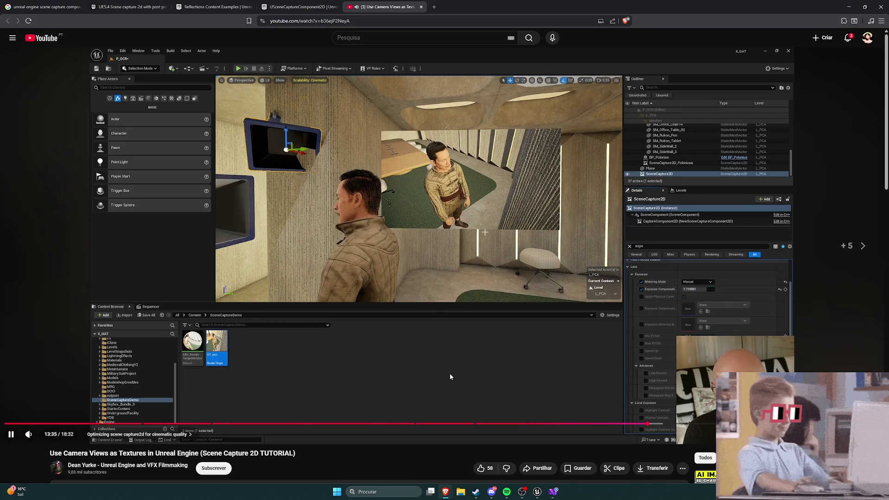
pyautogui.press('Right')
pyautogui.press('Right')
pyautogui.press('Right')
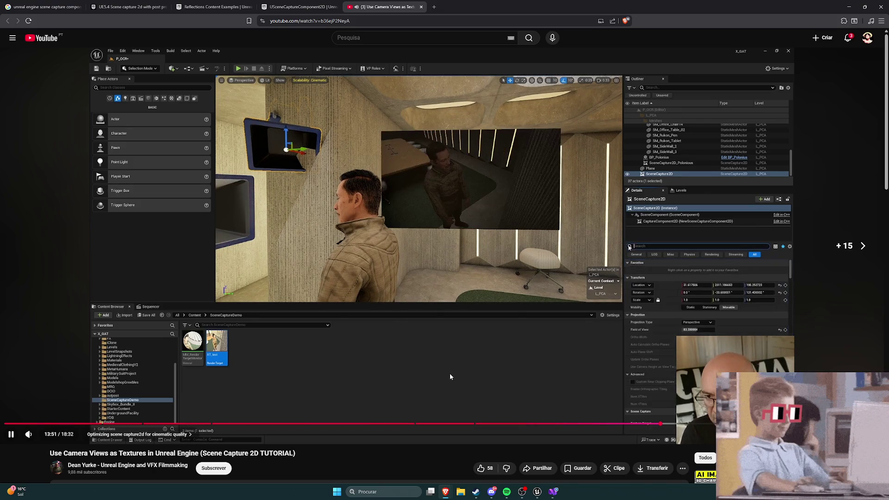
pyautogui.press('Right')
pyautogui.press('Right')
pyautogui.press('Right')
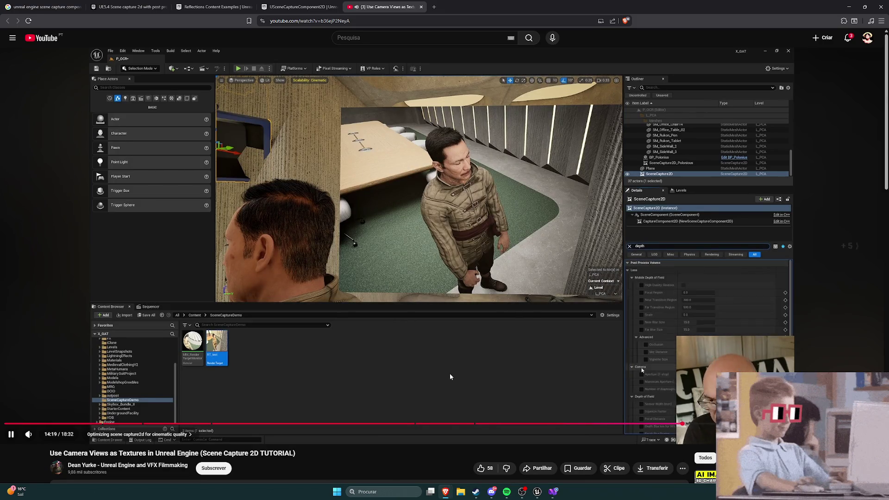
pyautogui.press('Right')
pyautogui.press('Right')
pyautogui.press('Right')
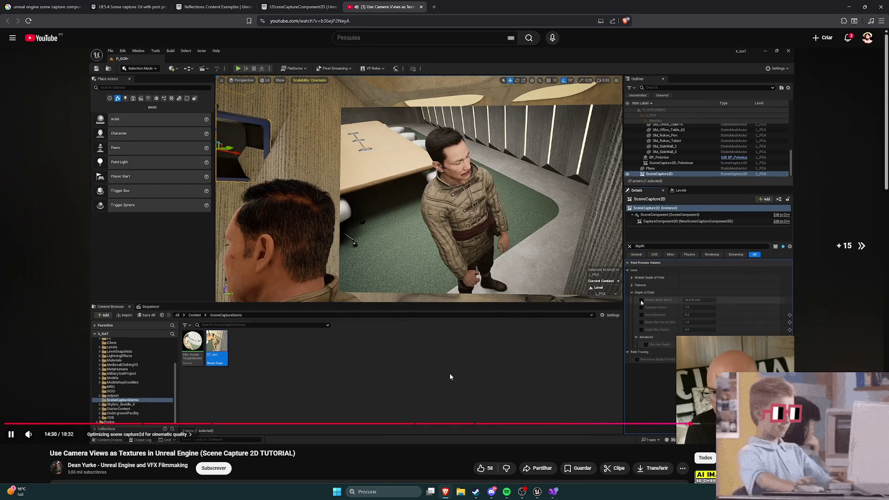
pyautogui.press('Left')
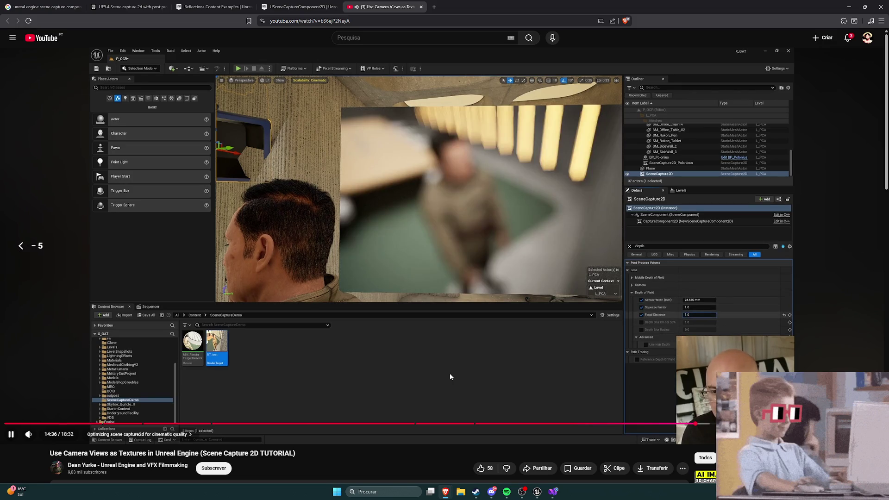
pyautogui.press('Right')
pyautogui.press('Right')
pyautogui.press('Right')
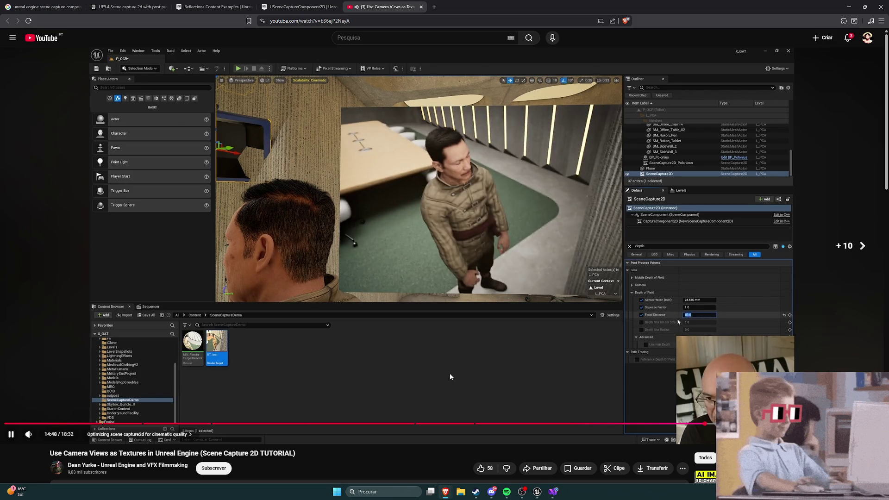
pyautogui.press('Right')
pyautogui.press('Right')
pyautogui.press('Right')
pyautogui.press('Right')
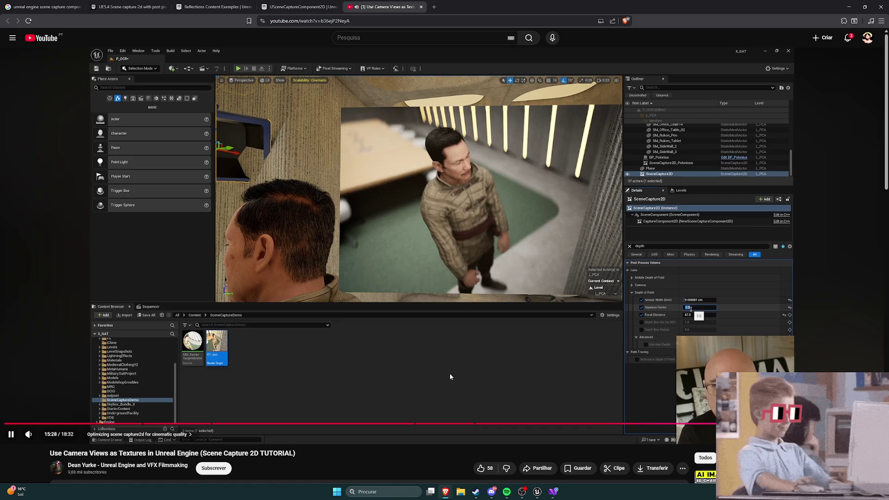
pyautogui.press('Right')
pyautogui.press('Right')
pyautogui.press('Right')
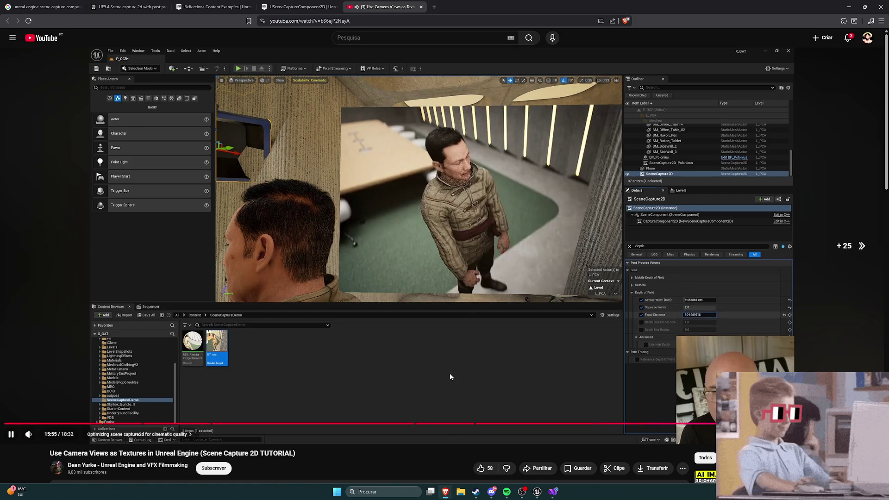
pyautogui.press('Right')
pyautogui.press('Right')
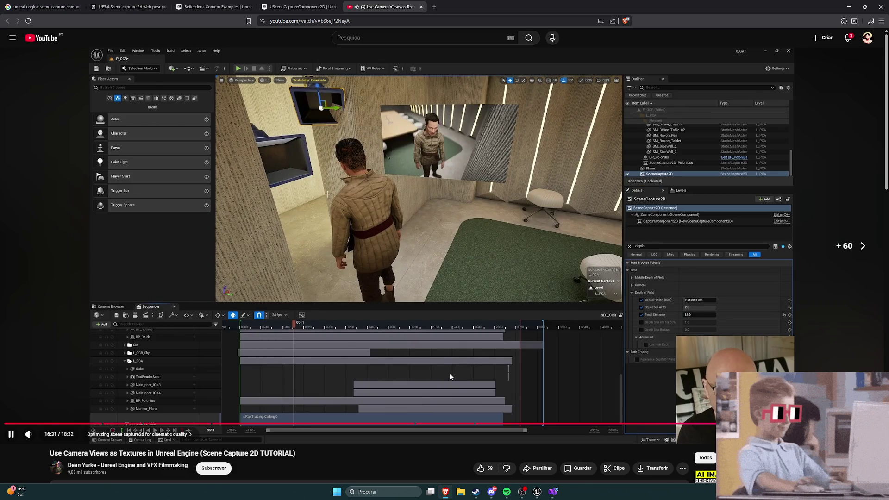
# Seek the YouTube tutorial to about 17:29 and pause on the monitor material's Texture Sample node
pyautogui.press('Right')
pyautogui.press('Right')
pyautogui.press('Right')
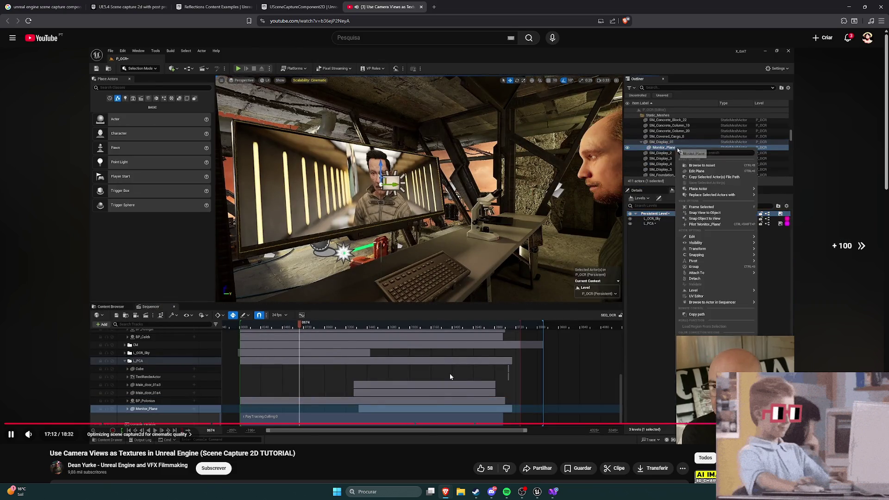
pyautogui.press('Right')
pyautogui.press('Right')
pyautogui.press('Right')
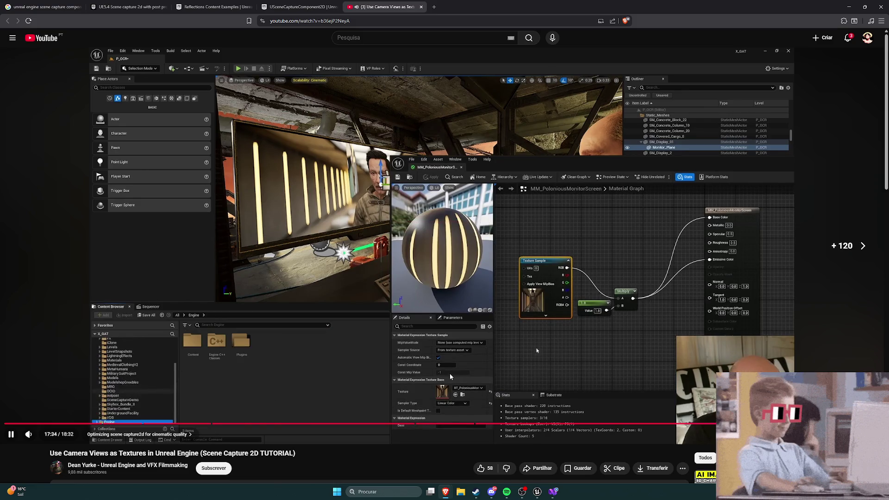
pyautogui.press('Left')
pyautogui.press('Left')
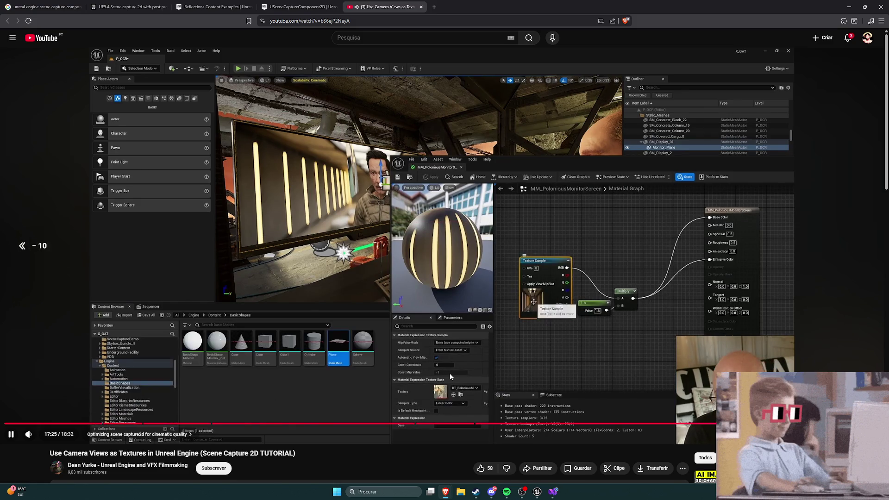
pyautogui.press('Left')
pyautogui.press('Right')
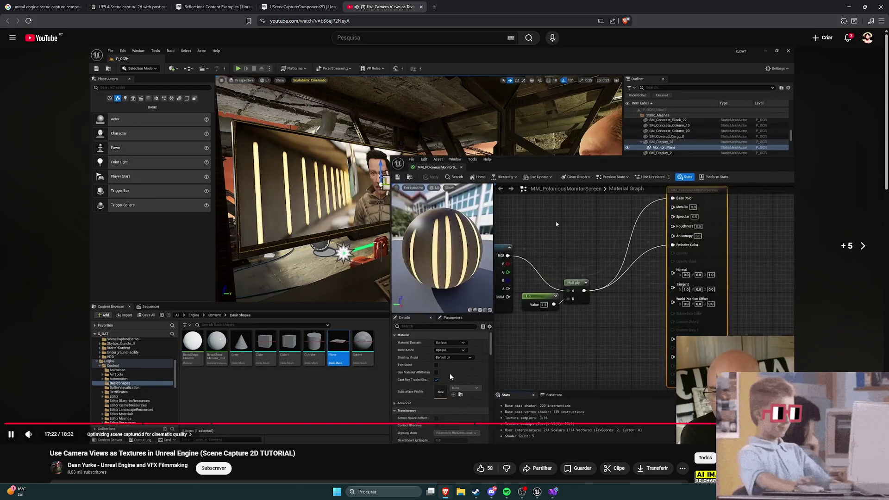
pyautogui.press('Left')
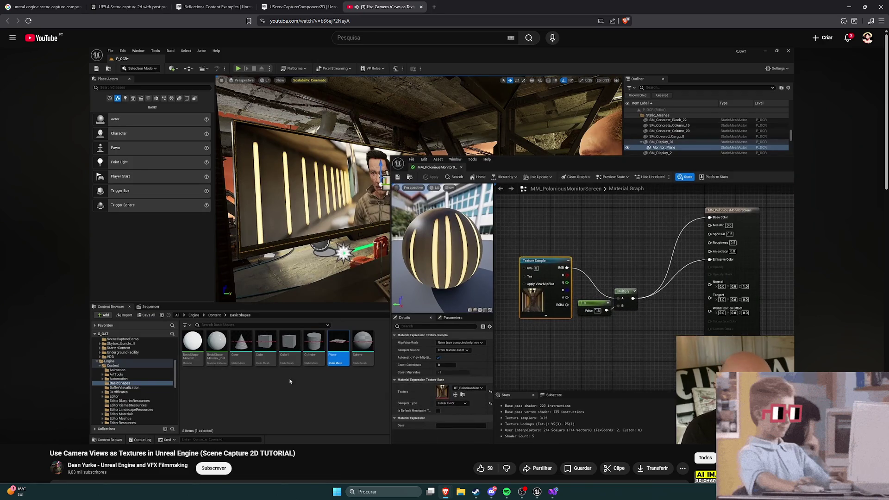
pyautogui.click(256, 183)
# Set M_Mirror's Texture Sample sampler type to Linear Color, apply the material, and bring up RT_Mirror
pyautogui.hotkey('alt', 'Tab')
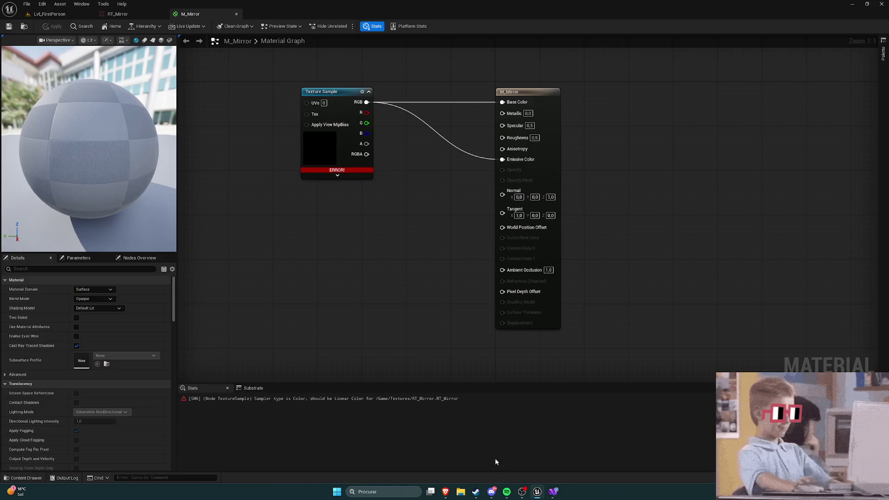
pyautogui.scroll(-1, 190, 244)
pyautogui.click(321, 155)
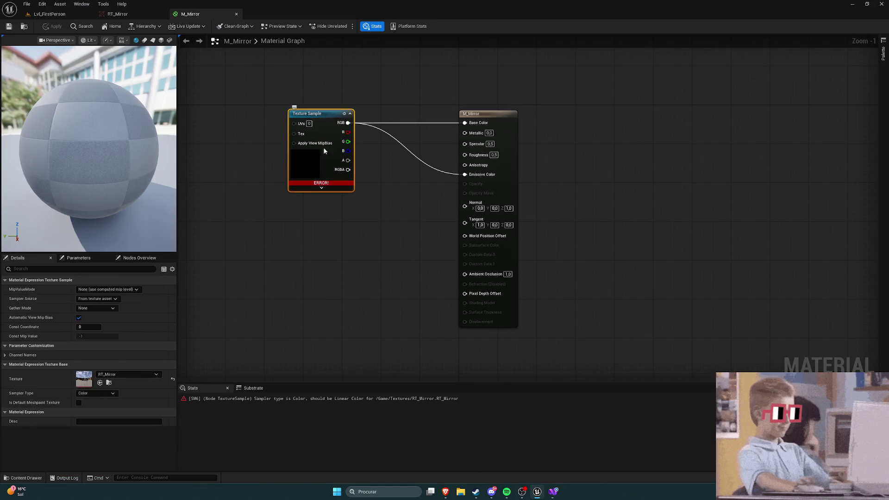
pyautogui.click(104, 393)
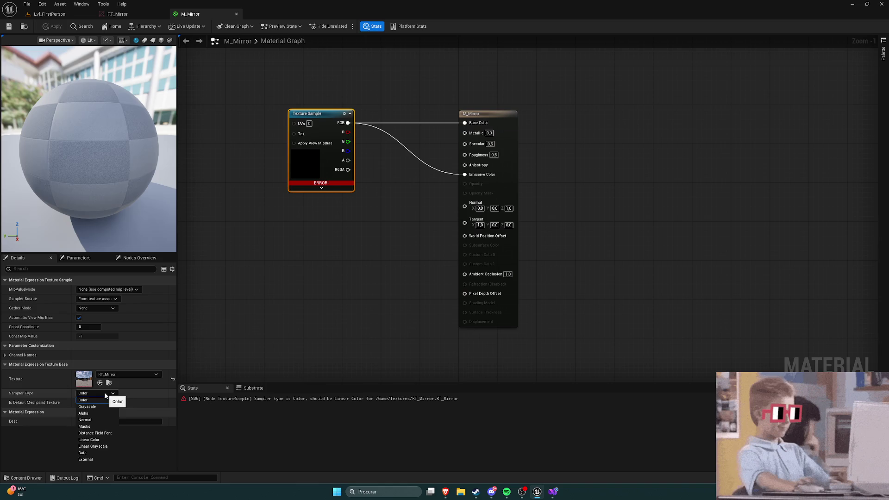
pyautogui.click(106, 395)
pyautogui.moveTo(312, 184)
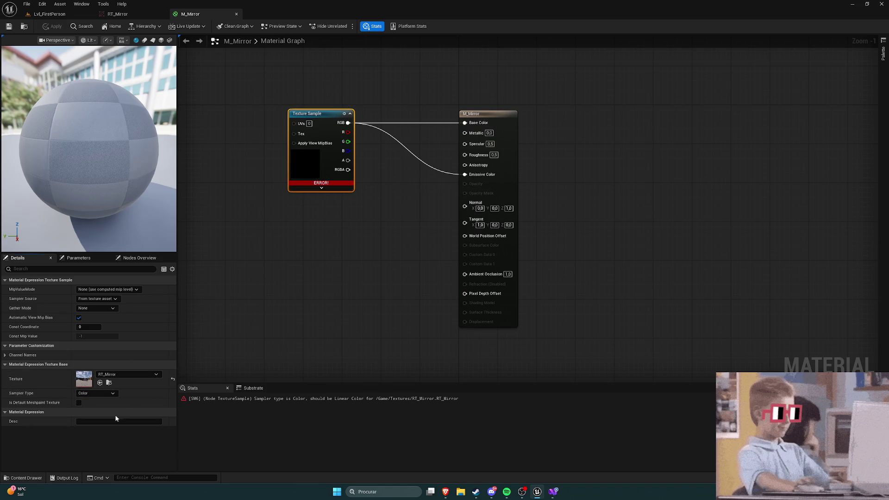
pyautogui.click(98, 393)
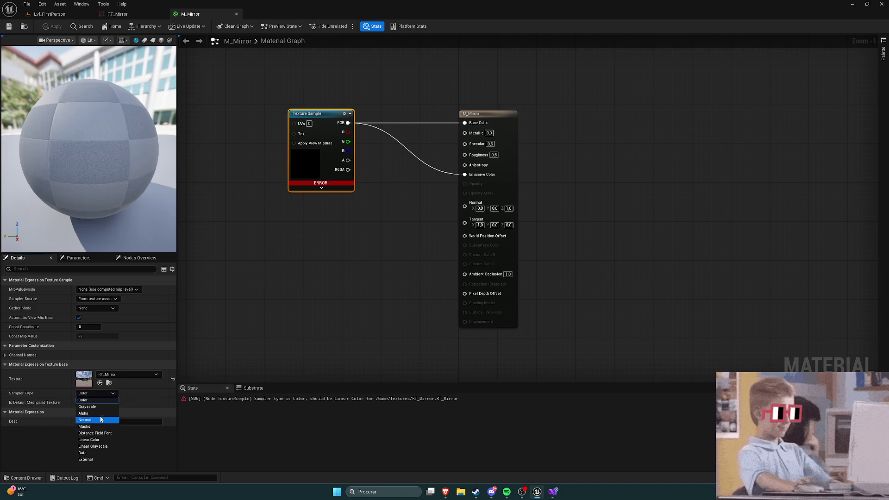
pyautogui.click(99, 439)
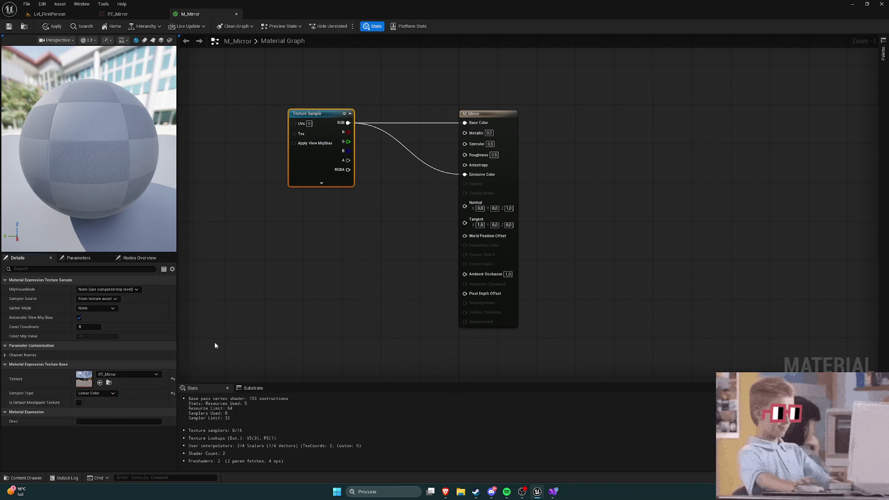
pyautogui.click(260, 302)
pyautogui.click(48, 26)
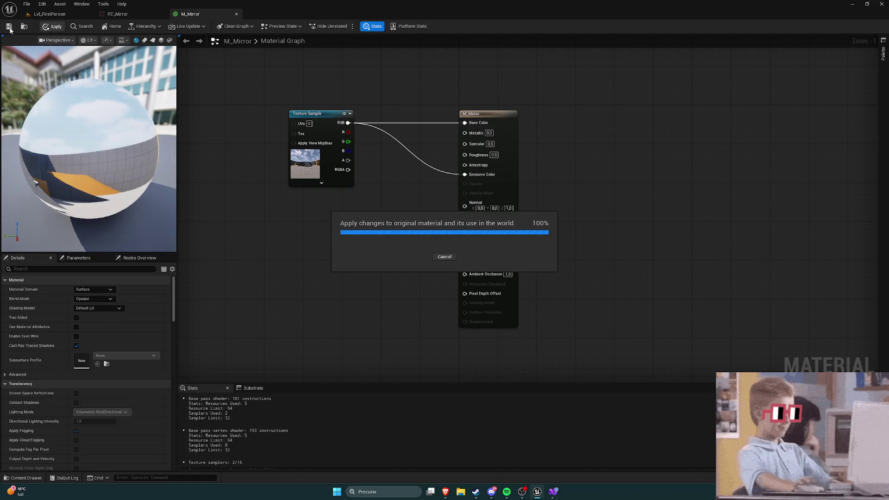
pyautogui.click(117, 14)
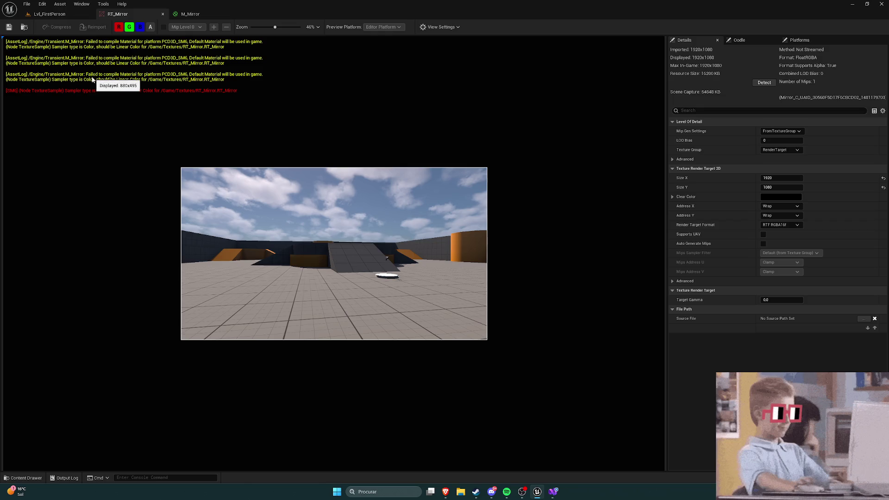
# Review RT_Mirror's mip generation, texture group, LOD, format (RTF RGBA16f) and clear colour settings unchanged
pyautogui.click(788, 132)
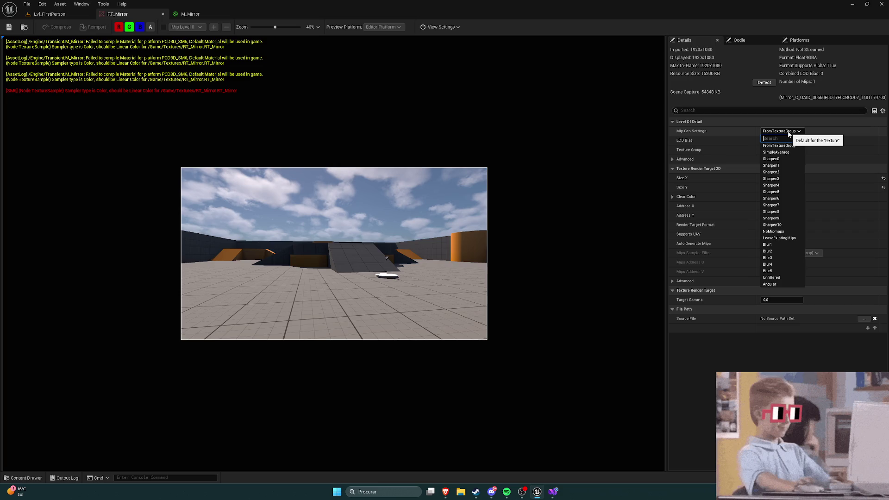
pyautogui.click(788, 133)
pyautogui.click(788, 133)
pyautogui.click(788, 133)
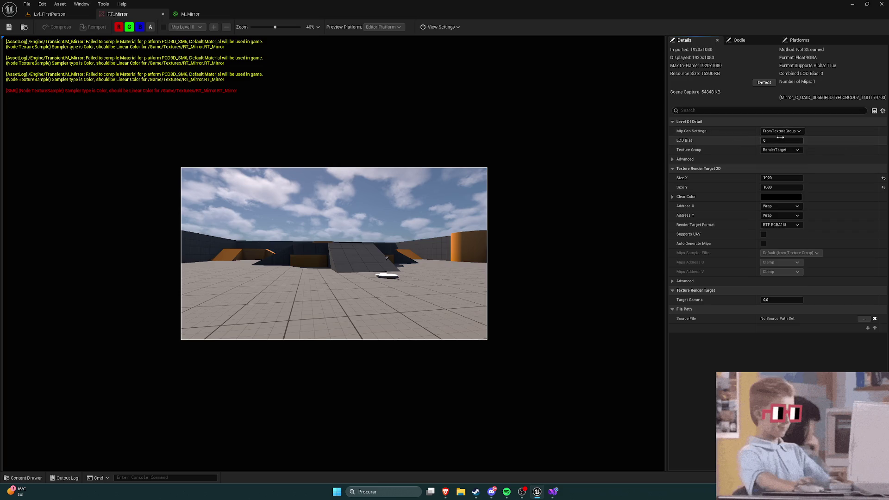
pyautogui.click(791, 152)
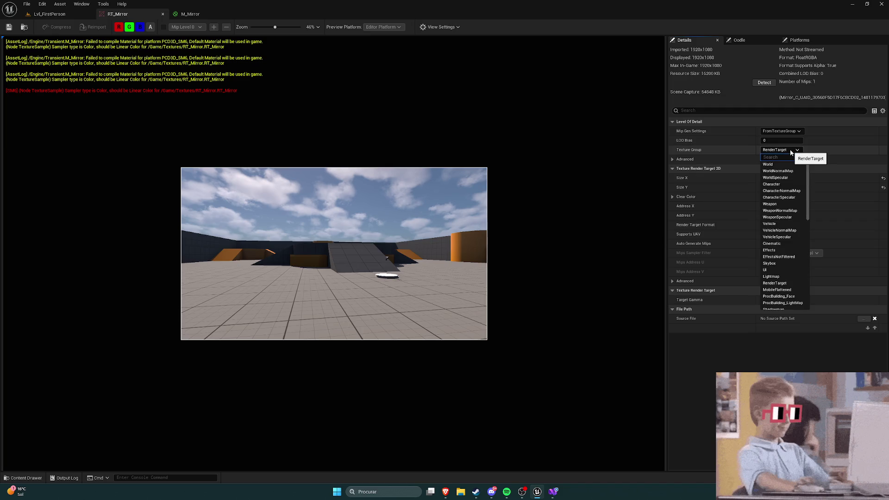
pyautogui.click(791, 151)
pyautogui.click(672, 159)
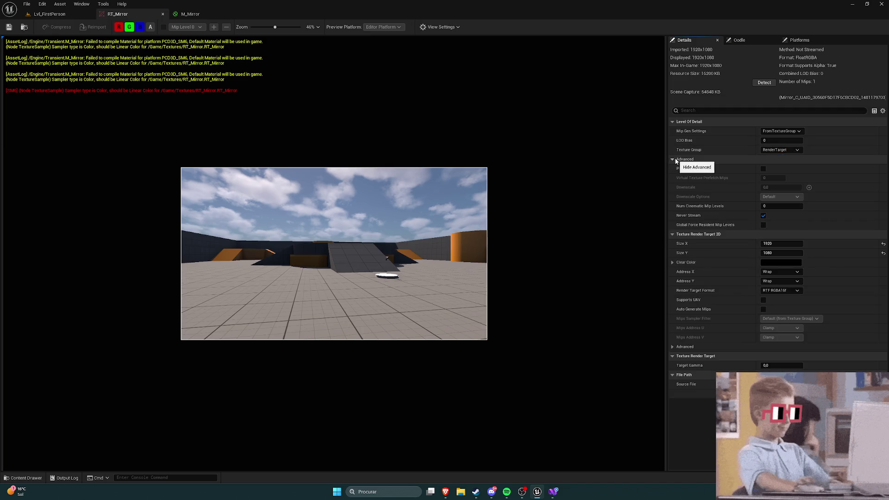
pyautogui.click(675, 160)
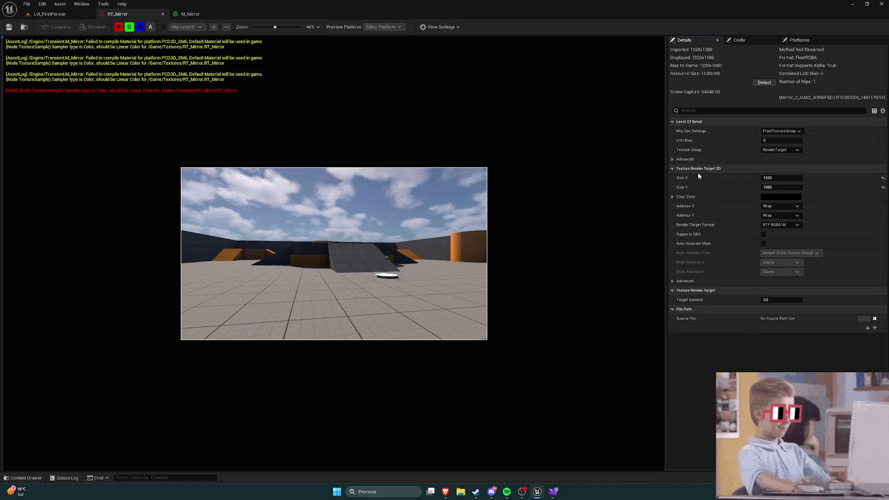
pyautogui.click(797, 225)
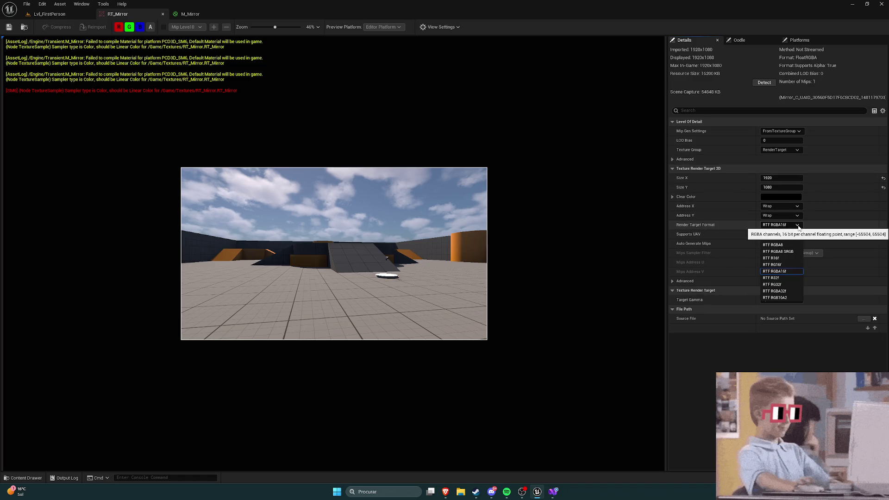
pyautogui.click(797, 225)
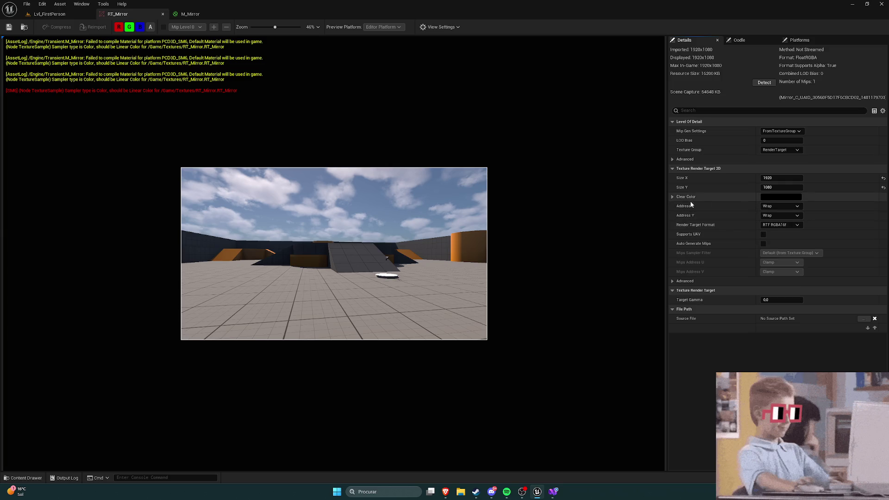
pyautogui.click(673, 197)
pyautogui.click(674, 198)
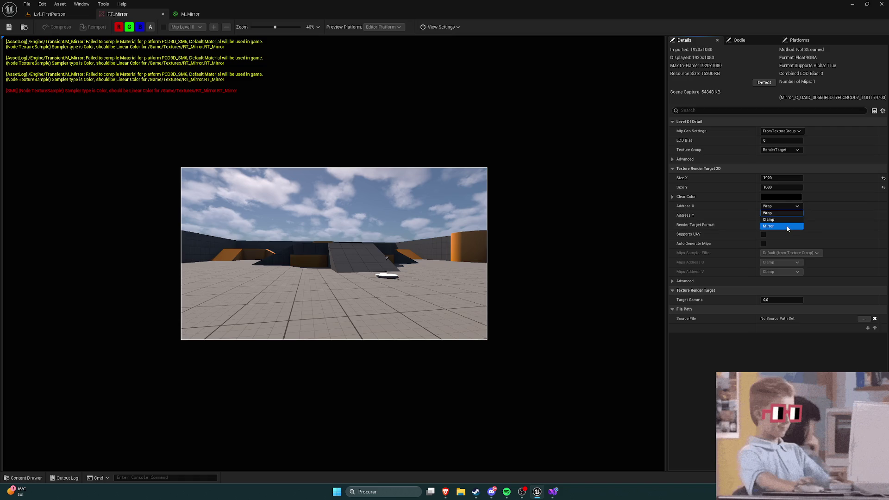
# Set RT_Mirror's Address X to Mirror and return to the Lvl_FirstPerson level
pyautogui.click(798, 209)
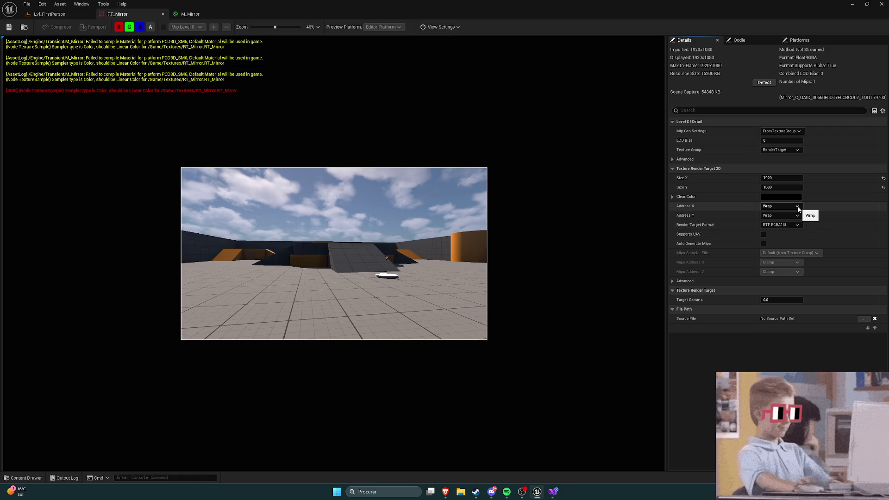
pyautogui.click(797, 207)
pyautogui.click(791, 226)
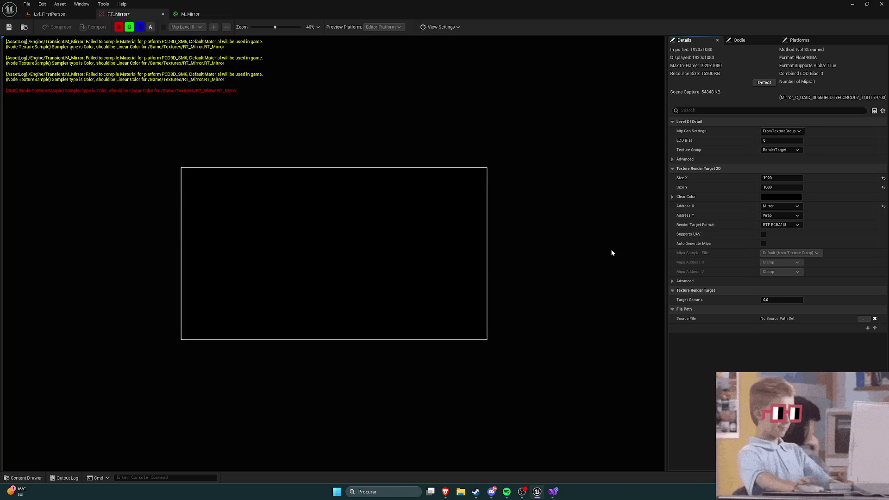
pyautogui.click(49, 14)
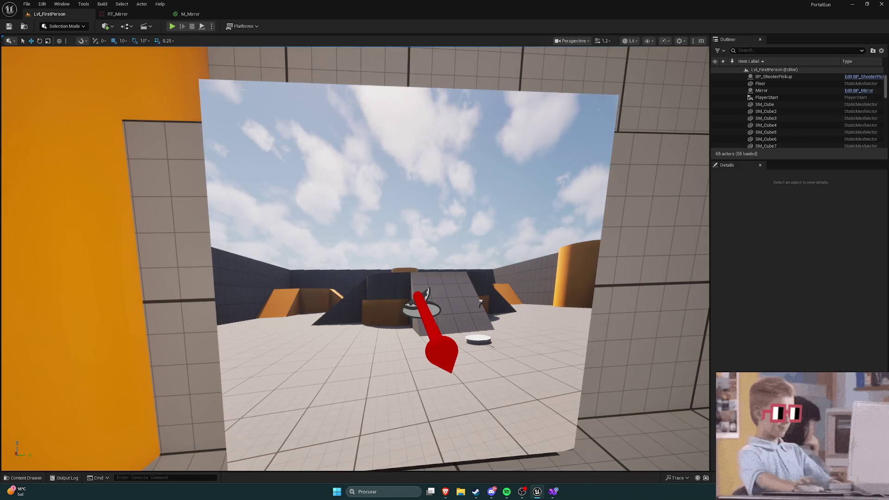
# Play the level, walking and jumping in front of the mirror to check the reflection
pyautogui.click(171, 27)
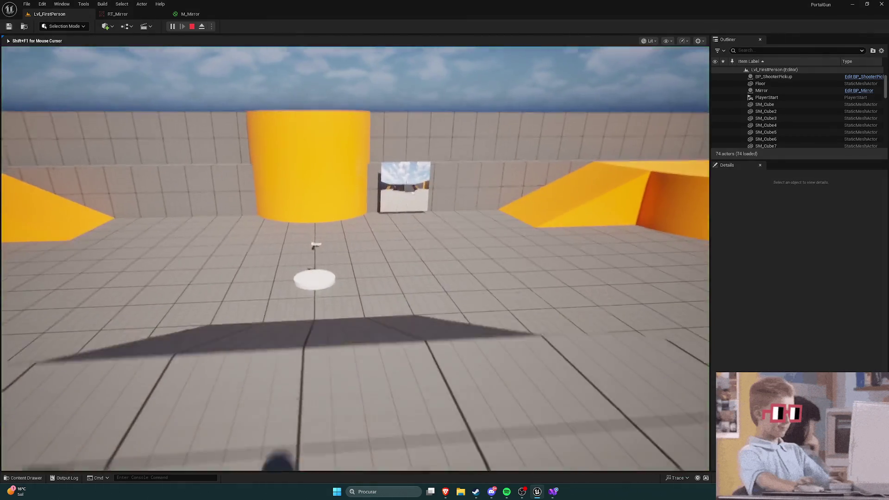
pyautogui.press('w')
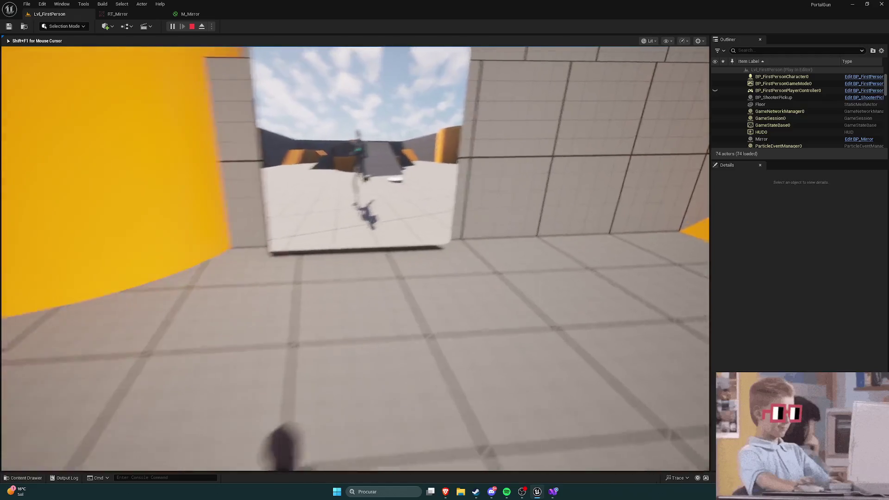
pyautogui.press('space')
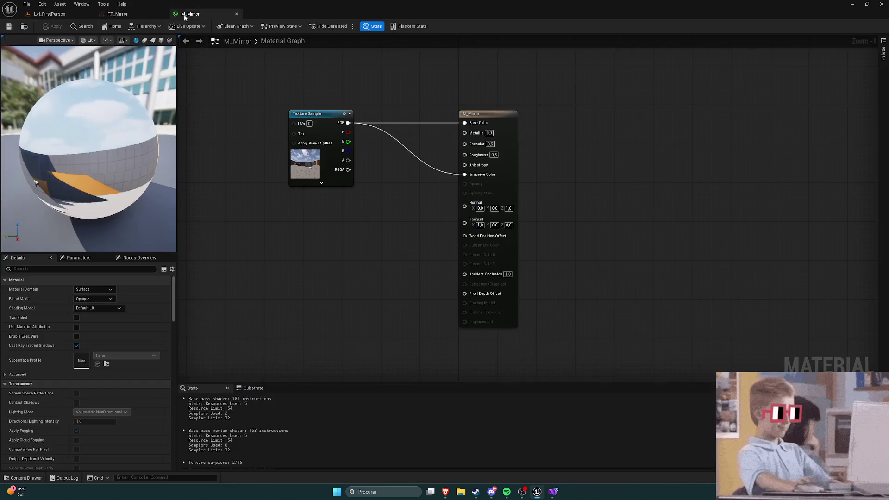
# In RT_Mirror, set Address X to Wrap and Address Y to Mirror
pyautogui.click(128, 15)
pyautogui.click(781, 206)
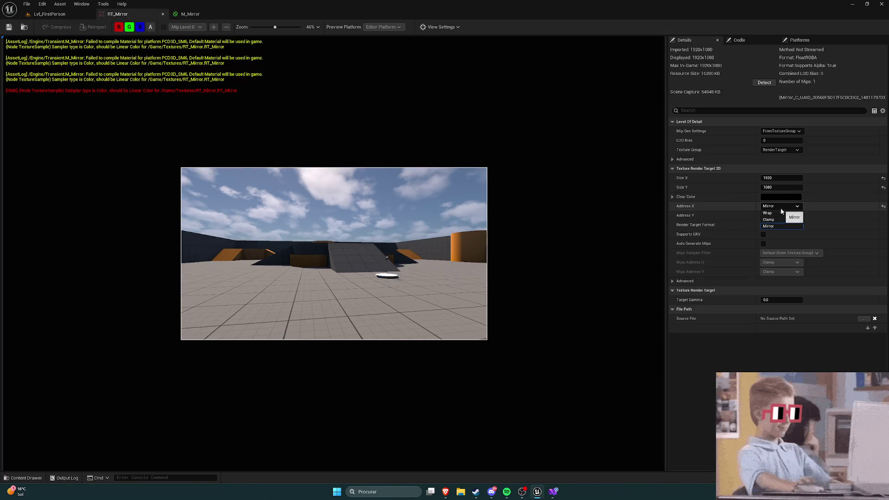
pyautogui.click(780, 212)
pyautogui.click(780, 216)
pyautogui.click(779, 235)
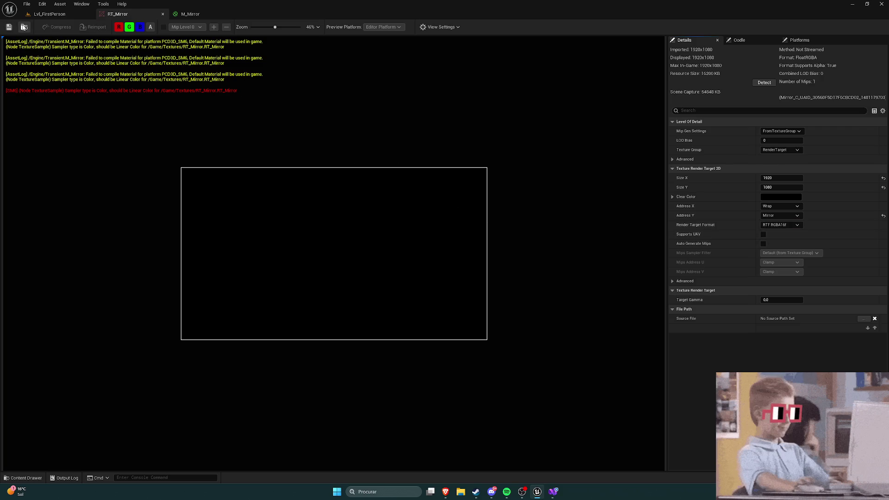
# Play the first-person level and walk up to the mirror to test it
pyautogui.click(48, 14)
pyautogui.click(172, 26)
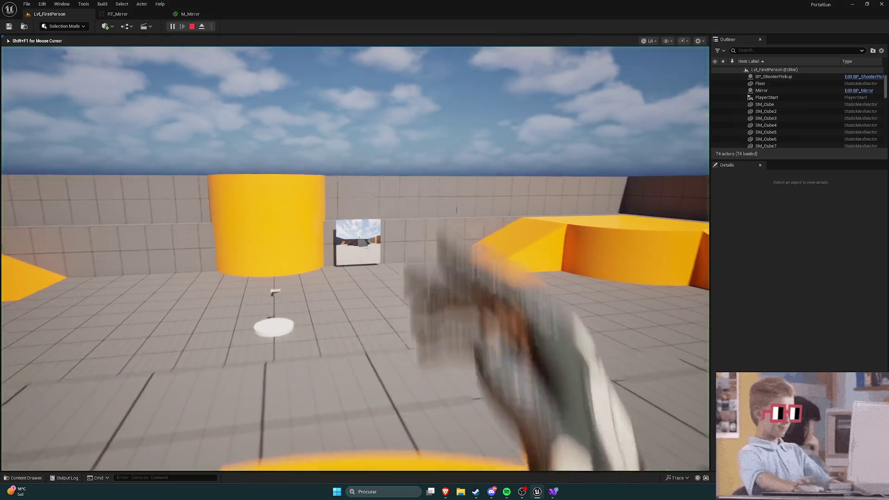
pyautogui.press('w')
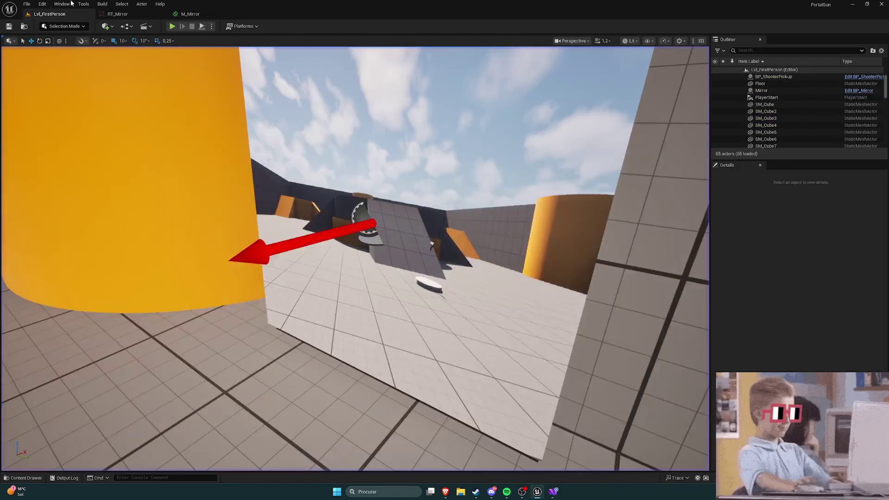
# Set RT_Mirror's Address Y back to Wrap and Size X/Y to 2000, then save it
pyautogui.click(121, 18)
pyautogui.click(781, 215)
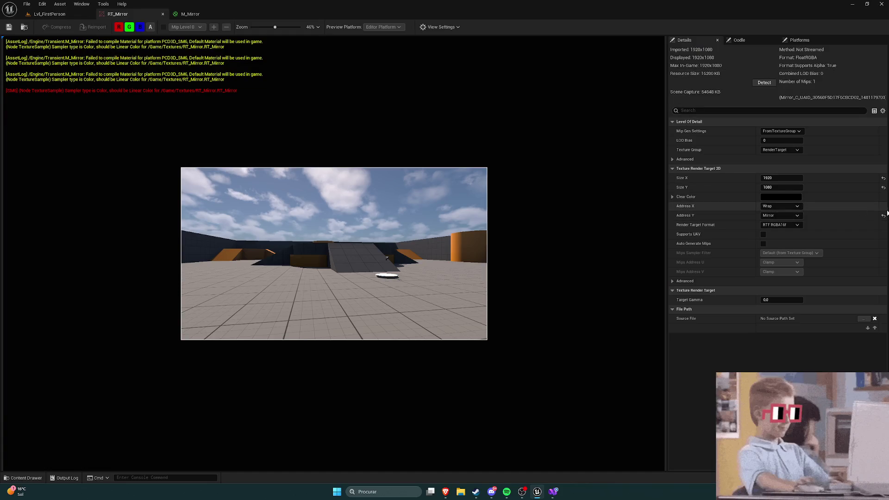
pyautogui.click(773, 225)
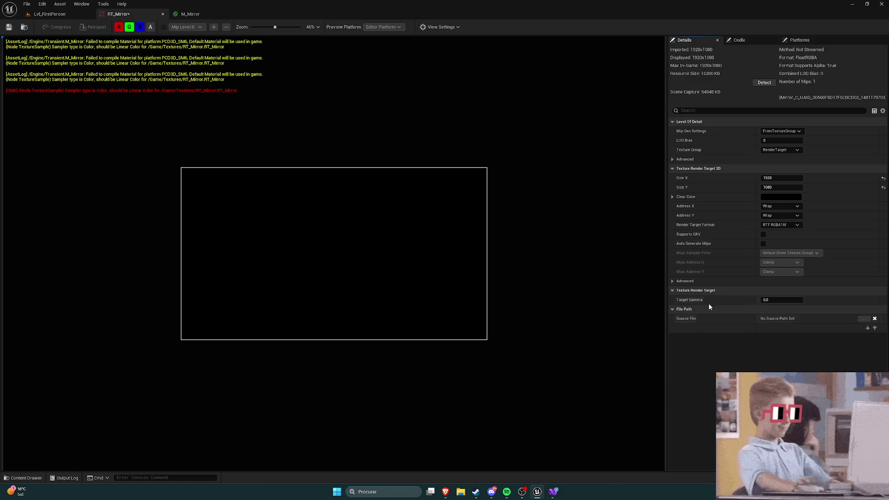
pyautogui.click(781, 178)
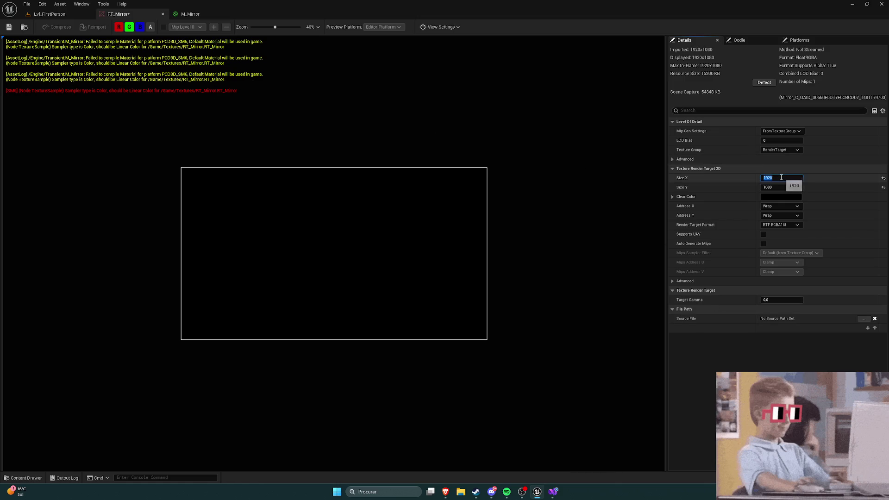
pyautogui.write('2000')
pyautogui.press('Return')
pyautogui.click(777, 188)
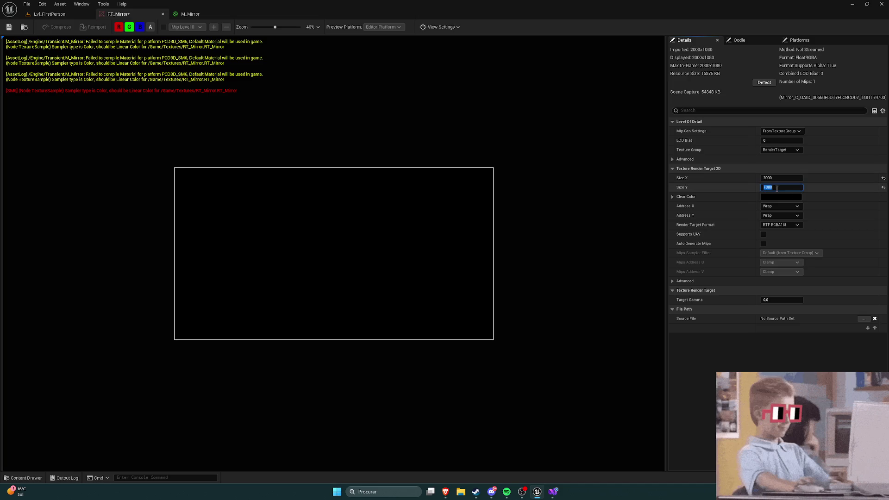
pyautogui.write('2000')
pyautogui.press('Return')
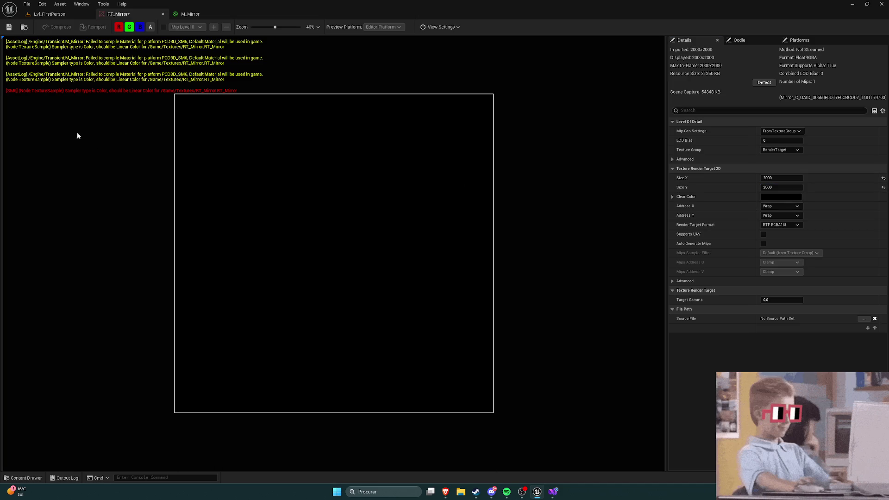
pyautogui.click(8, 27)
pyautogui.click(190, 14)
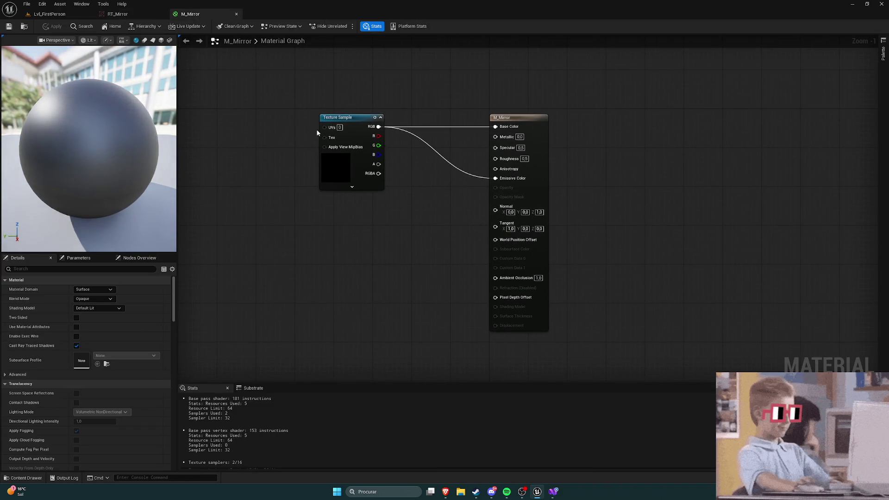
# Play-test walking up to the mirror to view the reflection, then show RT_Mirror and the Content Drawer
pyautogui.click(48, 14)
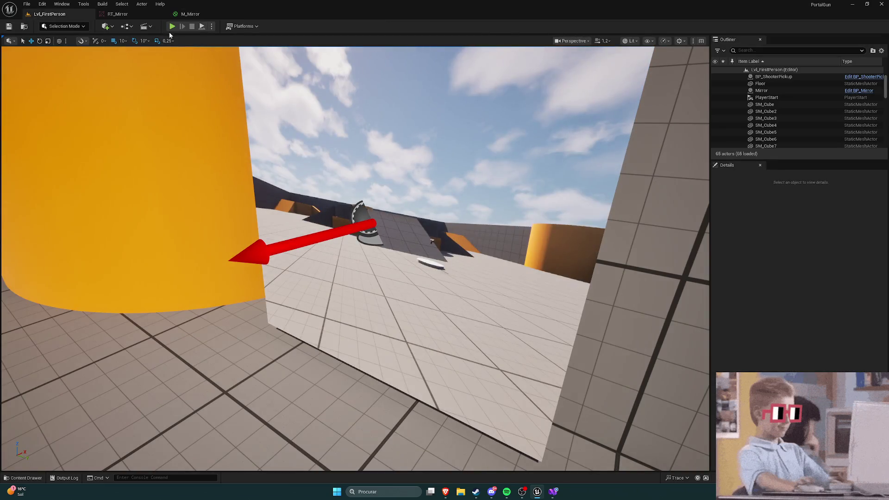
pyautogui.click(171, 27)
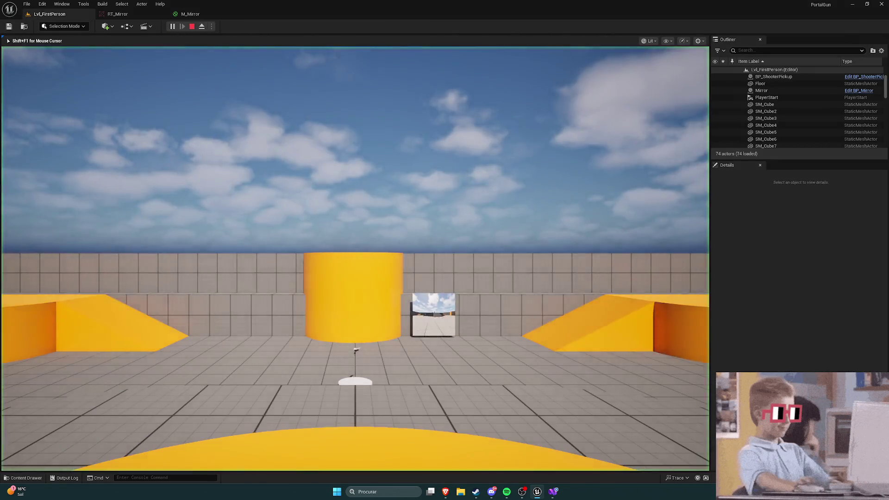
pyautogui.press('w')
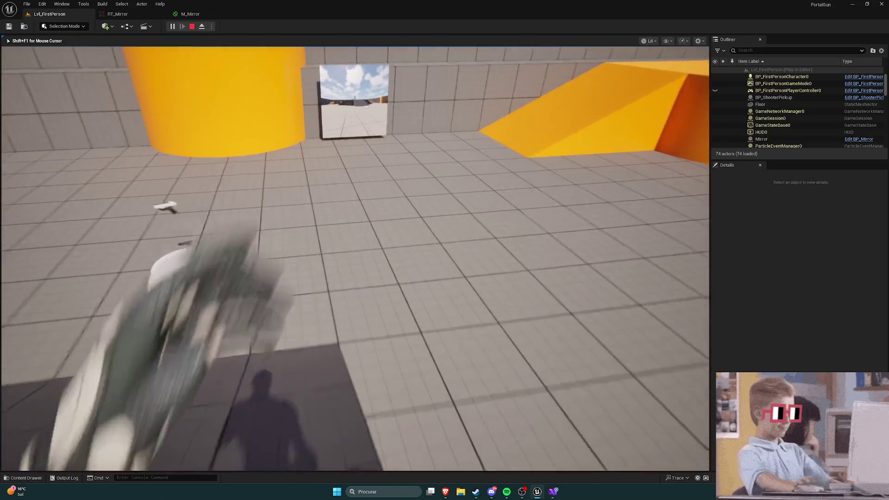
pyautogui.press('w')
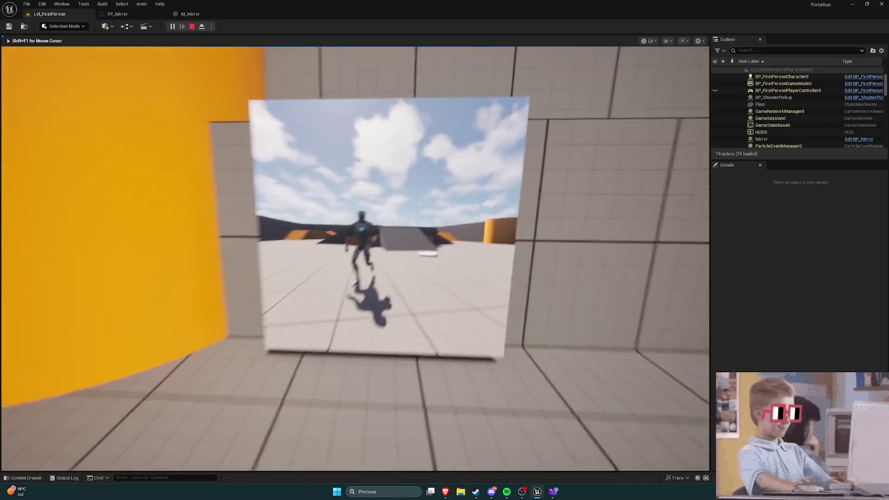
pyautogui.press('Escape')
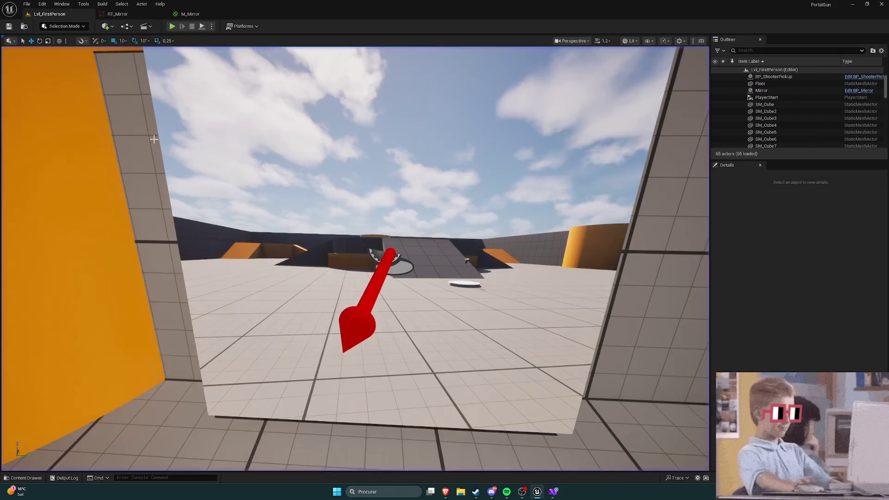
pyautogui.click(117, 14)
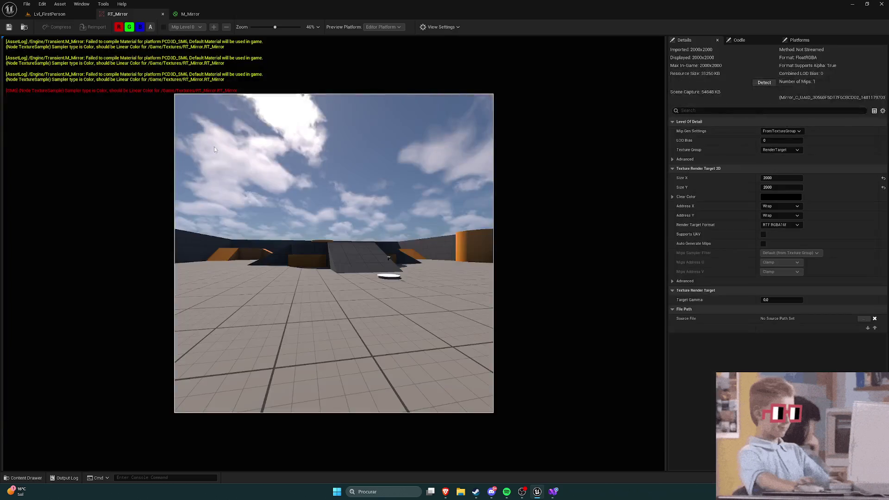
pyautogui.hotkey('ctrl', 'space')
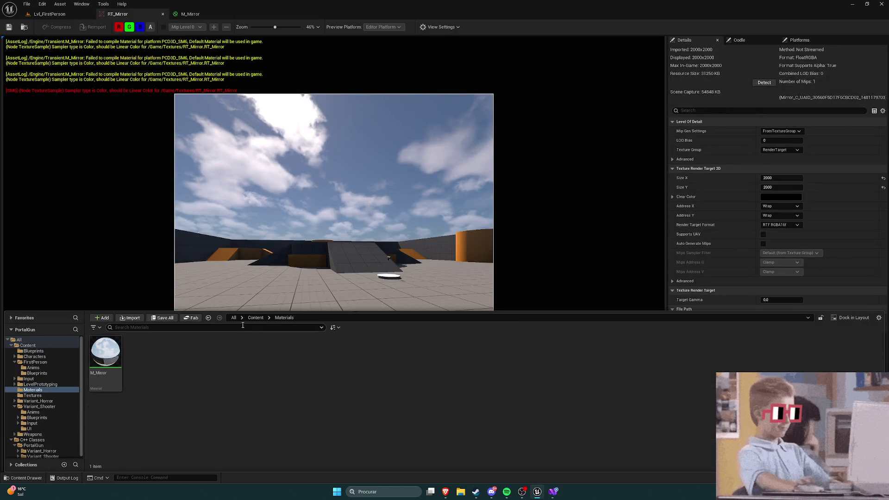
# Open BP_Mirror from Content > Blueprints, dock it beside the level, and show its 3D viewport
pyautogui.click(255, 318)
pyautogui.doubleClick(106, 354)
pyautogui.click(114, 363)
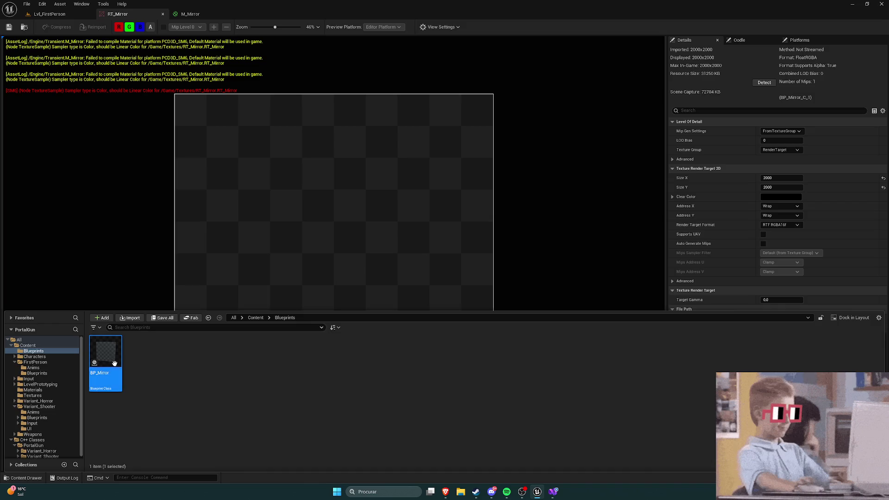
pyautogui.doubleClick(115, 364)
pyautogui.moveTo(261, 14); pyautogui.dragTo(138, 16)
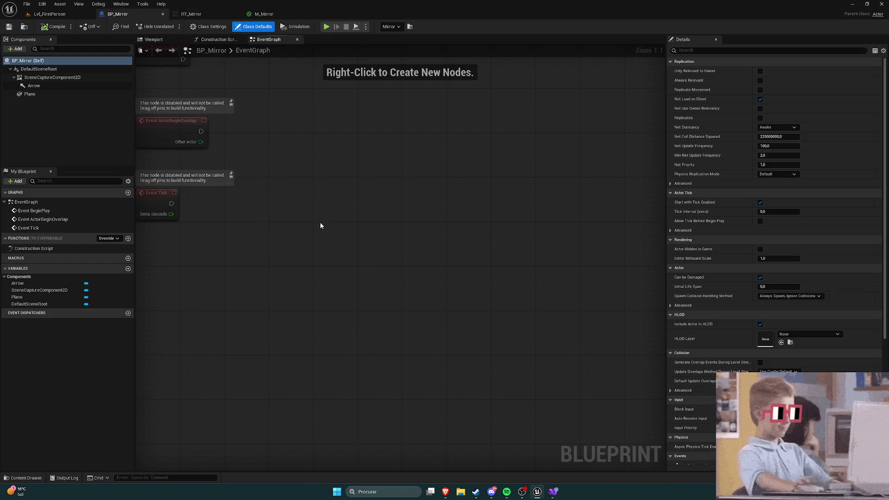
pyautogui.click(185, 40)
# Try Scale Y -1 on BP_Mirror's DefaultSceneRoot, then undo it back to 1
pyautogui.moveTo(407, 186)
pyautogui.mouseDown()
pyautogui.moveTo(346, 194)
pyautogui.moveTo(380, 203)
pyautogui.mouseUp()
pyautogui.click(32, 68)
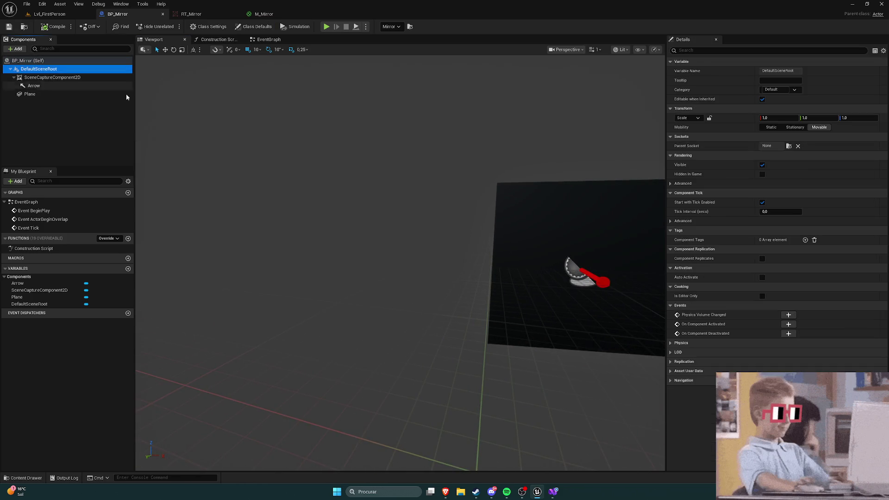
pyautogui.press('f')
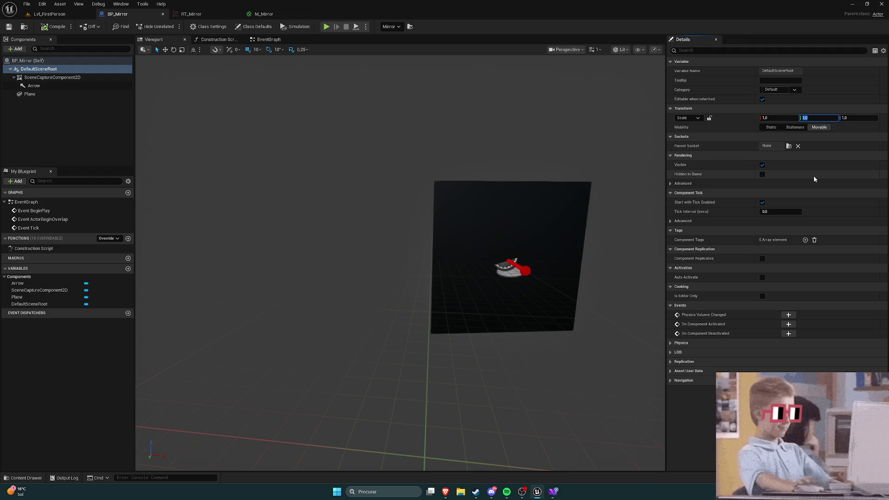
pyautogui.write('-1')
pyautogui.press('Return')
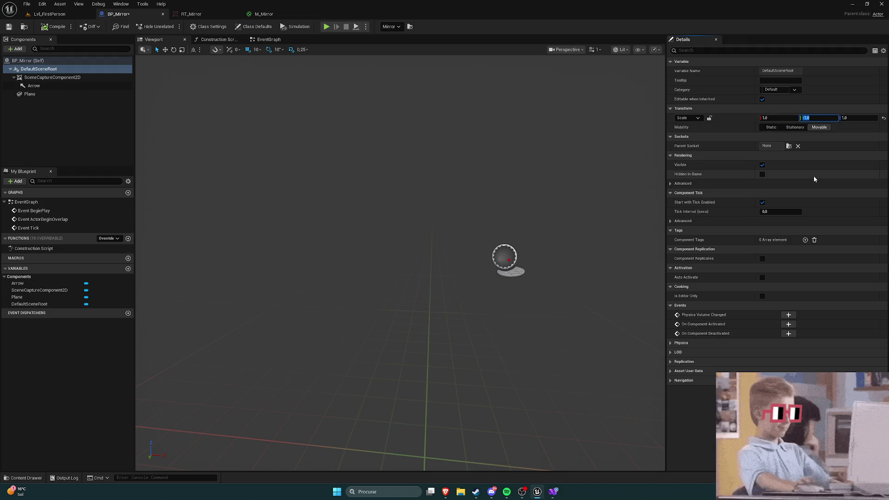
pyautogui.moveTo(398, 259)
pyautogui.mouseDown()
pyautogui.moveTo(435, 259)
pyautogui.moveTo(391, 255)
pyautogui.mouseUp()
pyautogui.hotkey('ctrl', 'z')
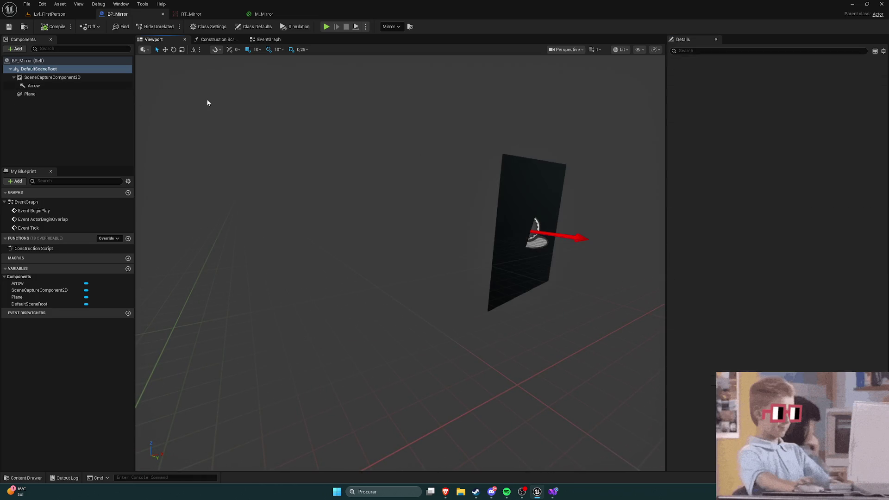
pyautogui.moveTo(241, 104); pyautogui.dragTo(301, 106)
# Check SceneCaptureComponent2D's Texture Target is RT_Mirror in Details, then go back to the M_Mirror graph
pyautogui.click(37, 77)
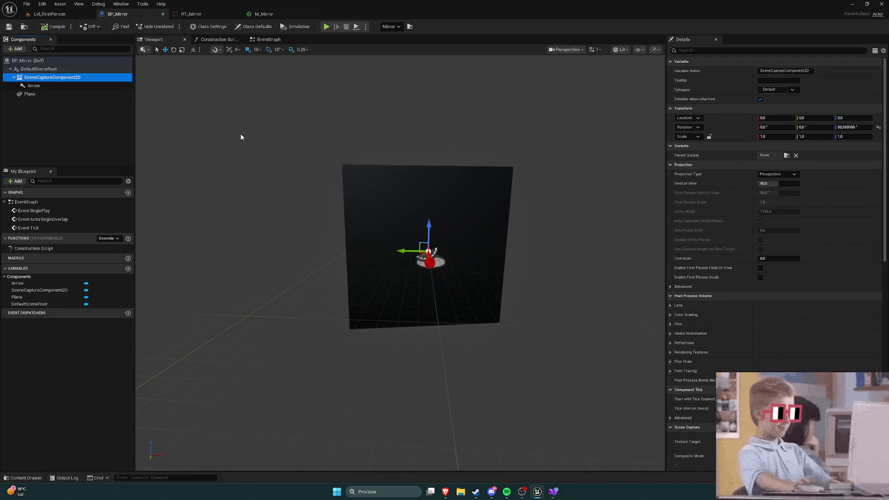
pyautogui.scroll(-5, 724, 212)
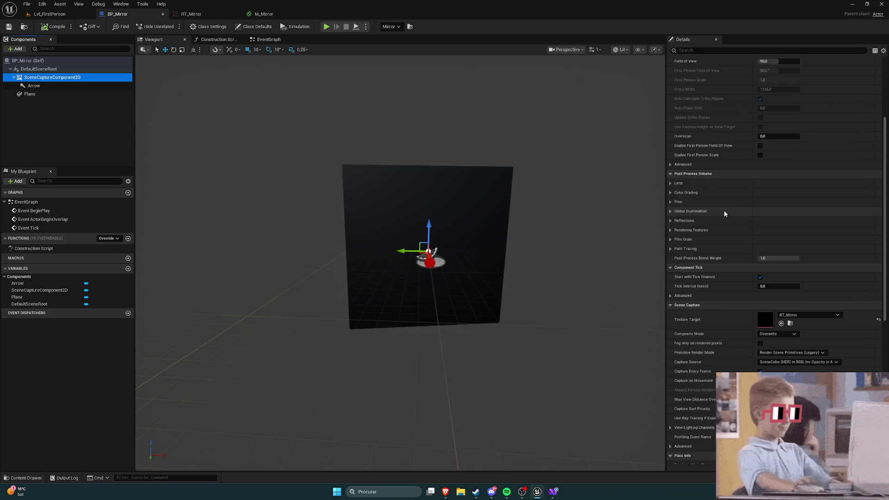
pyautogui.scroll(-2, 725, 213)
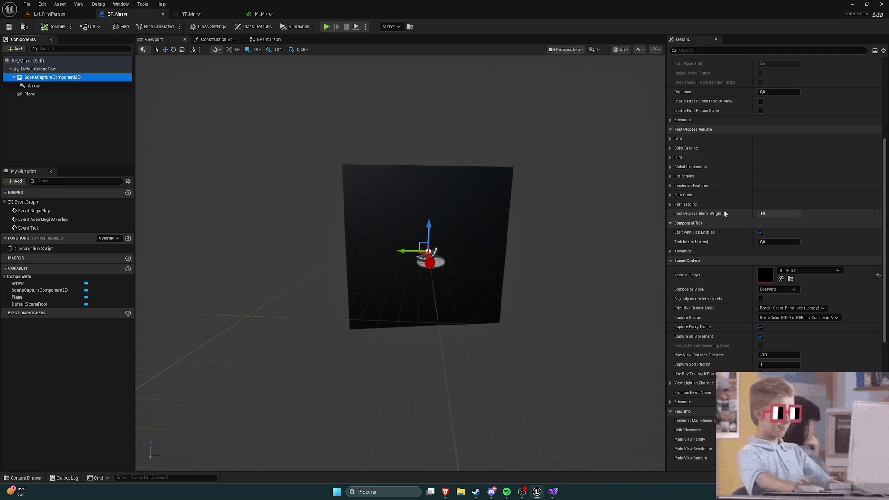
pyautogui.scroll(7, 724, 213)
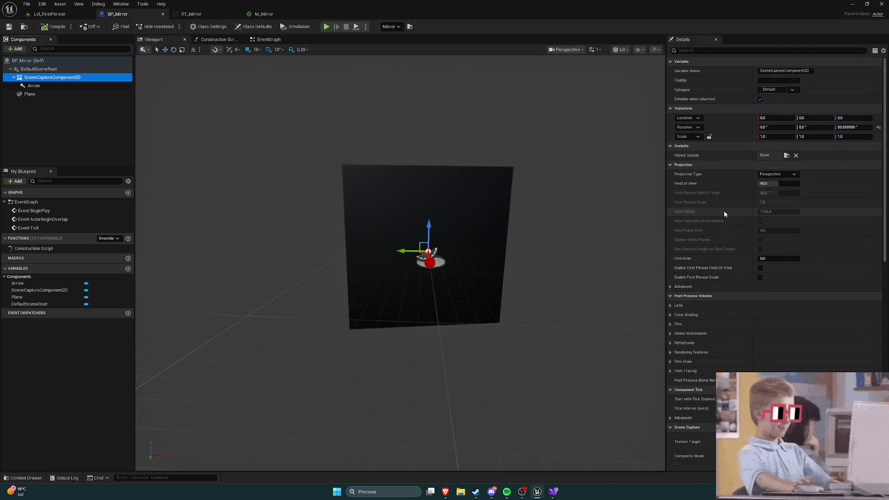
pyautogui.scroll(-9, 724, 214)
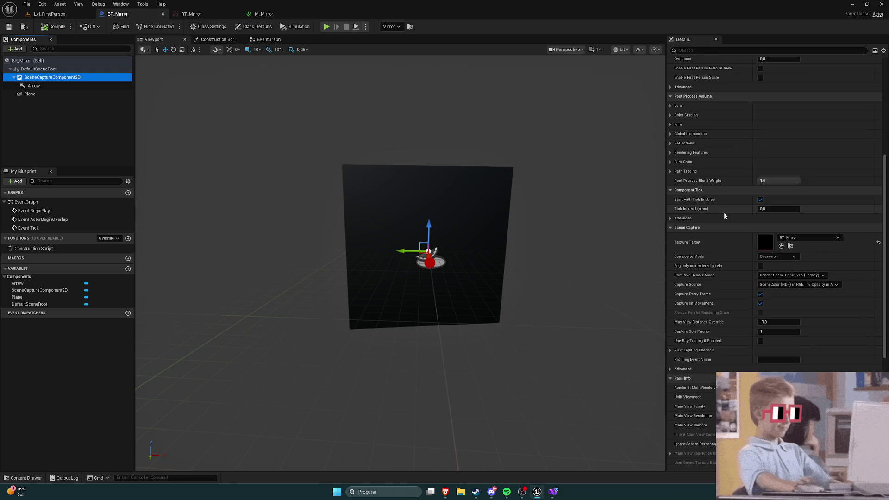
pyautogui.scroll(9, 725, 215)
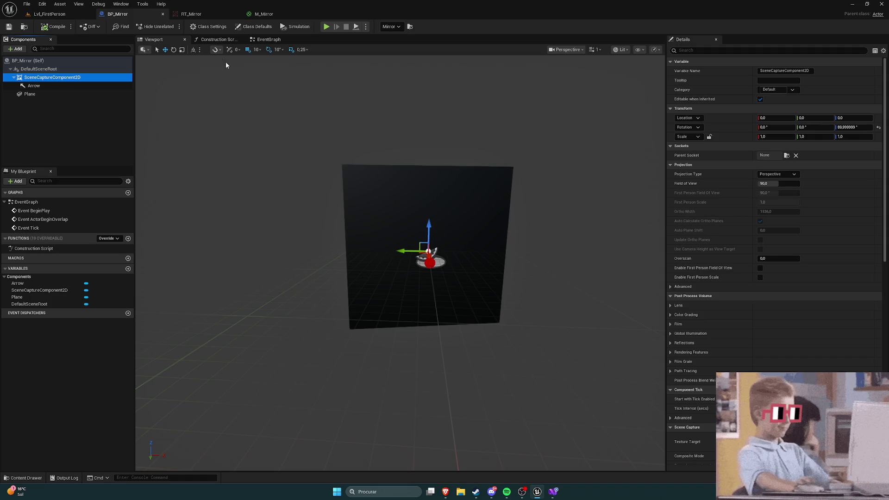
pyautogui.click(266, 18)
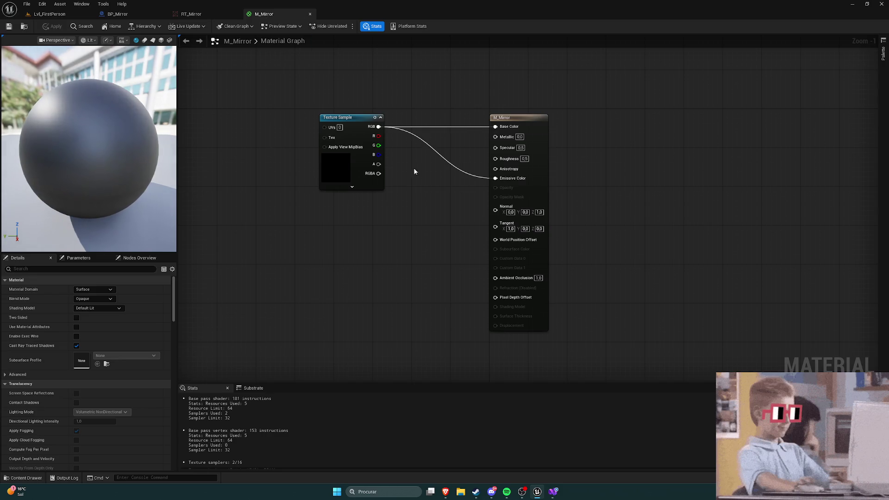
# Move the Texture Sample aside and disconnect its RGB from Base Color and Emissive Color
pyautogui.moveTo(415, 172); pyautogui.dragTo(511, 173)
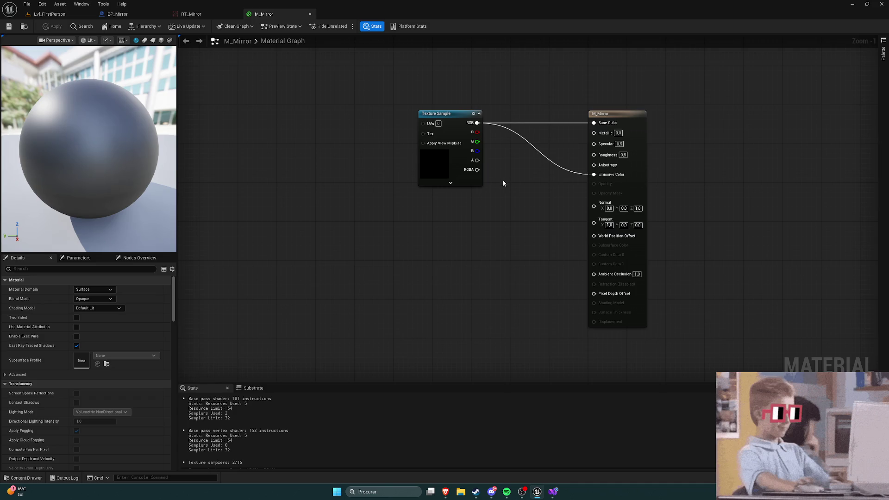
pyautogui.moveTo(431, 113); pyautogui.dragTo(344, 113)
pyautogui.keyDown('alt'); pyautogui.click(456, 124); pyautogui.keyUp('alt')
pyautogui.keyDown('alt'); pyautogui.click(460, 135); pyautogui.keyUp('alt')
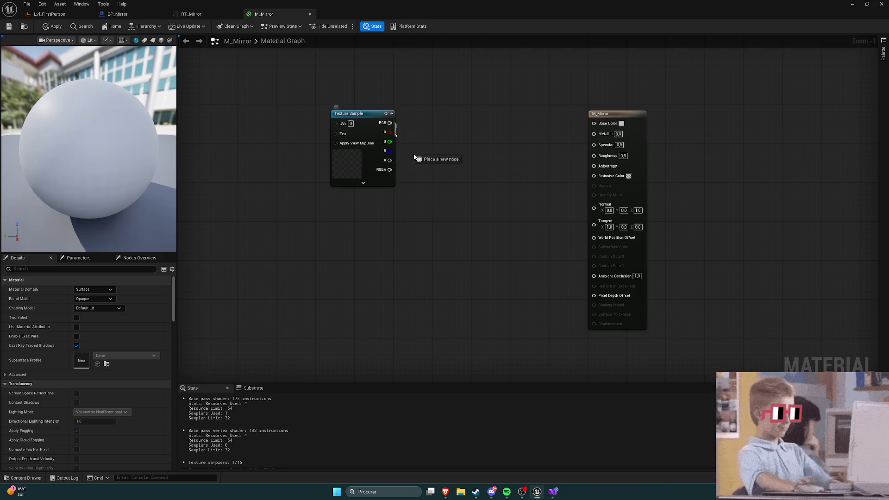
# Add a Multiply node from Texture Sample RGB with its B value set to -1.0
pyautogui.moveTo(414, 158); pyautogui.dragTo(435, 189)
pyautogui.write('multi')
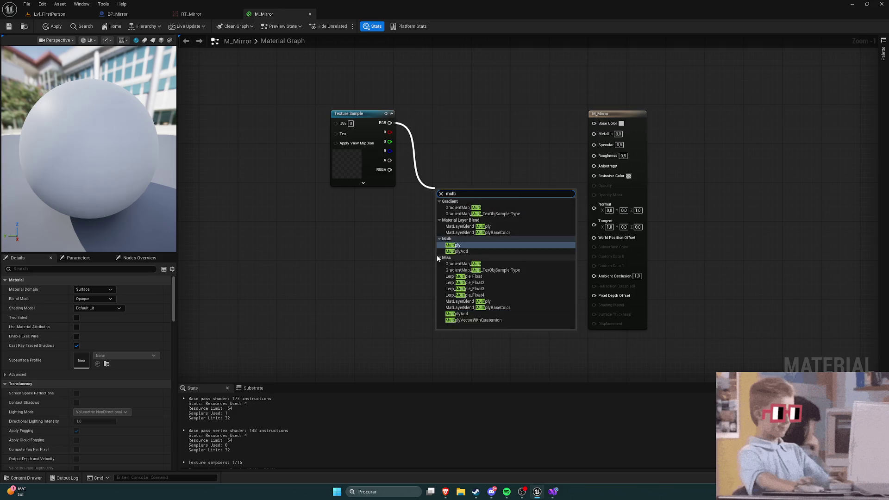
pyautogui.click(452, 245)
pyautogui.moveTo(453, 190); pyautogui.dragTo(471, 167)
pyautogui.write('-')
pyautogui.click(484, 250)
pyautogui.moveTo(474, 168); pyautogui.dragTo(468, 116)
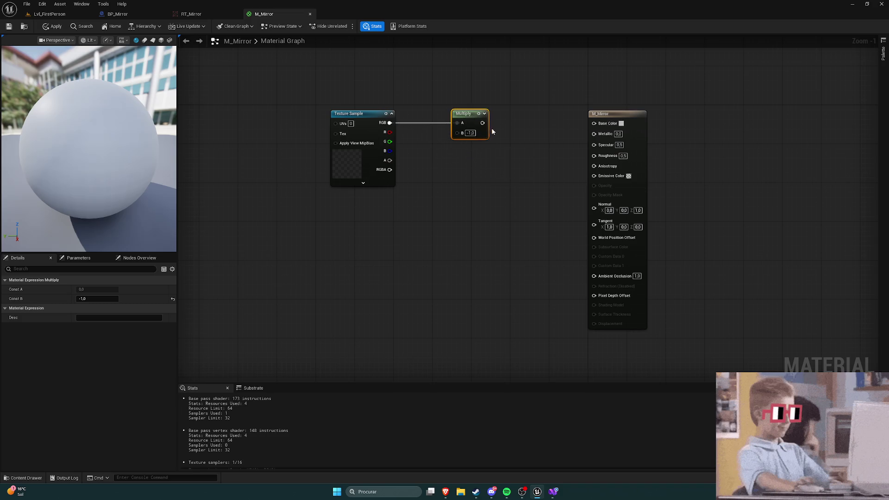
# Wire the Multiply output to Base Color and Emissive Color and apply the material
pyautogui.moveTo(576, 126); pyautogui.dragTo(594, 124)
pyautogui.moveTo(483, 122); pyautogui.dragTo(594, 174)
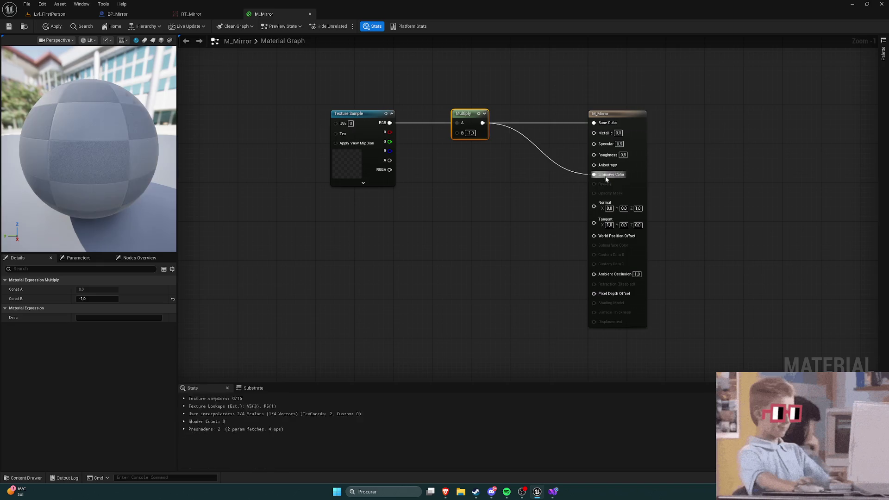
pyautogui.click(52, 27)
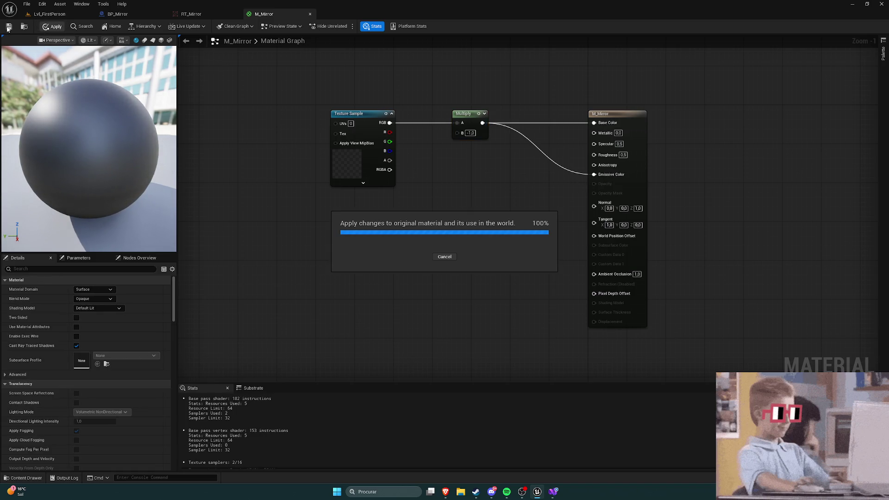
pyautogui.click(47, 14)
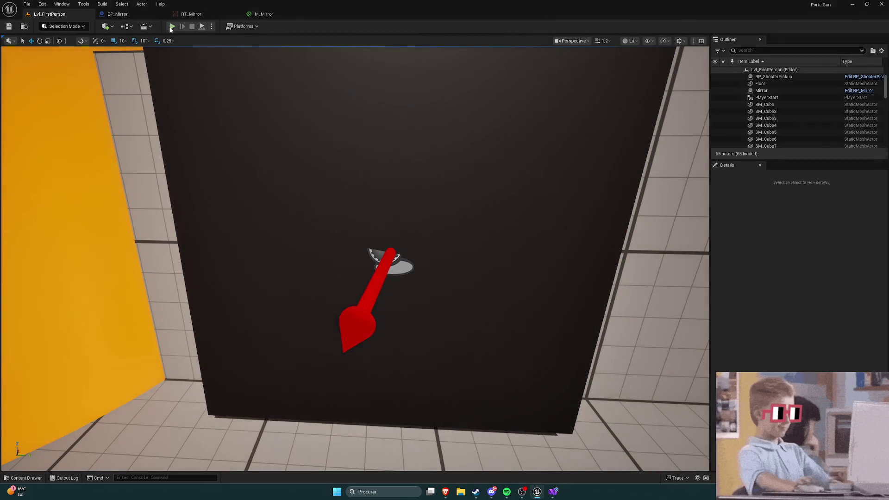
# Play-test the level, walking the character up to the dark mirror plane, then stop
pyautogui.hotkey('alt', 'p')
pyautogui.click(322, 143)
pyautogui.press('w')
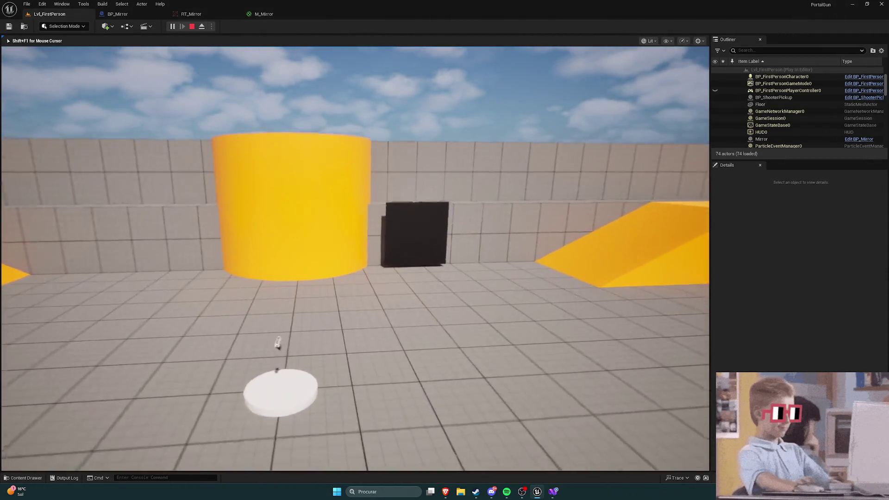
pyautogui.press('w')
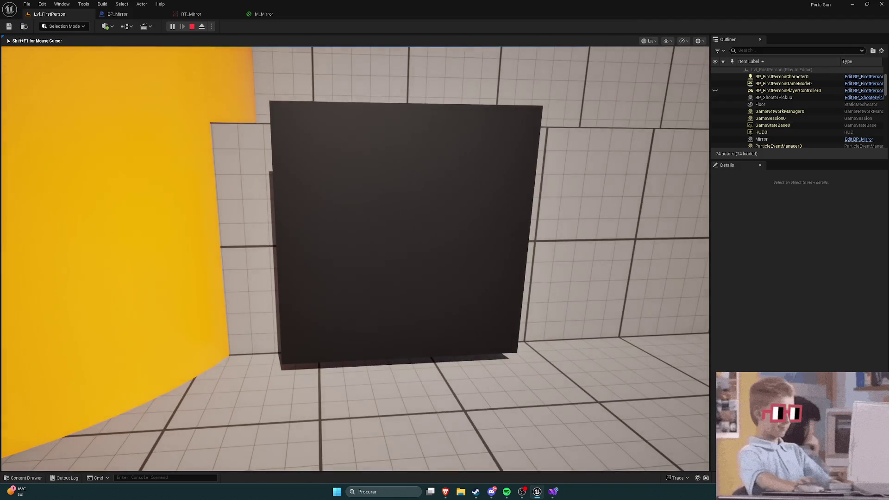
pyautogui.press('Escape')
# Delete the Multiply node and wire Texture Sample RGB directly to Base Color and Emissive Color
pyautogui.click(261, 14)
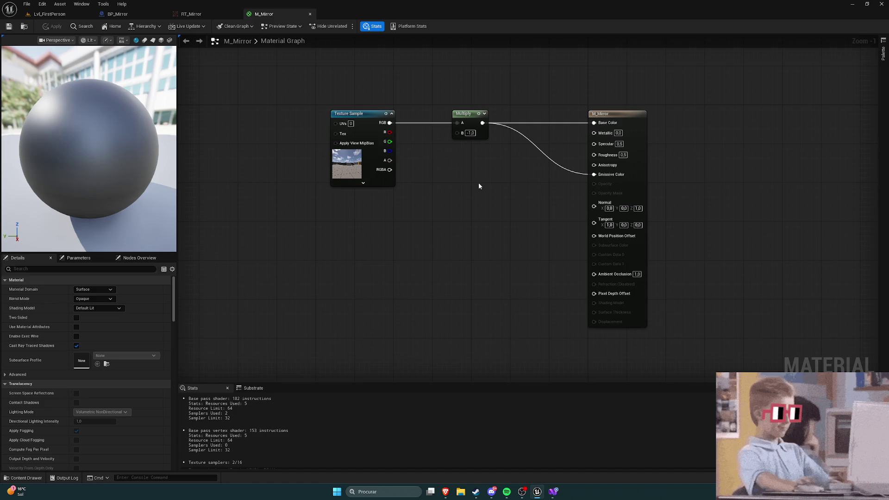
pyautogui.click(463, 118)
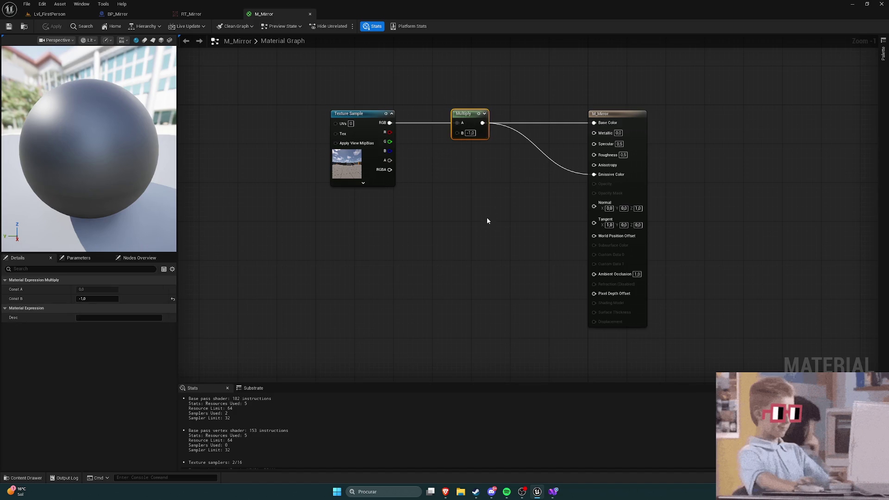
pyautogui.press('Delete')
pyautogui.moveTo(389, 123); pyautogui.dragTo(594, 123)
pyautogui.moveTo(389, 123); pyautogui.dragTo(594, 175)
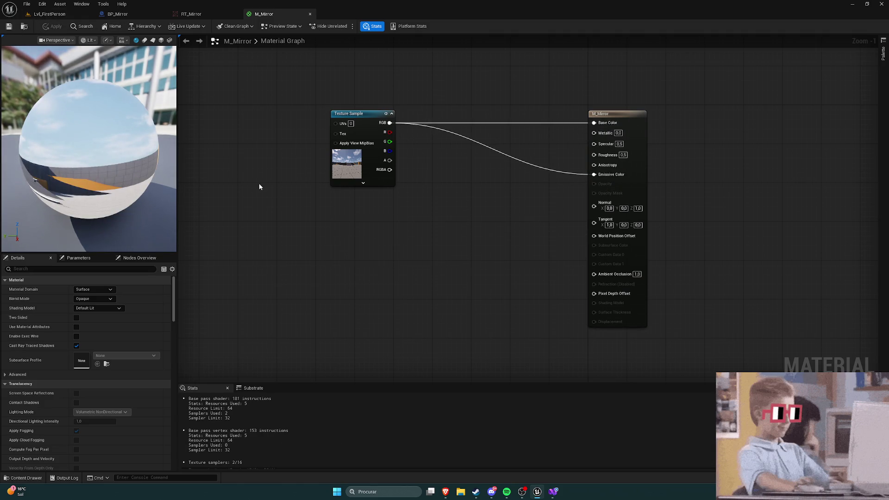
# Inspect the Texture Sample's MipValueMode options without changes and return to Lvl_FirstPerson
pyautogui.click(363, 182)
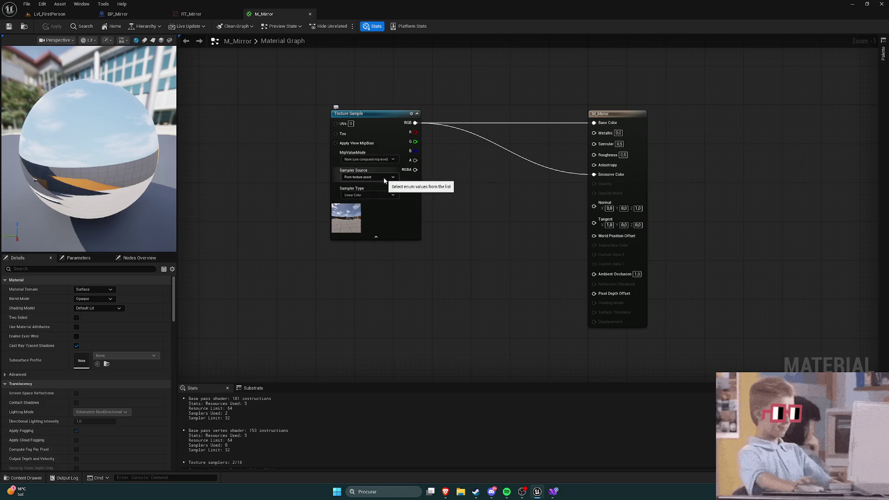
pyautogui.click(391, 160)
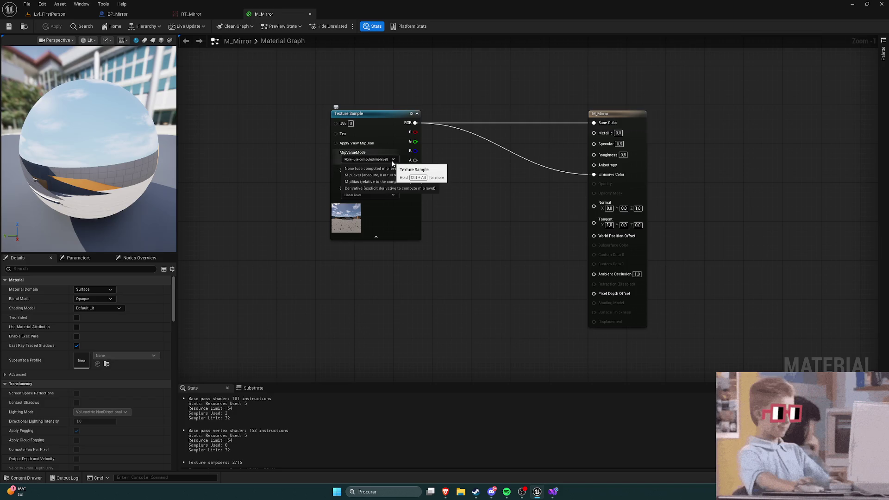
pyautogui.click(376, 236)
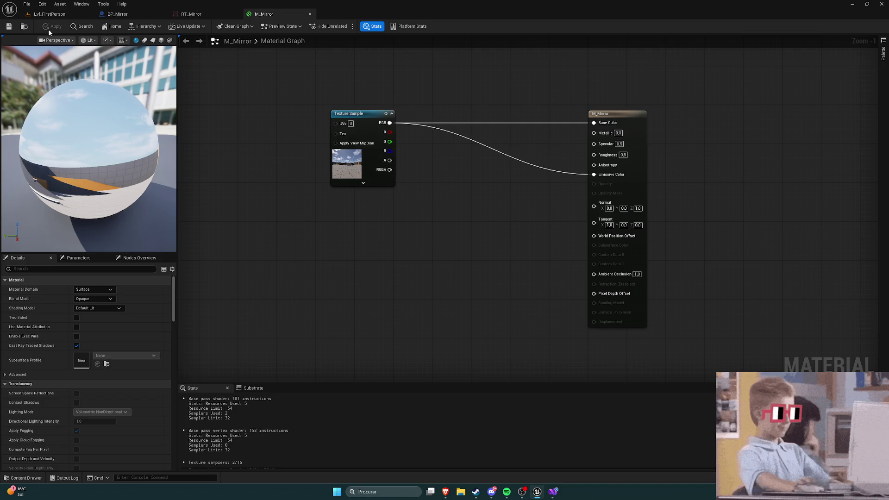
pyautogui.click(56, 14)
# Search Google for 'unreal engine scene capture component 2d mirror' in Brave
pyautogui.moveTo(449, 489)
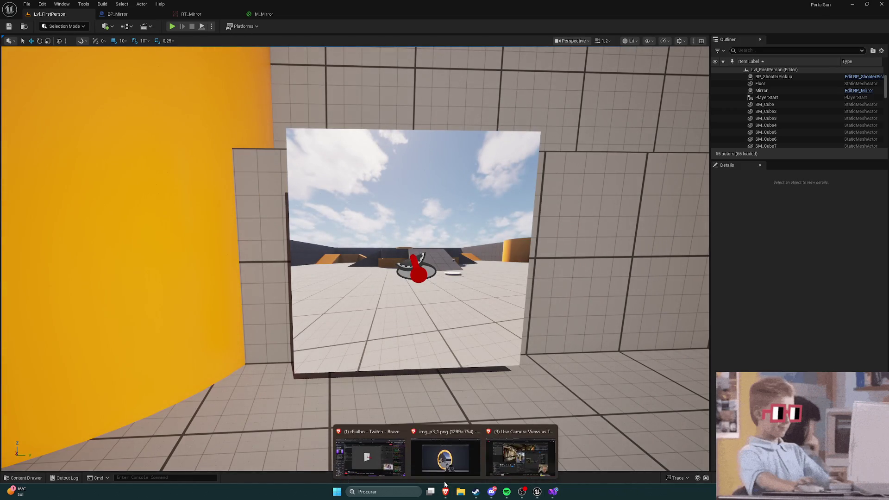
pyautogui.click(521, 451)
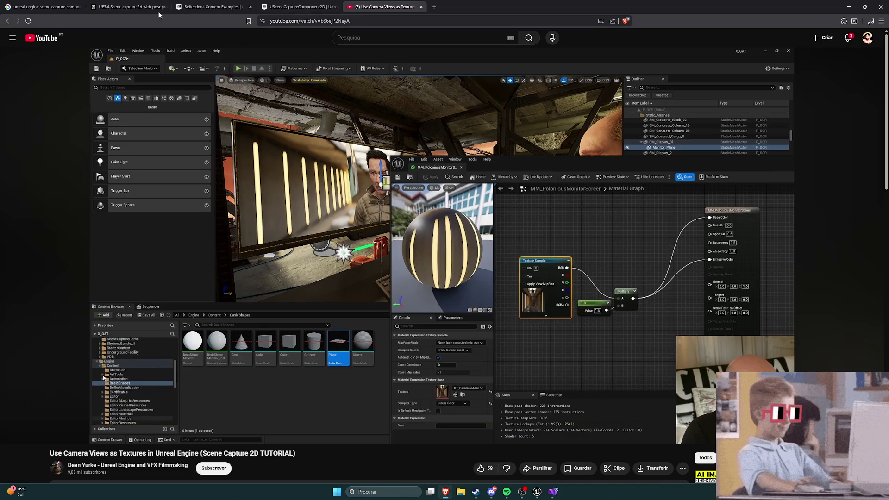
pyautogui.click(44, 7)
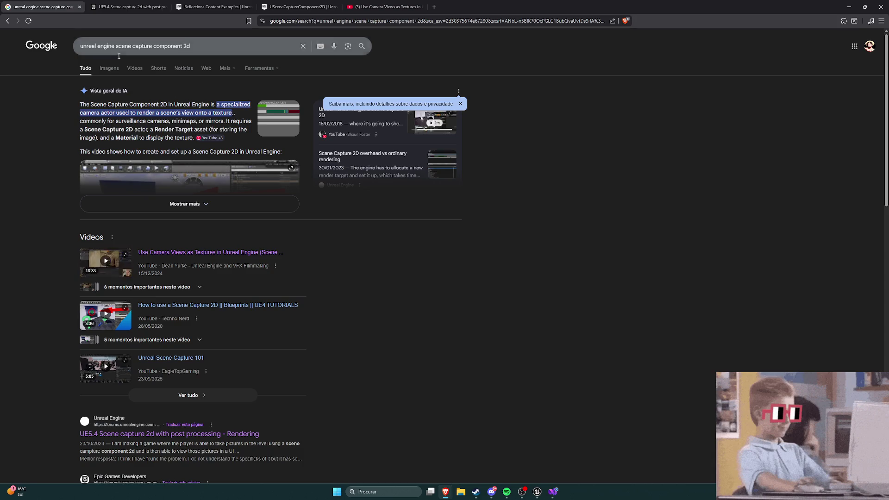
pyautogui.click(207, 47)
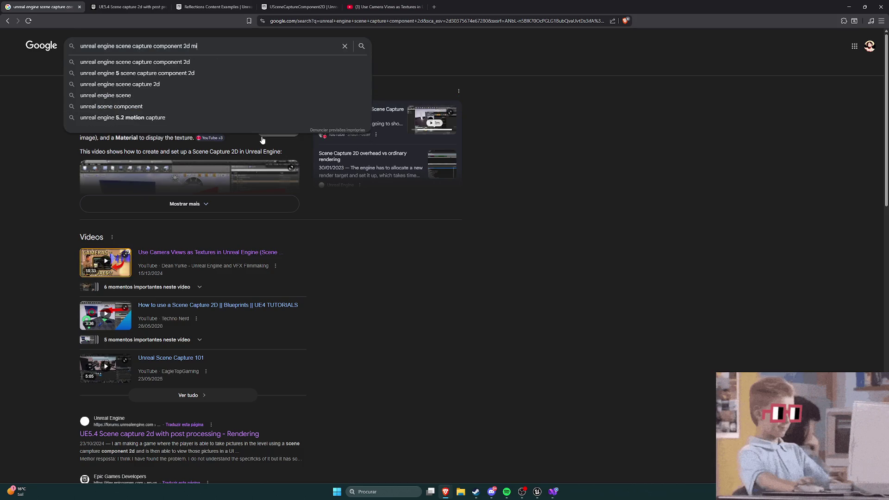
pyautogui.write('rror')
pyautogui.press('Return')
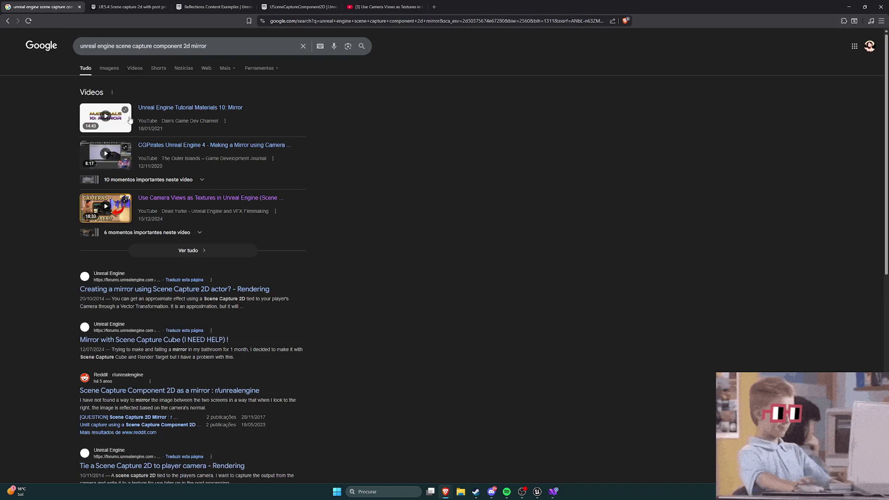
# Open the 'Unreal Engine Tutorial Materials 10: Mirror' video in a new tab and close the Use Camera Views video
pyautogui.middleClick(180, 110)
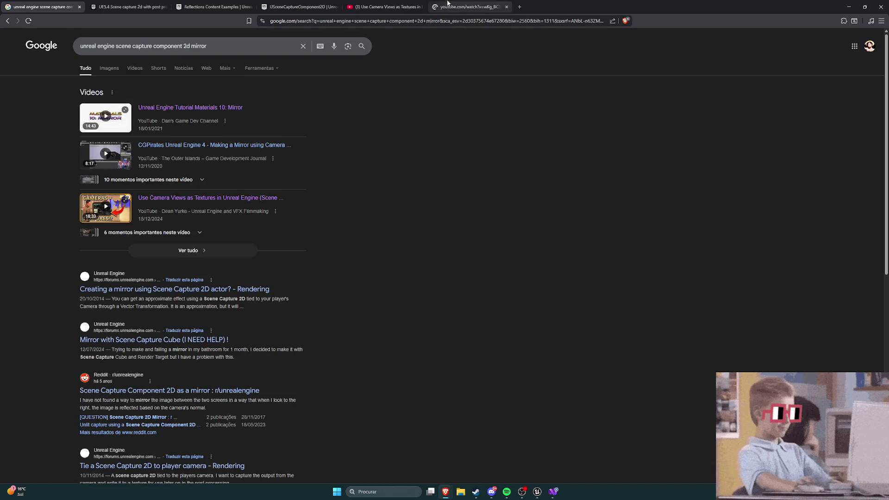
pyautogui.click(384, 7)
pyautogui.click(423, 6)
# Seek the mirror tutorial to about 9:49, where its MyMirror material graph with a Texture Sample appears
pyautogui.moveTo(87, 422)
pyautogui.mouseDown()
pyautogui.moveTo(69, 424)
pyautogui.moveTo(103, 426)
pyautogui.mouseUp()
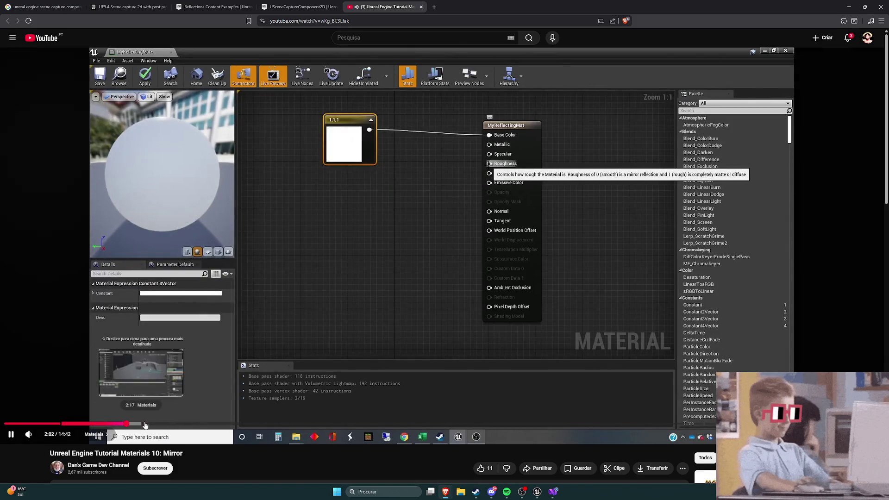
pyautogui.click(127, 424)
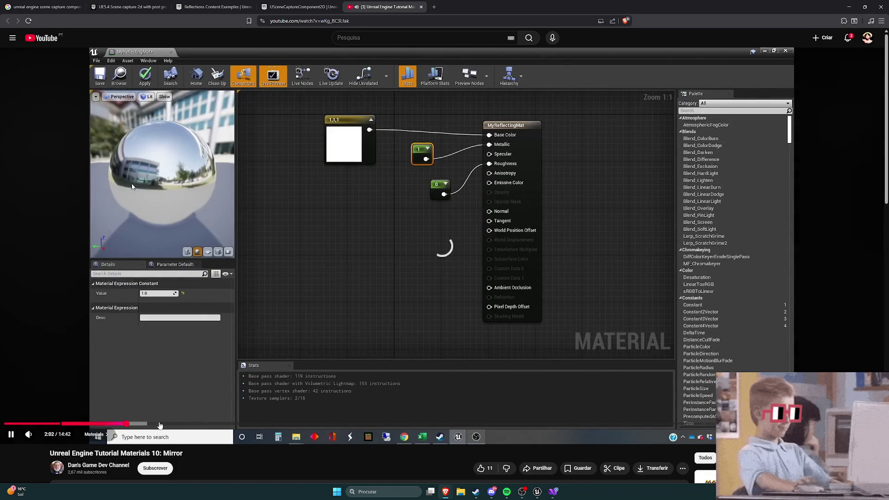
pyautogui.click(194, 423)
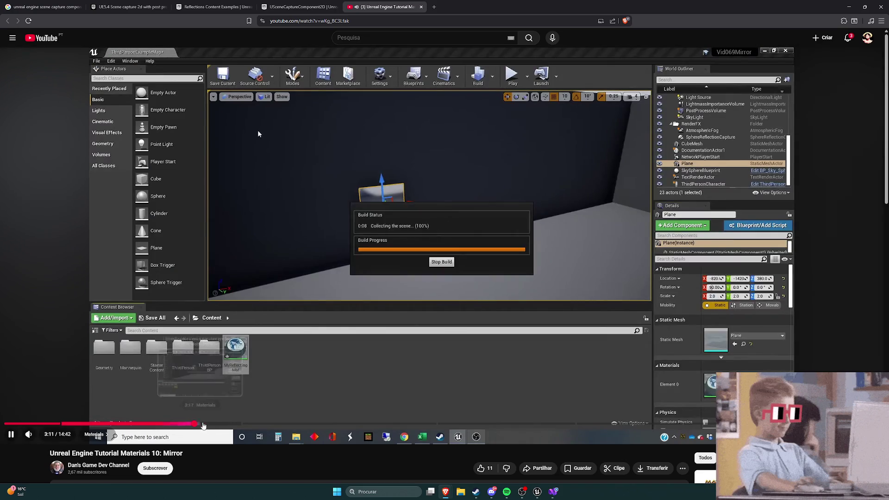
pyautogui.click(217, 423)
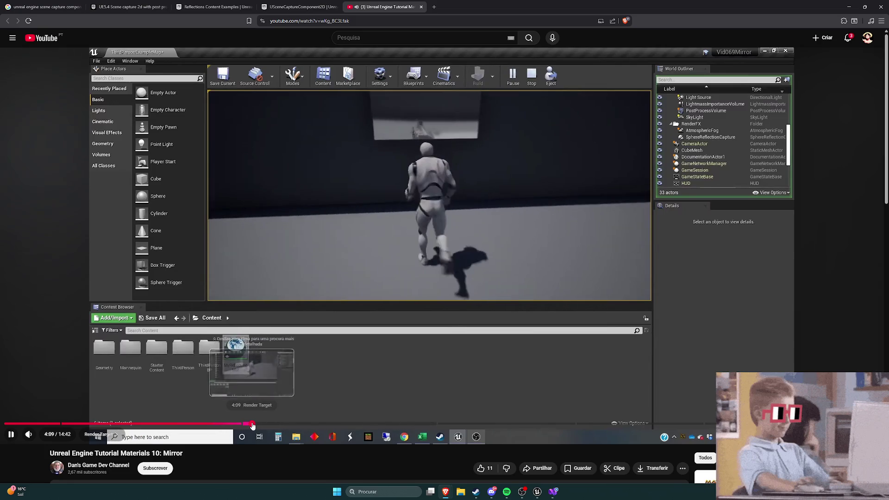
pyautogui.click(251, 424)
pyautogui.click(295, 425)
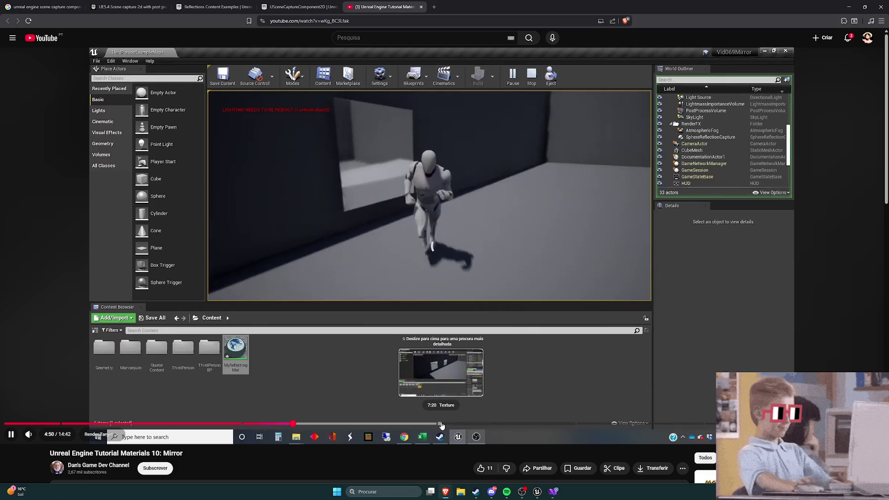
pyautogui.click(416, 424)
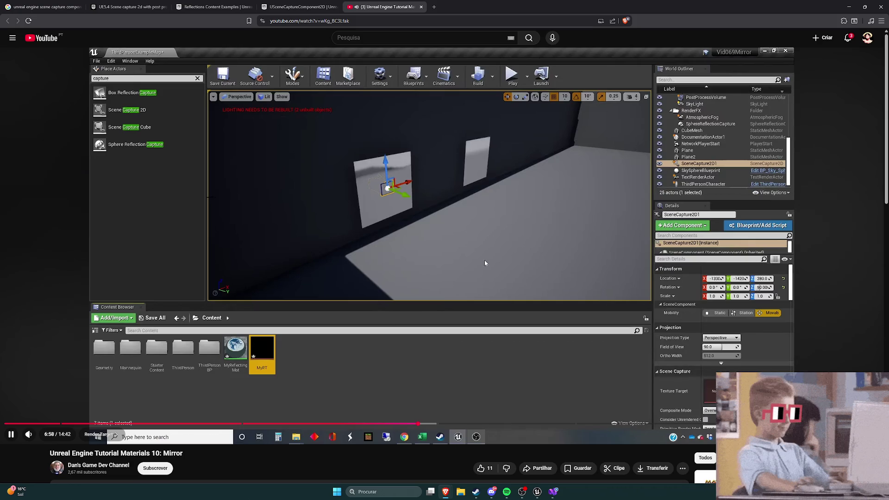
pyautogui.click(449, 424)
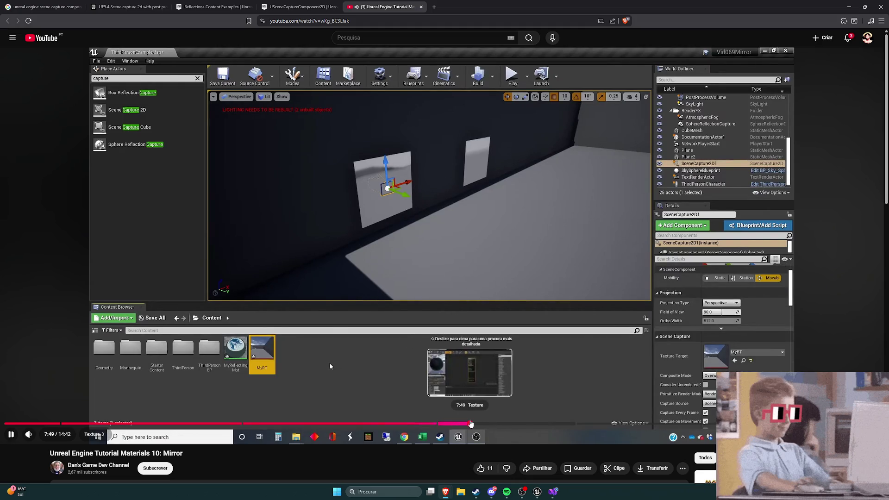
pyautogui.click(497, 424)
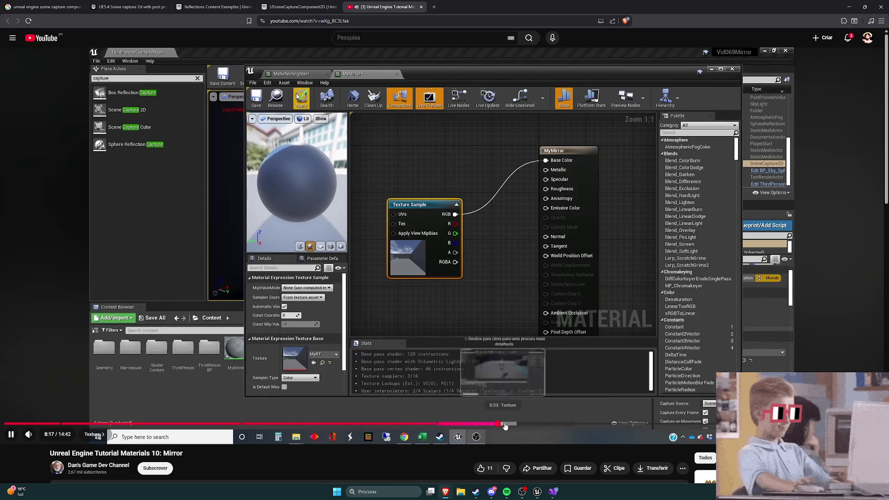
pyautogui.click(537, 424)
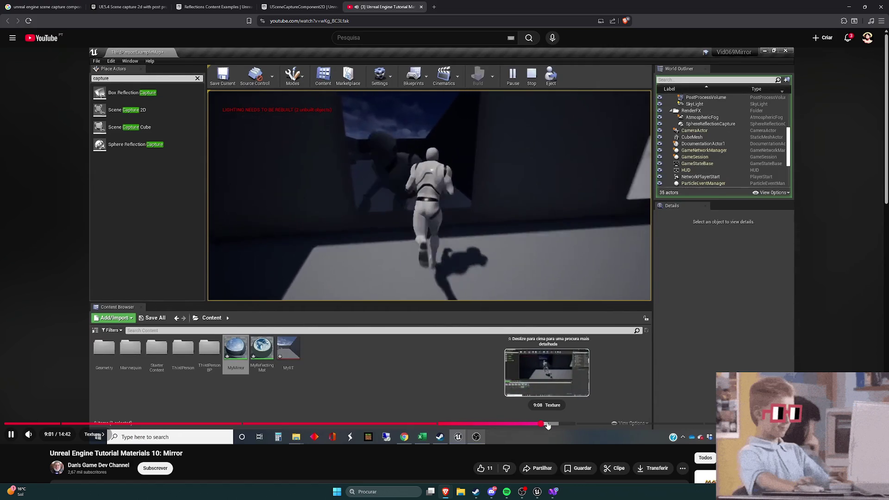
pyautogui.click(548, 424)
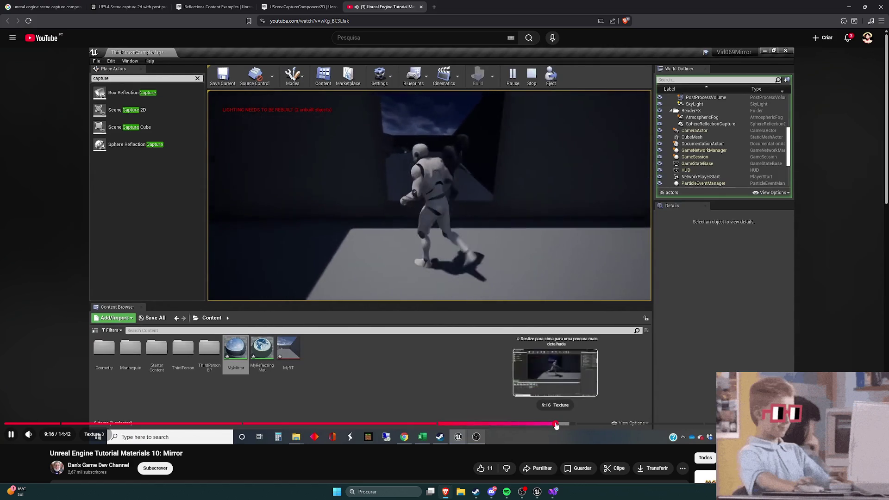
pyautogui.click(556, 424)
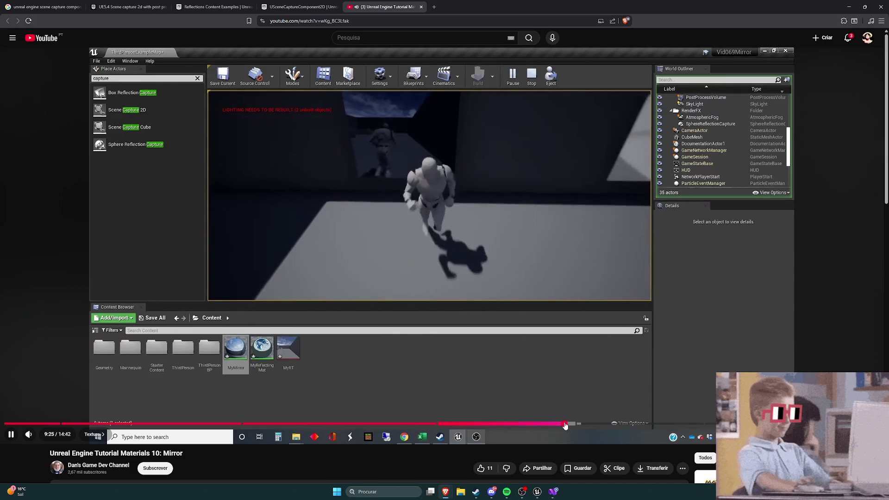
pyautogui.click(564, 424)
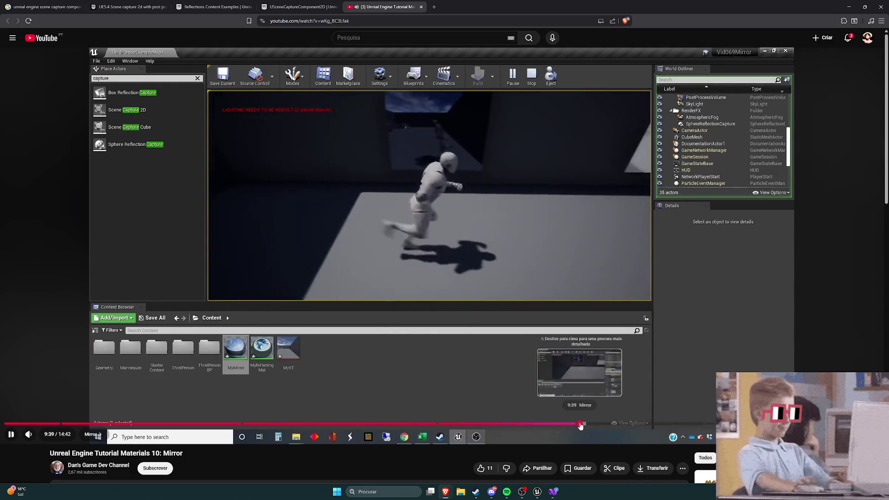
pyautogui.click(580, 424)
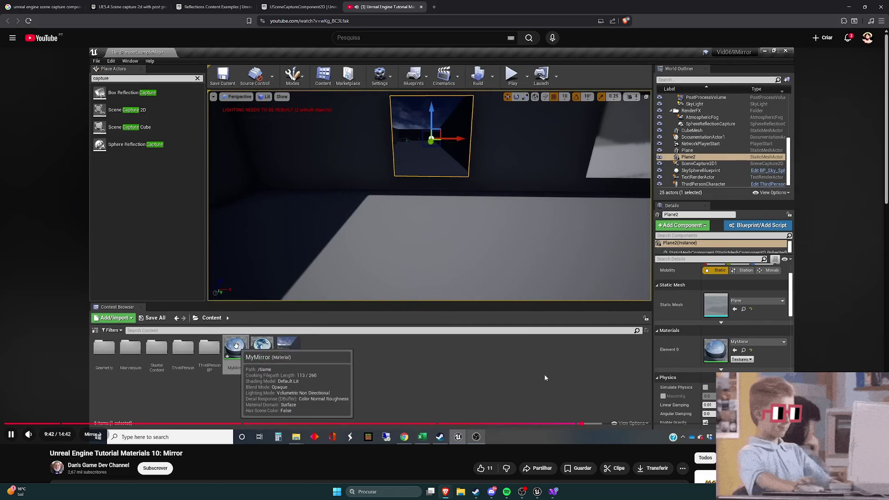
pyautogui.press('Right')
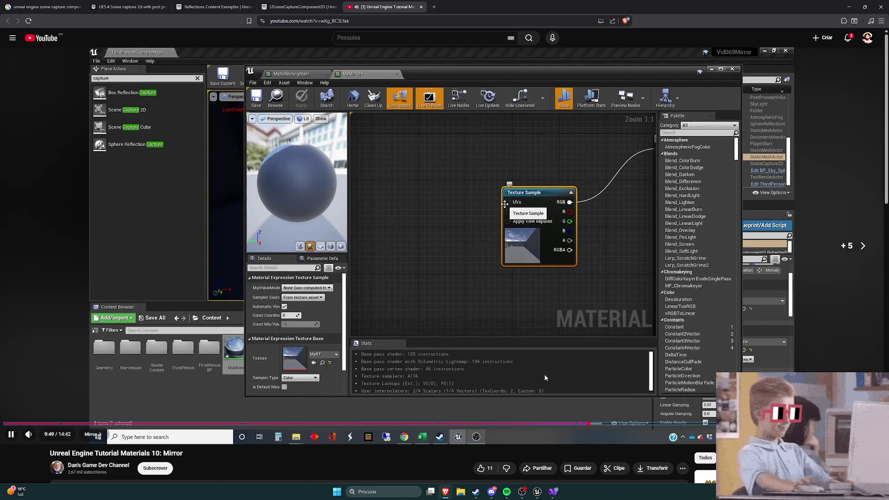
# Skip the tutorial forward to its finished flipped texture-coordinate graph
pyautogui.press('Right')
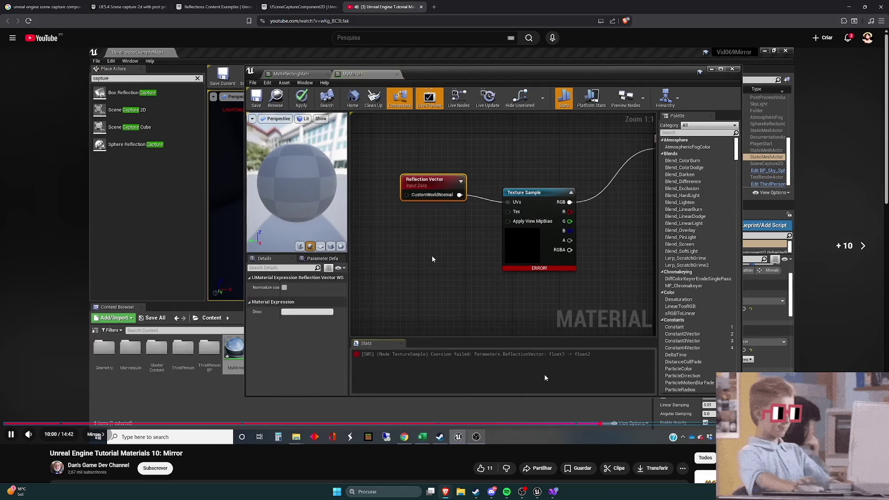
pyautogui.press('Right')
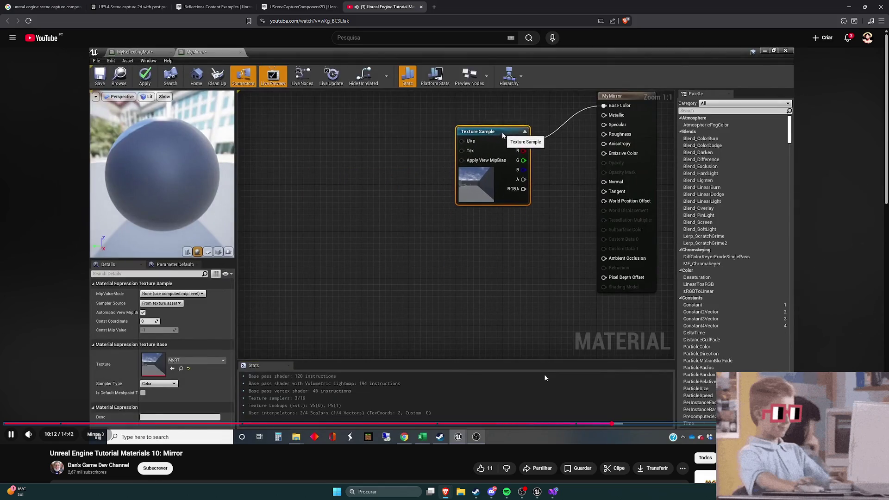
pyautogui.press('Right')
pyautogui.press('Right')
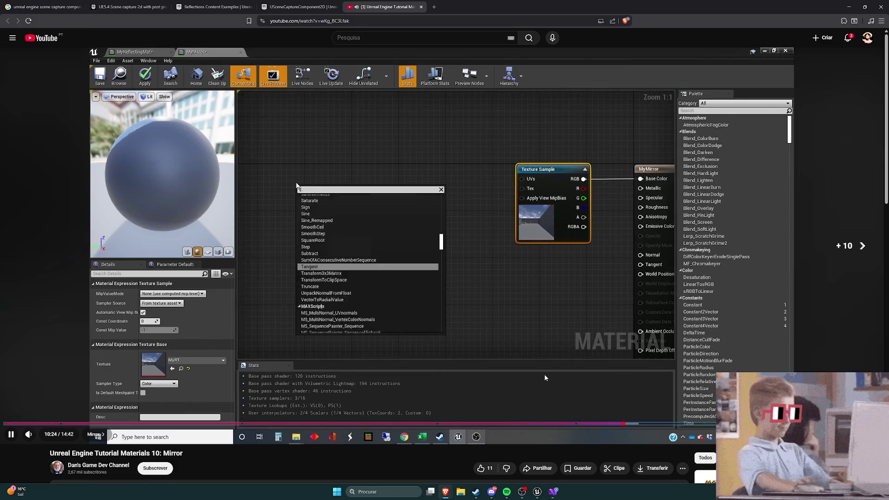
pyautogui.press('Right')
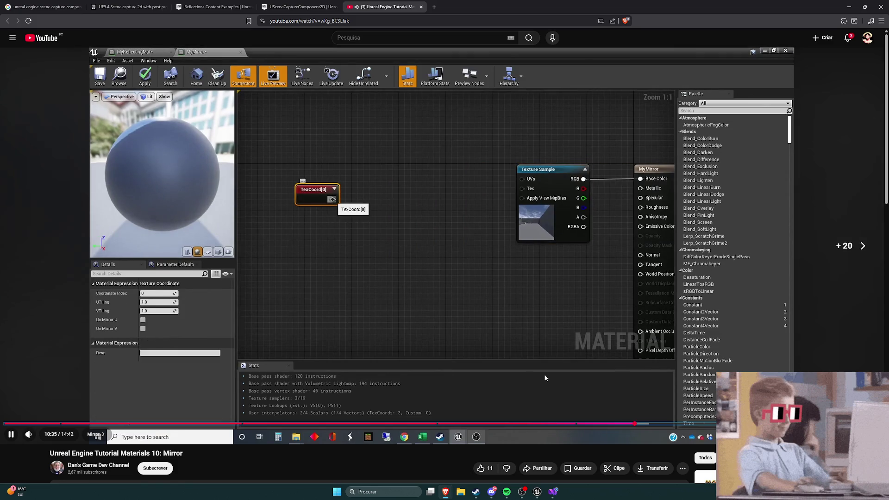
pyautogui.press('Right')
pyautogui.press('Right')
pyautogui.press('Right')
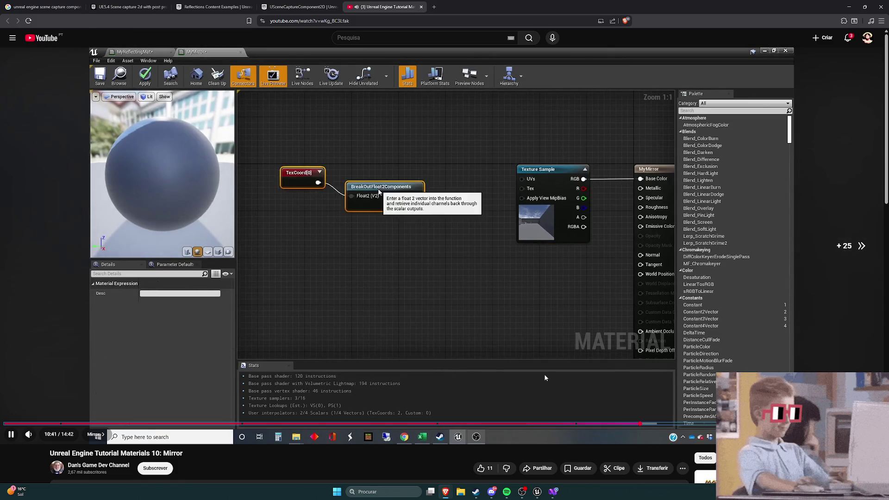
pyautogui.press('Right')
pyautogui.press('Right')
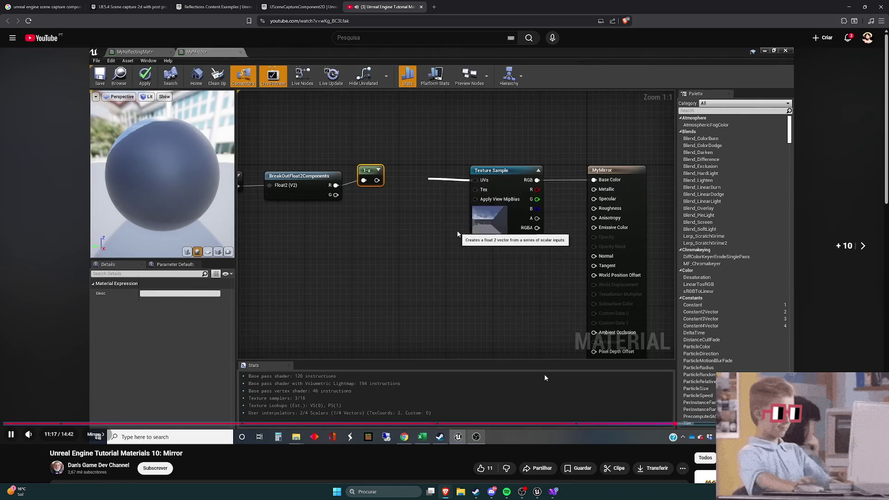
pyautogui.press('Right')
pyautogui.press('Right')
pyautogui.press('Right')
pyautogui.press('Right')
pyautogui.press('Right')
pyautogui.press('Right')
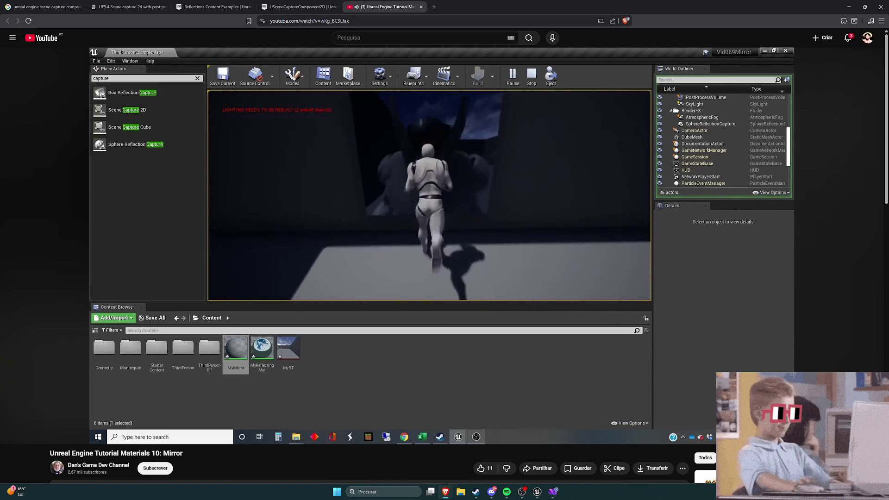
# Pause the tutorial at 11:37 on the 1-x UV flip, then return to Unreal's BP_Mirror editor
pyautogui.press('j')
pyautogui.press('j')
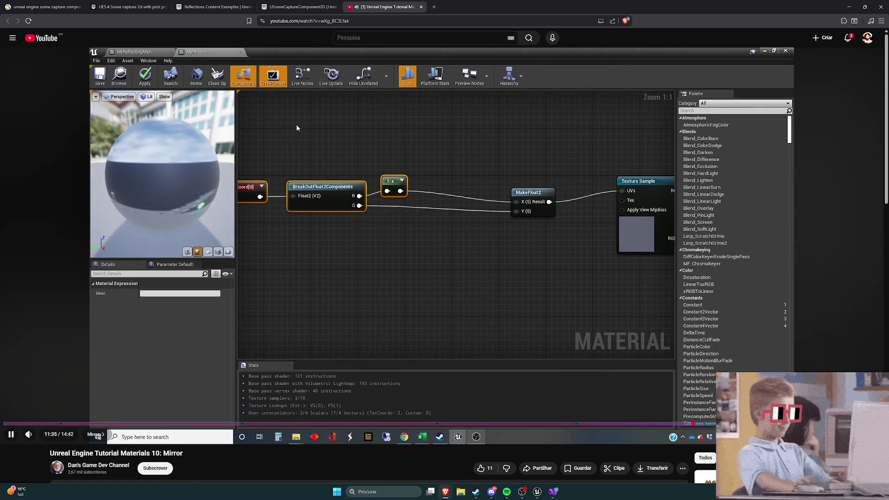
pyautogui.click(518, 281)
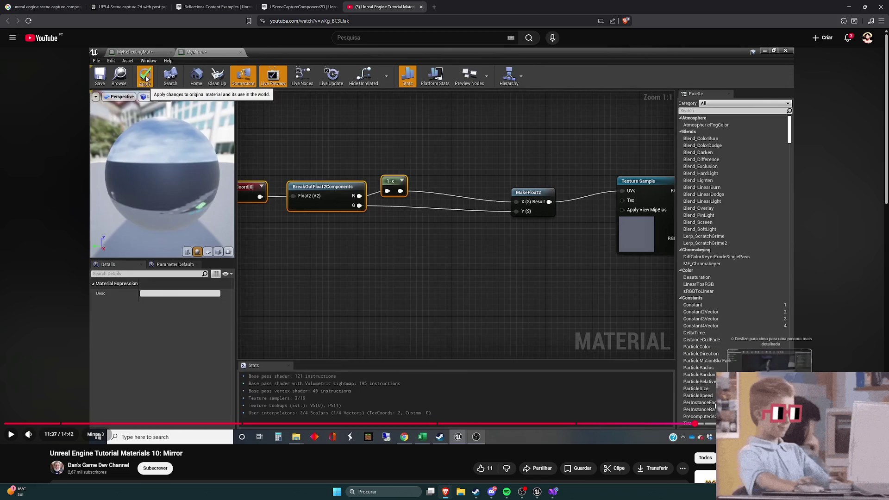
pyautogui.hotkey('alt', 'Tab')
pyautogui.click(115, 13)
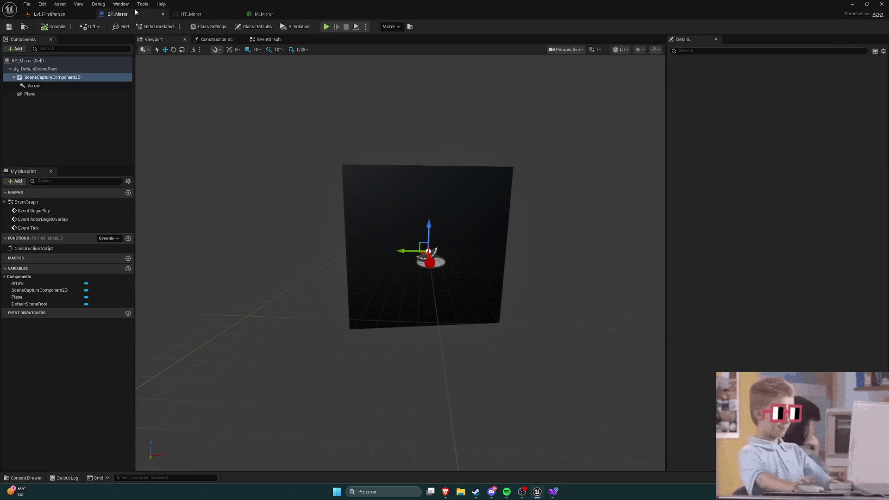
# Switch to the M_Mirror graph and select its RT_Mirror Texture Sample node to show its Details
pyautogui.click(278, 14)
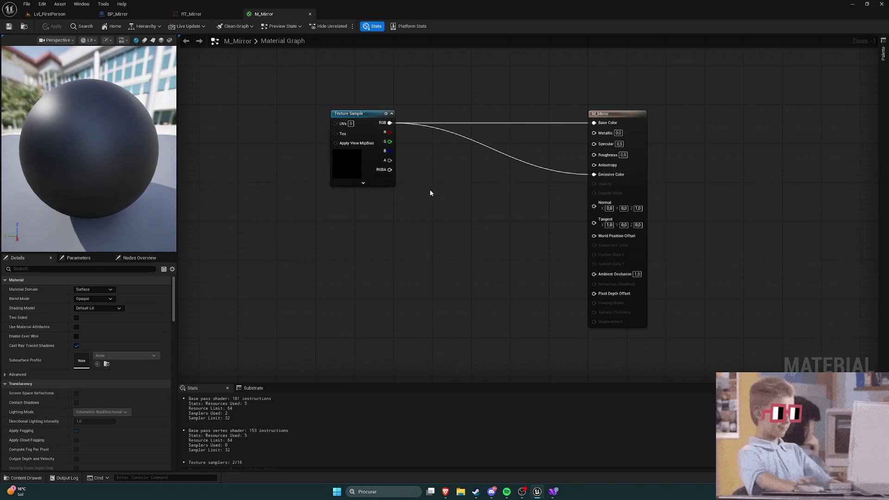
pyautogui.moveTo(430, 190); pyautogui.dragTo(474, 183)
pyautogui.scroll(-2, 98, 293)
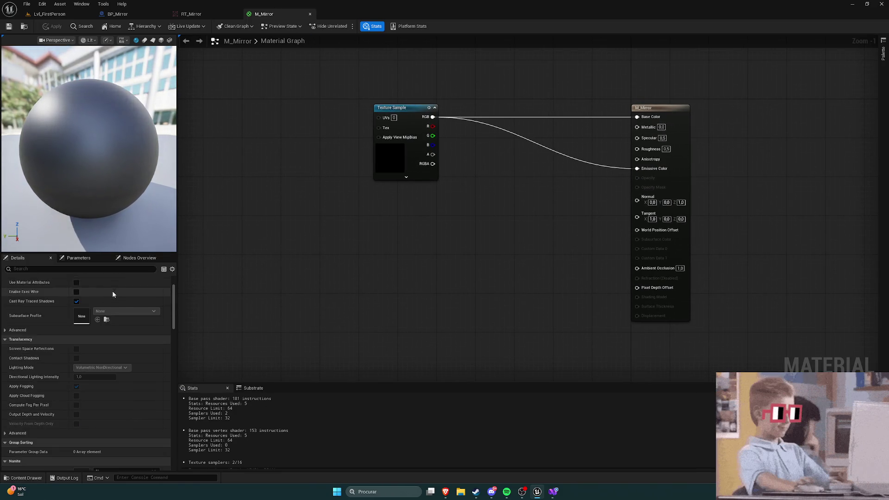
pyautogui.scroll(1, 268, 296)
pyautogui.scroll(2, 116, 337)
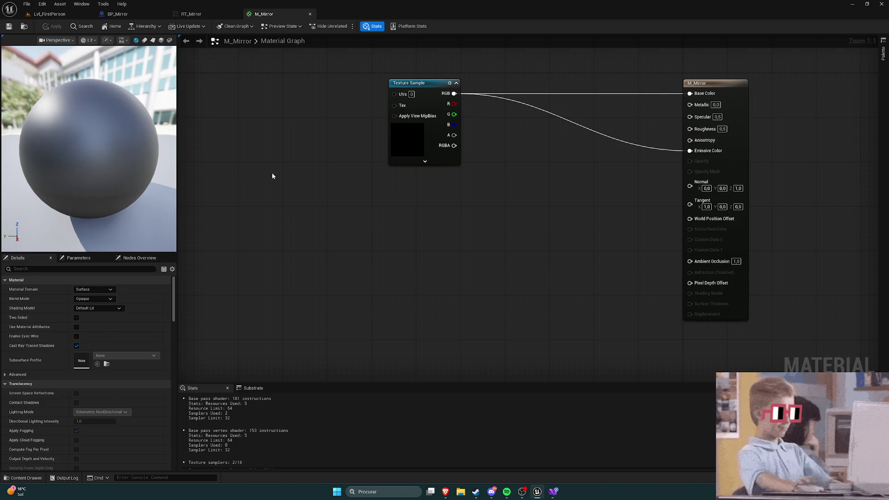
pyautogui.click(419, 83)
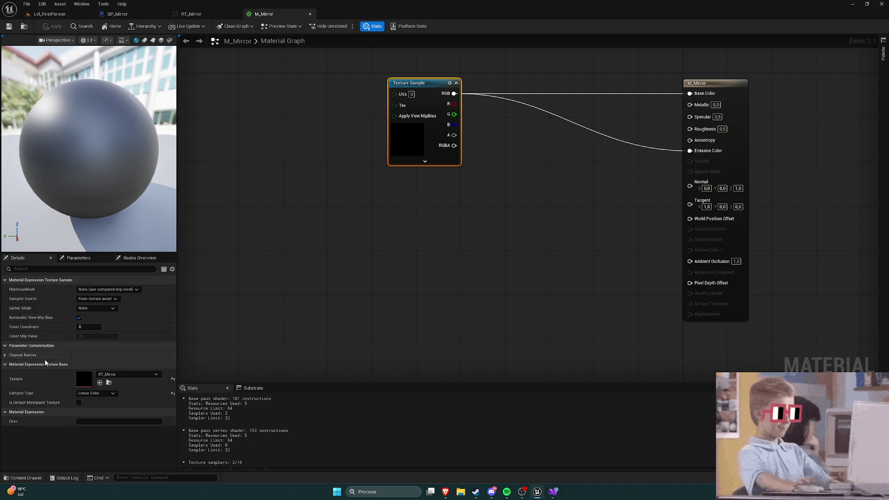
# Drag a wire from the Texture Sample and search the node menu for 'texture coo'
pyautogui.moveTo(429, 261)
pyautogui.mouseDown()
pyautogui.moveTo(298, 306)
pyautogui.moveTo(330, 288)
pyautogui.mouseUp()
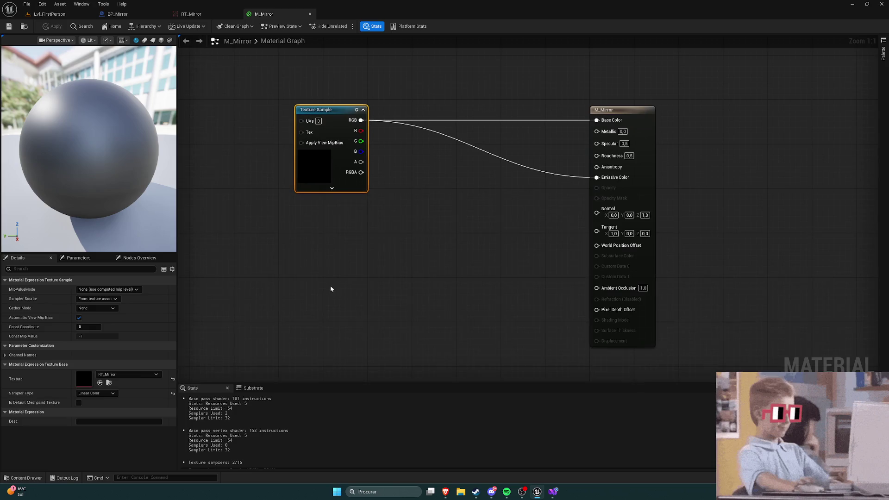
pyautogui.click(341, 188)
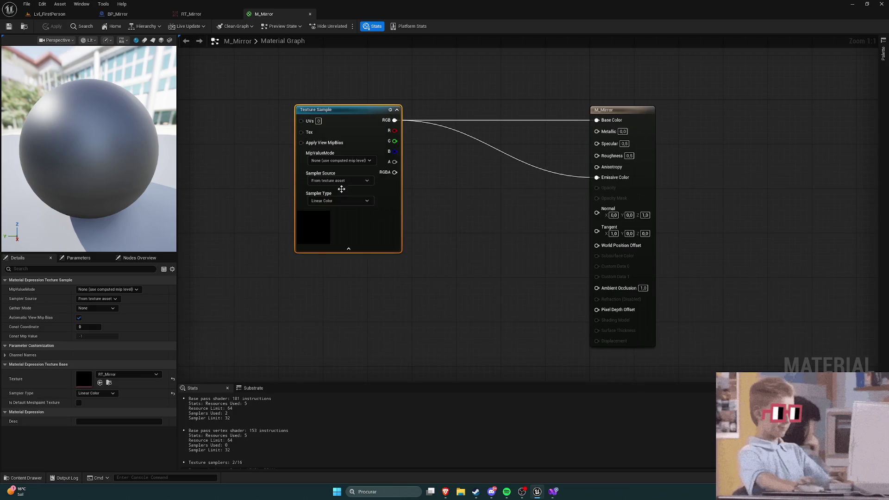
pyautogui.click(349, 248)
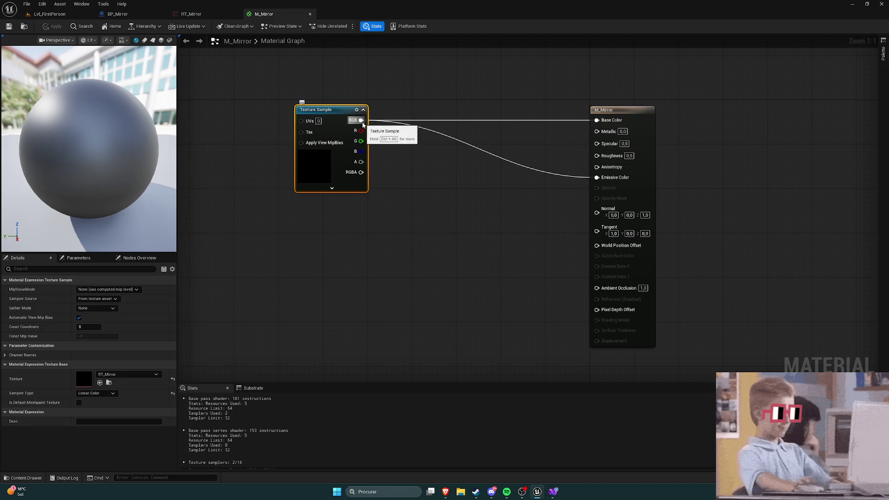
pyautogui.moveTo(361, 120); pyautogui.dragTo(407, 222)
pyautogui.write('coor')
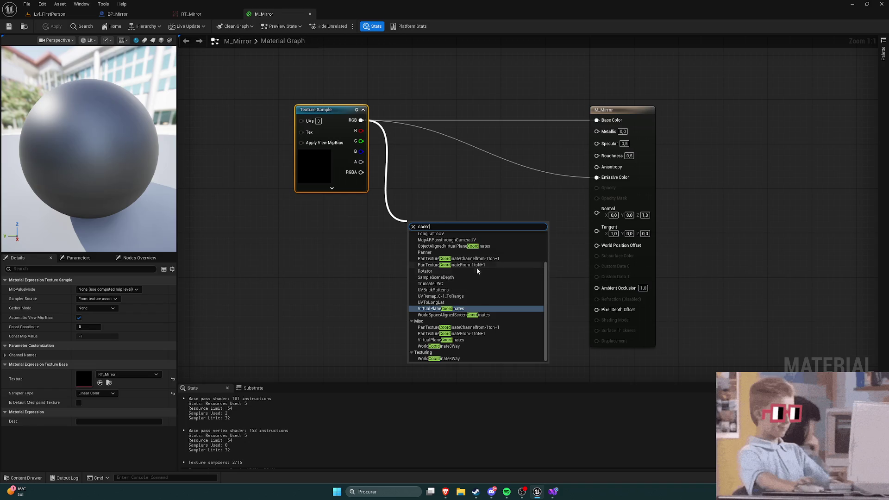
pyautogui.write('d')
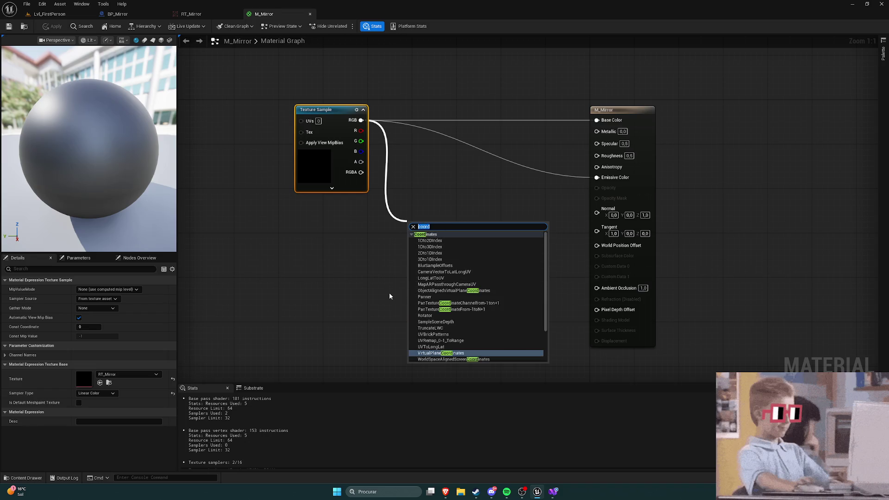
pyautogui.write('texture')
pyautogui.scroll(4, 484, 273)
pyautogui.write('coo')
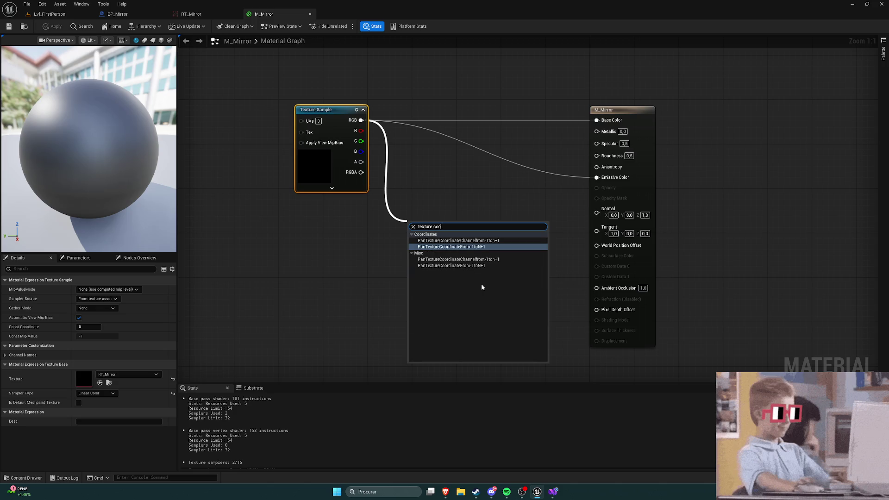
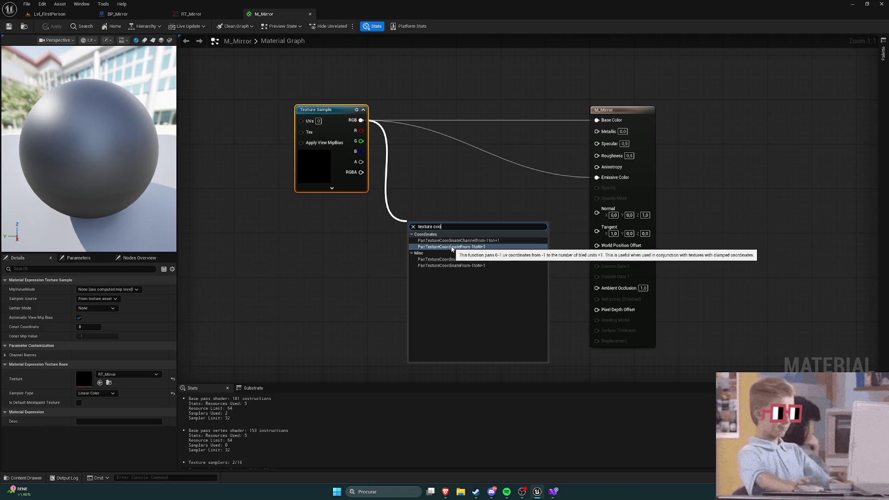
# Add a panning node and wire it into Base Color and Emissive Color in place of the texture
pyautogui.click(452, 247)
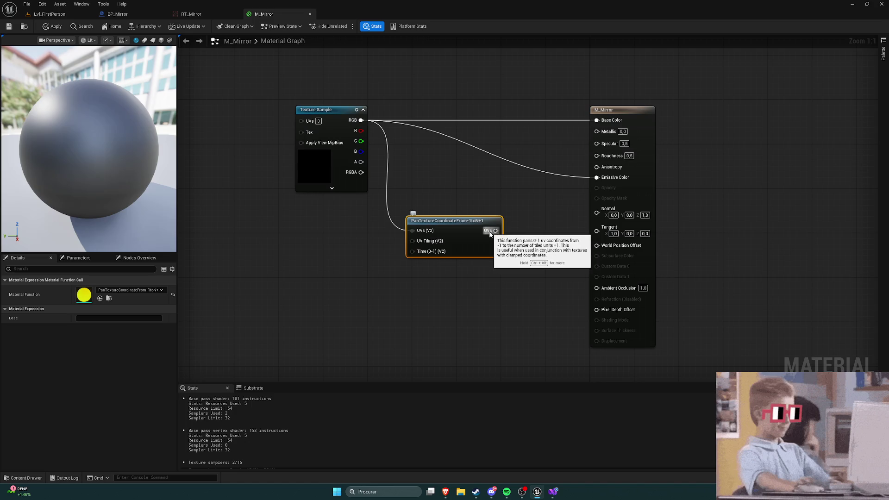
pyautogui.keyDown('alt'); pyautogui.click(497, 158); pyautogui.keyUp('alt')
pyautogui.keyDown('alt'); pyautogui.click(500, 120); pyautogui.keyUp('alt')
pyautogui.moveTo(496, 230)
pyautogui.mouseDown()
pyautogui.moveTo(588, 171)
pyautogui.moveTo(610, 122)
pyautogui.mouseUp()
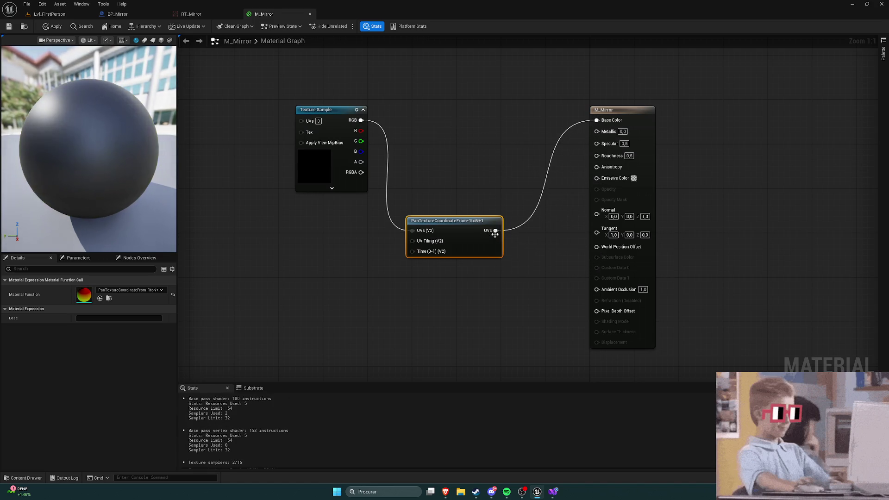
pyautogui.moveTo(496, 230); pyautogui.dragTo(603, 180)
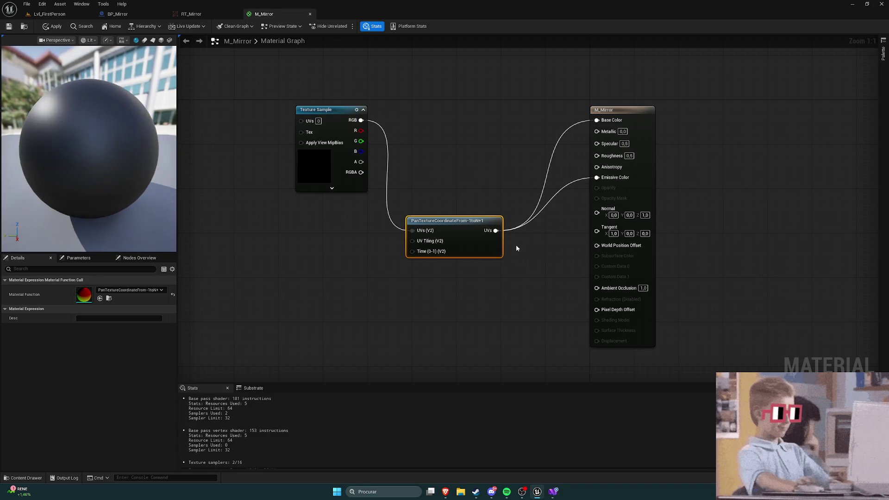
# Undo the panning node connections, reverting to the original texture-only graph
pyautogui.hotkey('ctrl', 'z')
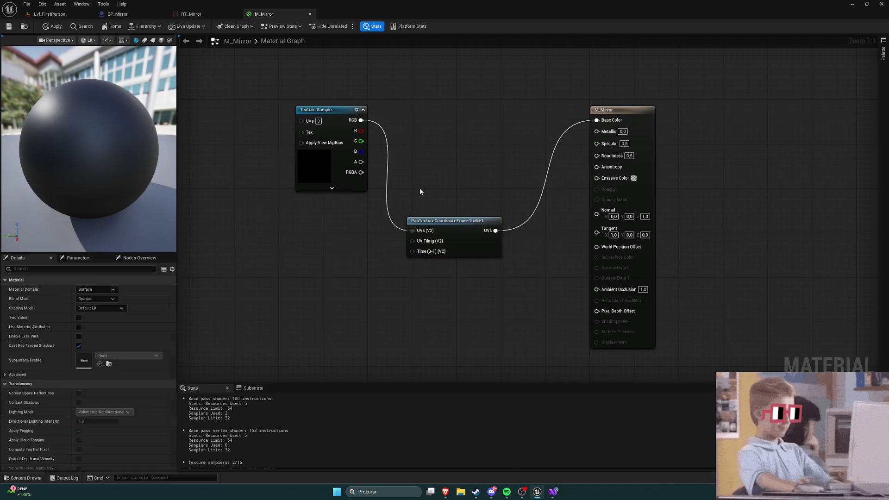
pyautogui.hotkey('ctrl', 'z')
pyautogui.hotkey('ctrl', 'z')
pyautogui.hotkey('ctrl', 'z')
pyautogui.hotkey('ctrl', 'z')
pyautogui.press('Home')
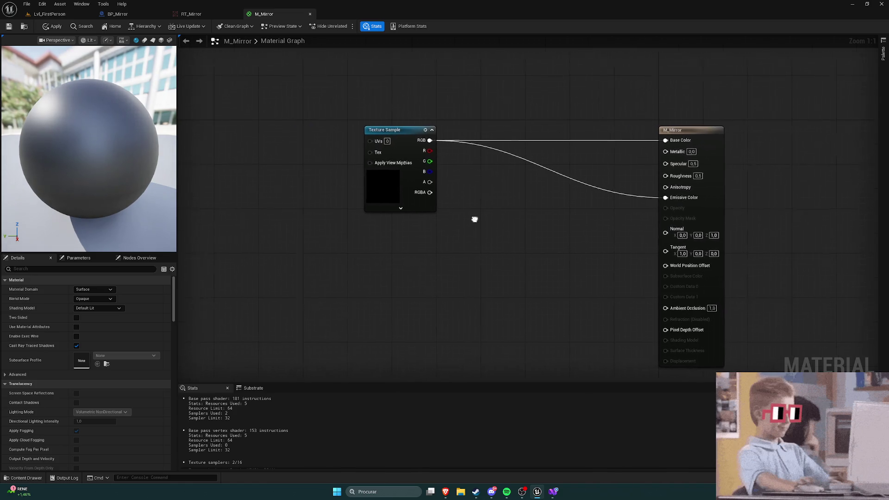
pyautogui.click(8, 26)
# Check the level and the YouTube mirror tutorial, then return to the M_Mirror graph
pyautogui.click(42, 15)
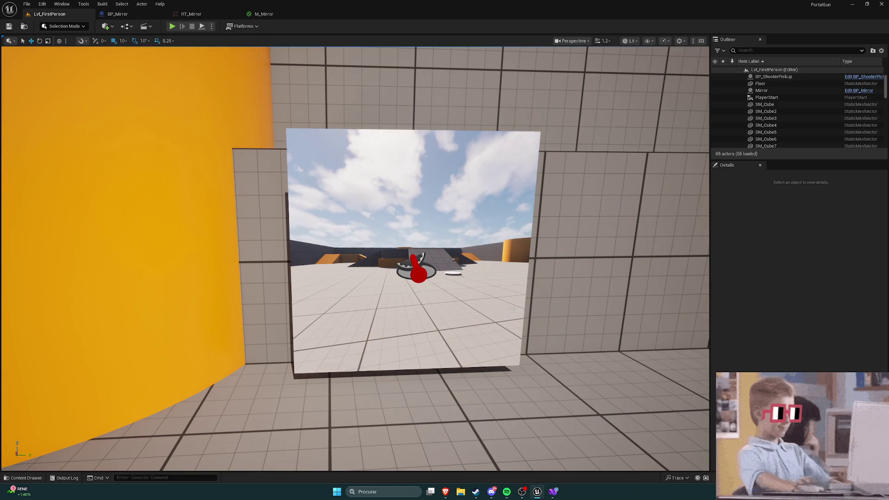
pyautogui.moveTo(445, 491)
pyautogui.click(527, 463)
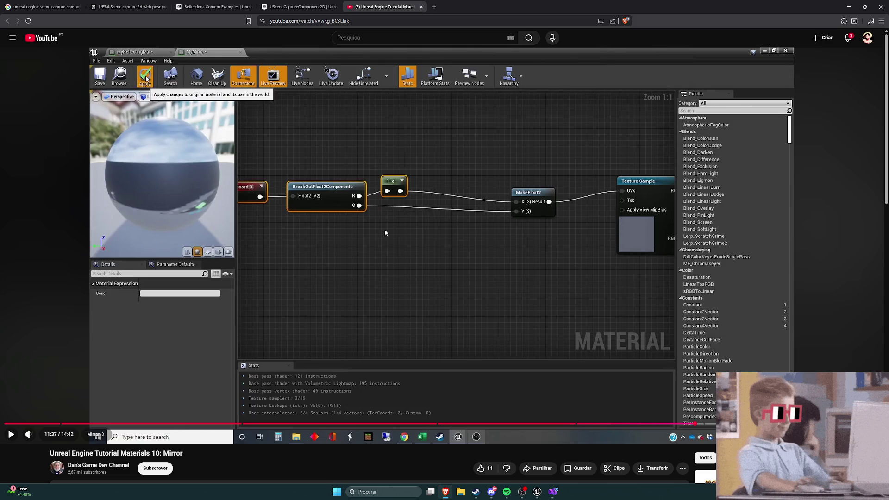
pyautogui.click(537, 491)
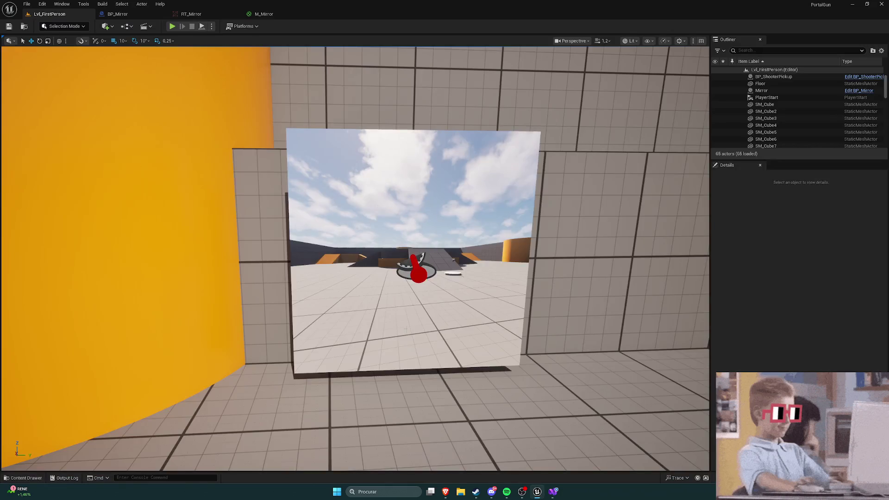
pyautogui.click(262, 14)
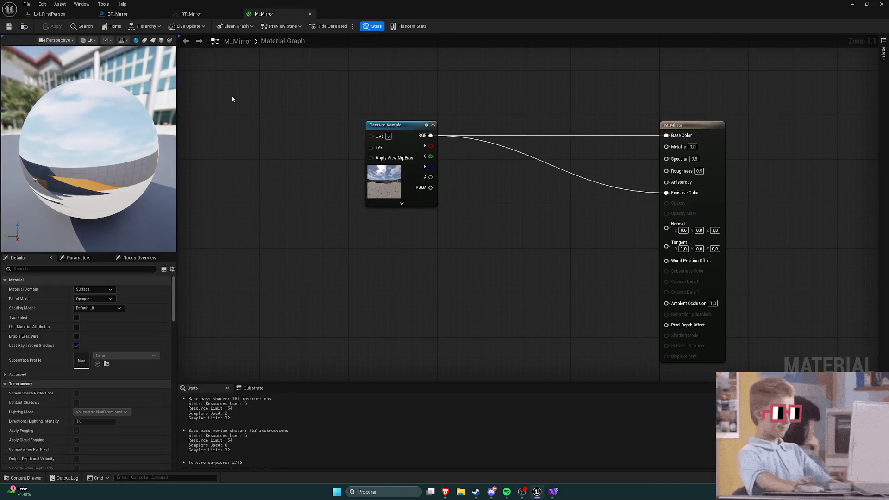
# Add a TexCoord[0] node up-left of the Texture Sample and briefly preview it
pyautogui.rightClick(408, 262)
pyautogui.write('texture coo')
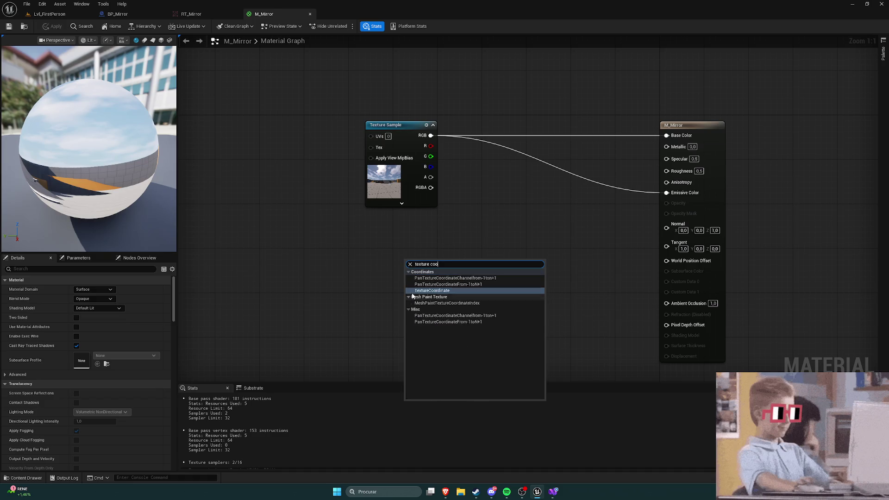
pyautogui.click(419, 291)
pyautogui.moveTo(498, 258)
pyautogui.mouseDown()
pyautogui.moveTo(282, 155)
pyautogui.moveTo(363, 198)
pyautogui.moveTo(331, 172)
pyautogui.mouseUp()
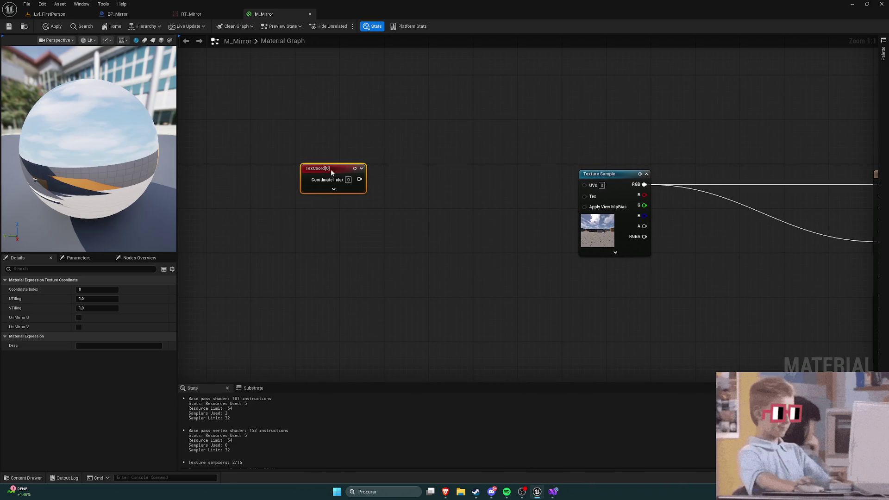
pyautogui.click(355, 168)
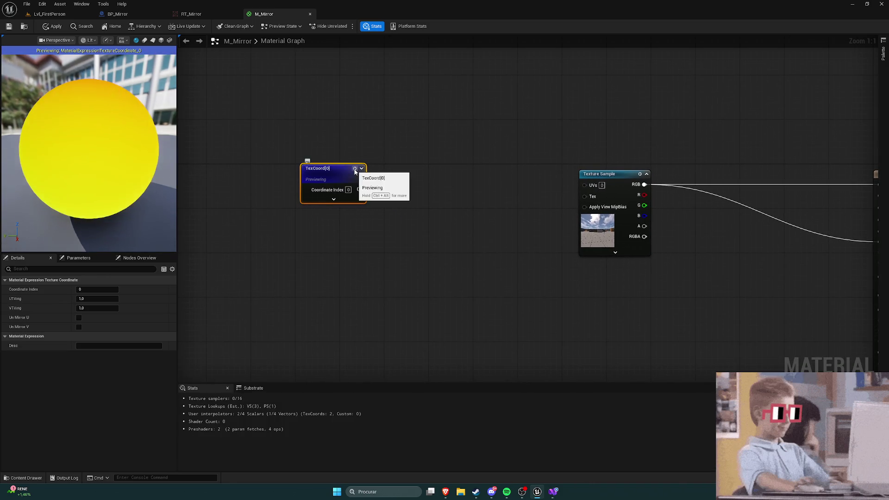
pyautogui.click(355, 169)
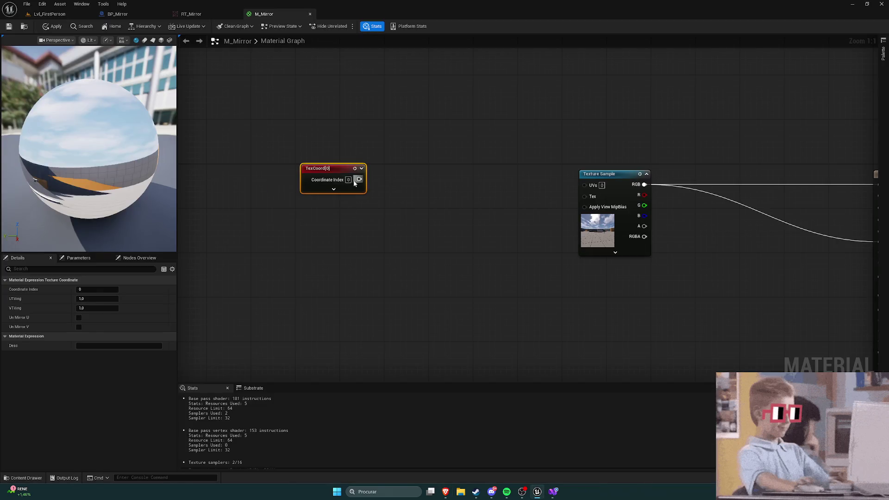
# Wire TexCoord into a new BreakOutFloat2Components node placed beside it, then check the tutorial
pyautogui.moveTo(354, 183); pyautogui.dragTo(418, 239)
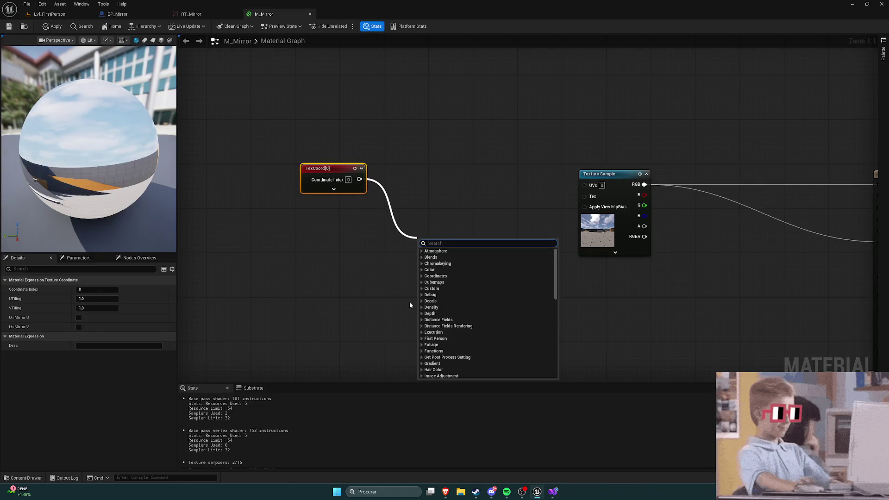
pyautogui.write('break')
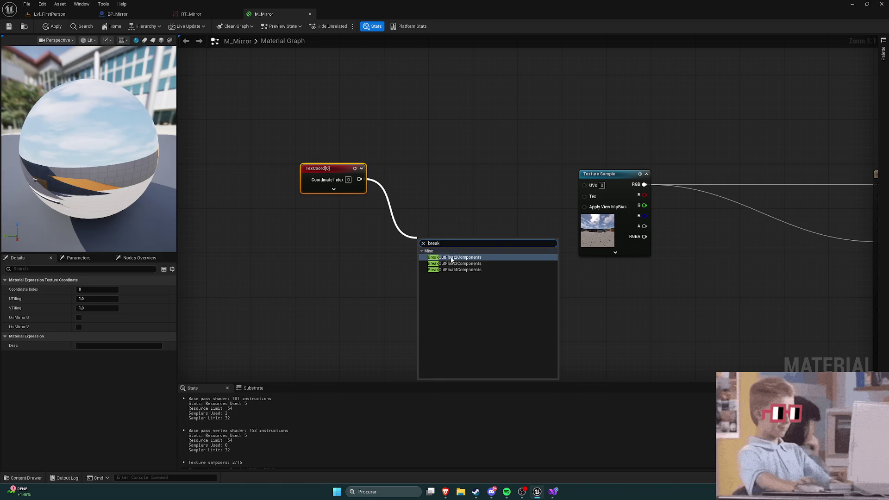
pyautogui.click(453, 257)
pyautogui.moveTo(427, 198); pyautogui.dragTo(421, 171)
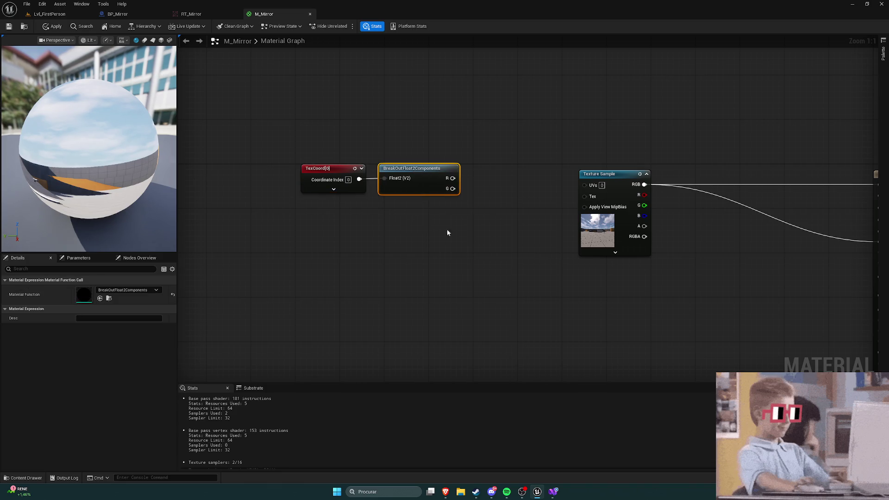
pyautogui.hotkey('alt', 'Tab')
pyautogui.hotkey('alt', 'Tab')
pyautogui.hotkey('alt', 'Tab')
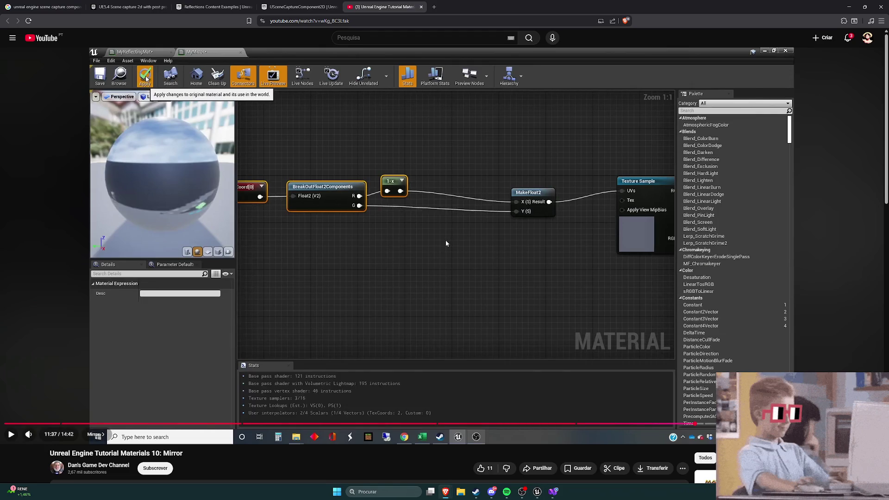
# Add a OneMinus (1-x) node fed by the BreakOut node's R output
pyautogui.hotkey('alt', 'Tab')
pyautogui.moveTo(458, 179); pyautogui.dragTo(486, 181)
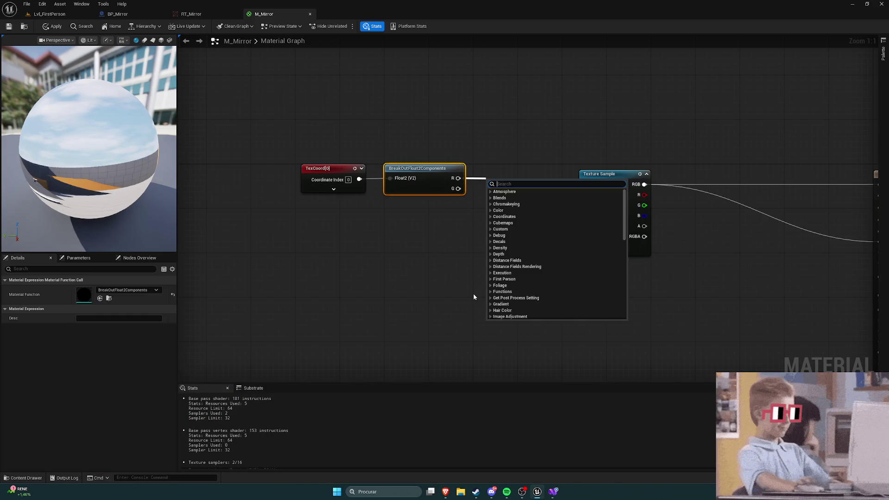
pyautogui.write('-1')
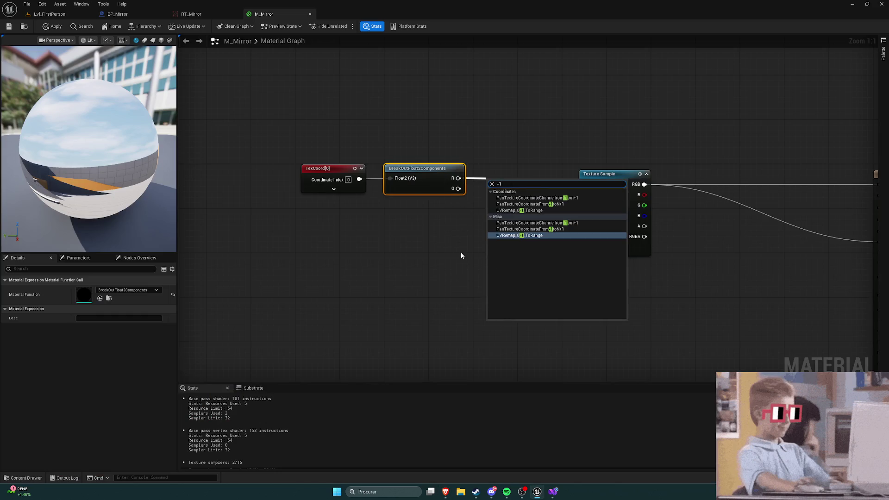
pyautogui.press('BackSpace')
pyautogui.press('BackSpace')
pyautogui.write('minus')
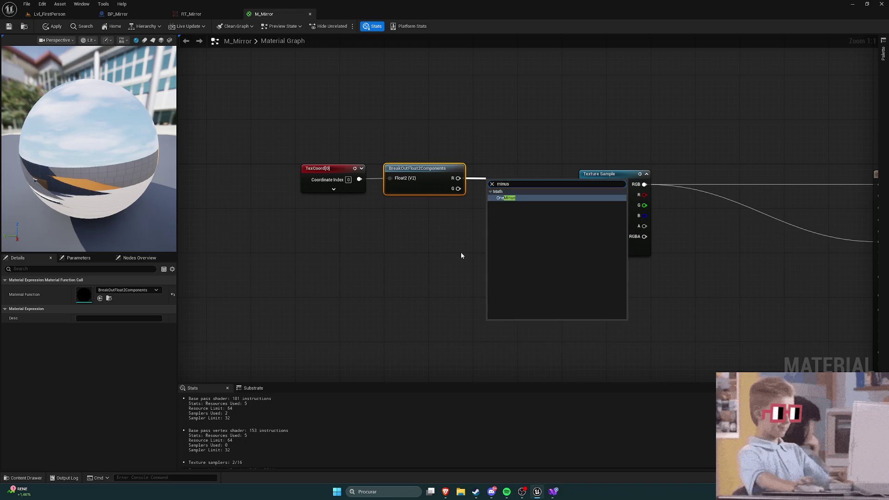
pyautogui.press('Return')
pyautogui.moveTo(495, 180); pyautogui.dragTo(495, 169)
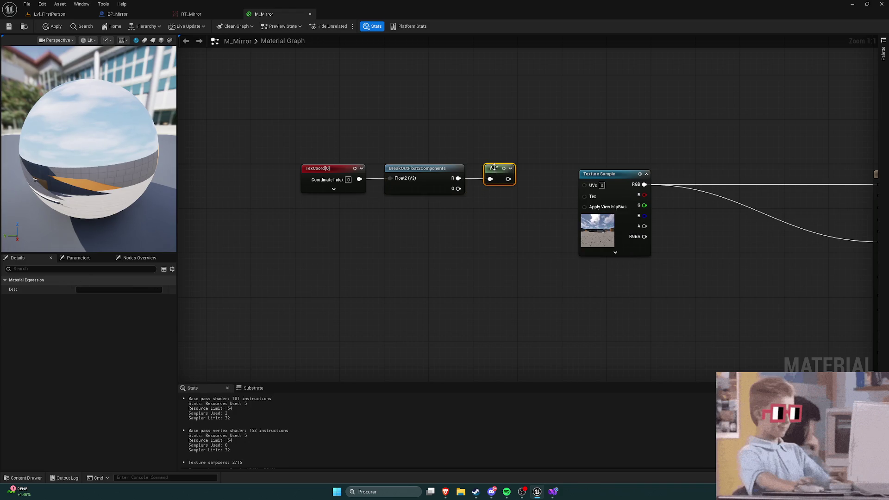
pyautogui.click(496, 224)
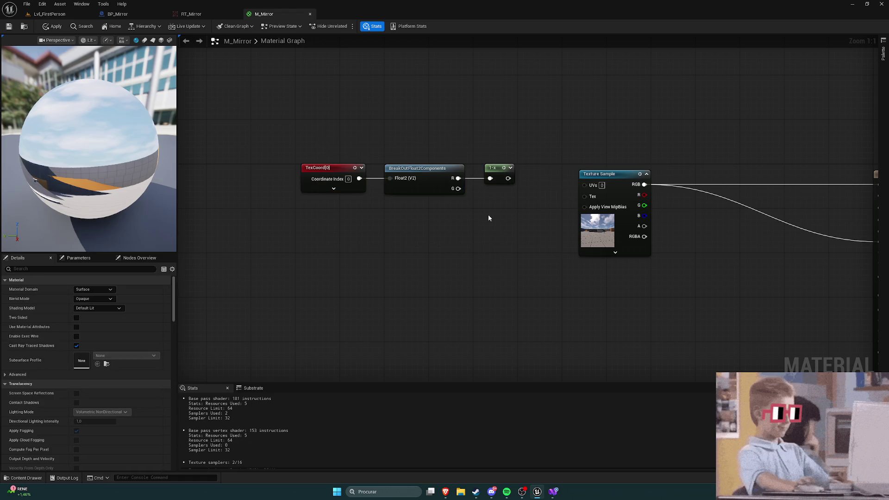
pyautogui.moveTo(488, 218); pyautogui.dragTo(412, 220)
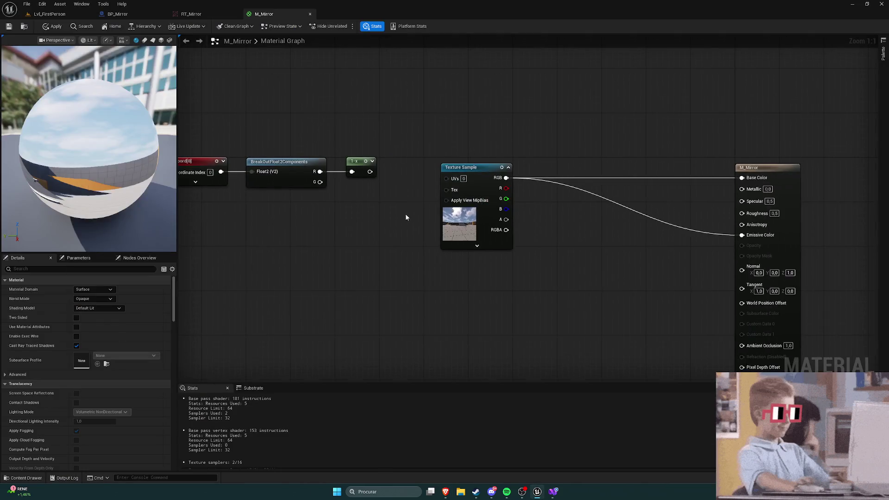
# Add a MakeFloat2 node wired from the 1-x output
pyautogui.moveTo(371, 172); pyautogui.dragTo(384, 203)
pyautogui.write('f')
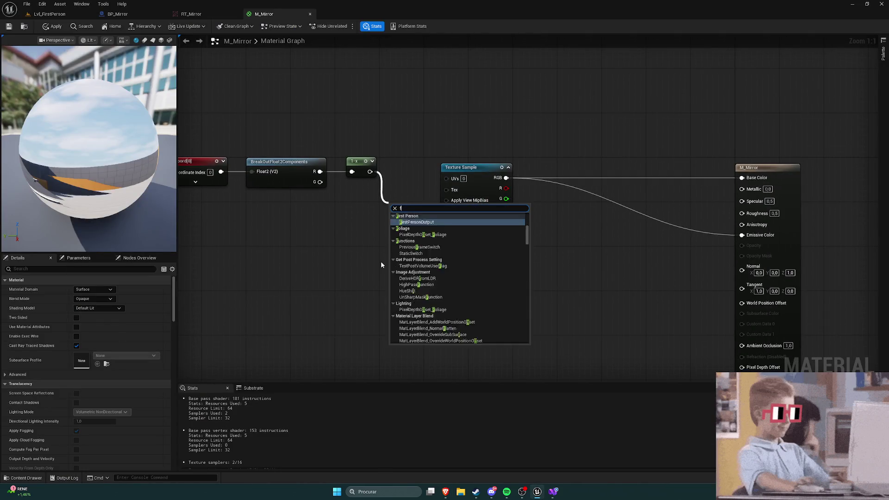
pyautogui.press('BackSpace')
pyautogui.write('makefloa')
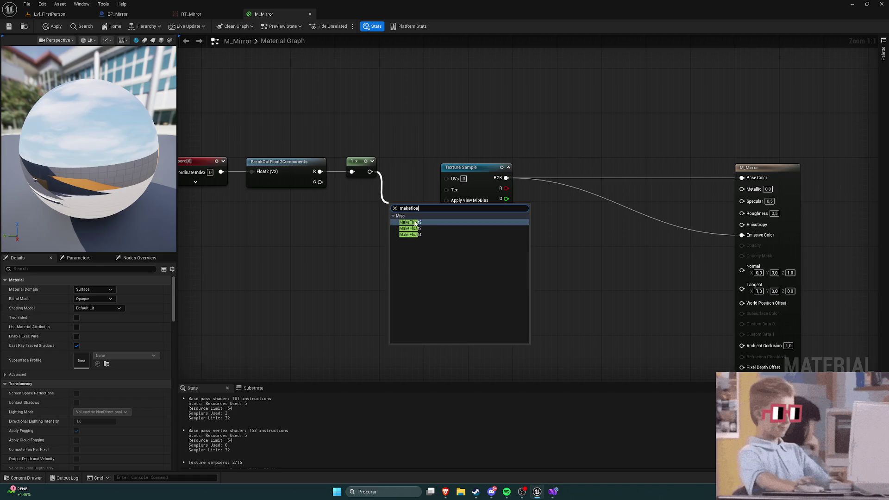
pyautogui.press('Return')
pyautogui.moveTo(451, 232); pyautogui.dragTo(452, 197)
# Arrange the new nodes and connect BreakOut G to MakeFloat2 Y
pyautogui.moveTo(254, 152)
pyautogui.mouseDown()
pyautogui.moveTo(426, 256)
pyautogui.moveTo(480, 241)
pyautogui.mouseUp()
pyautogui.moveTo(374, 176); pyautogui.dragTo(344, 176)
pyautogui.click(416, 218)
pyautogui.moveTo(558, 181); pyautogui.dragTo(569, 175)
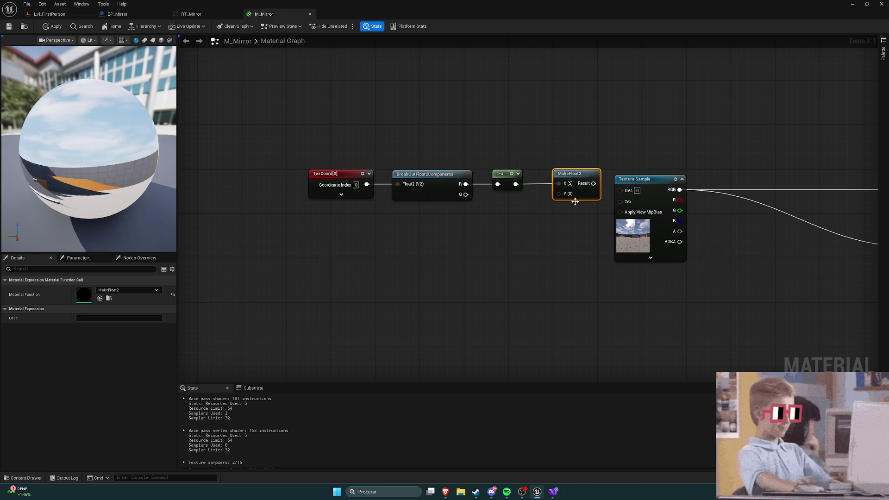
pyautogui.click(529, 249)
pyautogui.moveTo(501, 185); pyautogui.dragTo(594, 185)
# Connect MakeFloat2 Result to the Texture Sample UVs
pyautogui.moveTo(604, 226)
pyautogui.mouseDown()
pyautogui.moveTo(385, 219)
pyautogui.moveTo(442, 204)
pyautogui.mouseUp()
pyautogui.click(546, 185)
pyautogui.keyDown('ctrl'); pyautogui.click(835, 269); pyautogui.keyUp('ctrl')
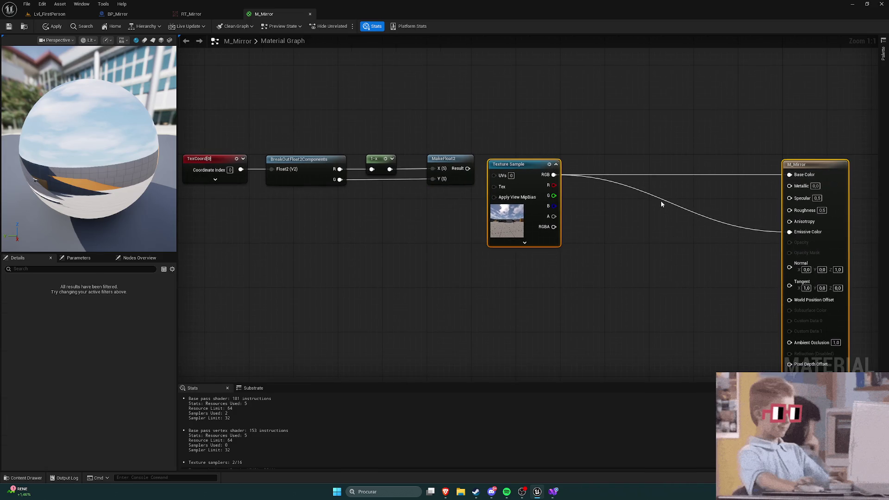
pyautogui.hotkey('shift', 'w')
pyautogui.click(599, 255)
pyautogui.moveTo(468, 168); pyautogui.dragTo(514, 173)
# Move the five-node chain toward the M_Mirror output and apply the material
pyautogui.moveTo(439, 236); pyautogui.dragTo(536, 236)
pyautogui.moveTo(481, 261); pyautogui.dragTo(378, 250)
pyautogui.moveTo(204, 110)
pyautogui.mouseDown()
pyautogui.moveTo(401, 195)
pyautogui.moveTo(504, 199)
pyautogui.mouseUp()
pyautogui.moveTo(511, 148); pyautogui.dragTo(689, 148)
pyautogui.click(643, 224)
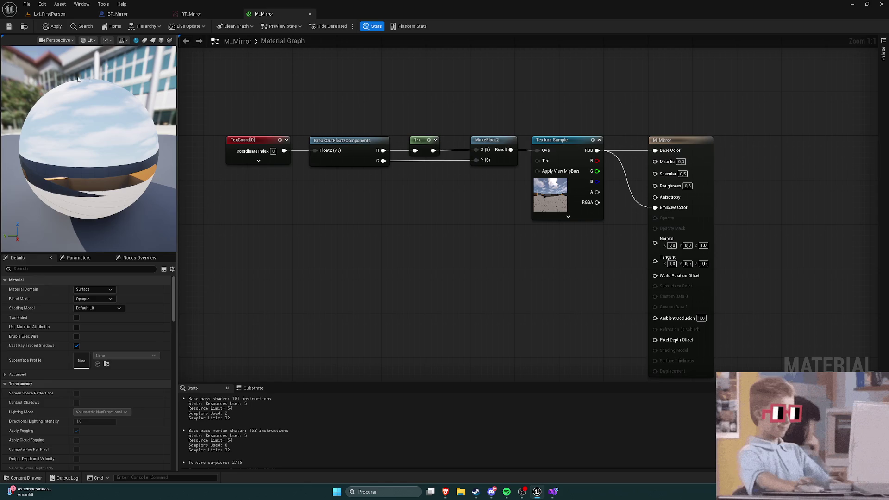
pyautogui.click(52, 26)
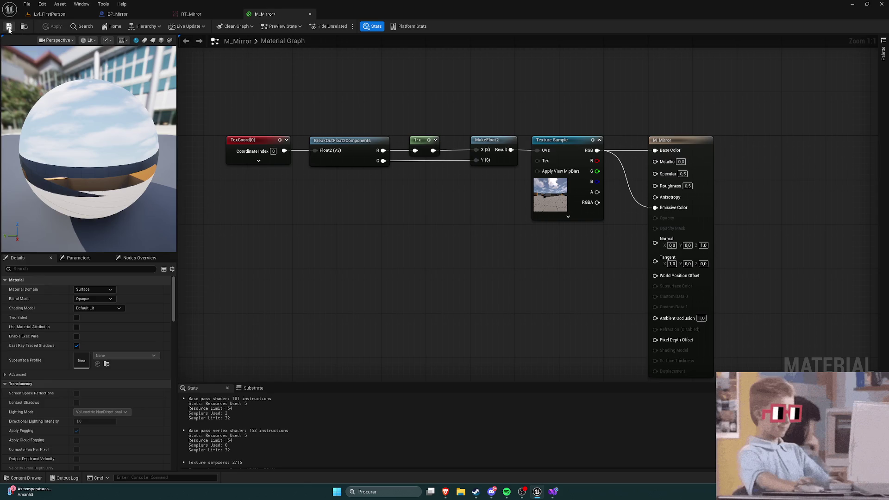
# Even out the spacing of the TexCoord, BreakOut and 1-x nodes
pyautogui.moveTo(395, 220); pyautogui.dragTo(383, 219)
pyautogui.moveTo(242, 133); pyautogui.dragTo(423, 204)
pyautogui.press('Right')
pyautogui.press('Right')
pyautogui.click(429, 205)
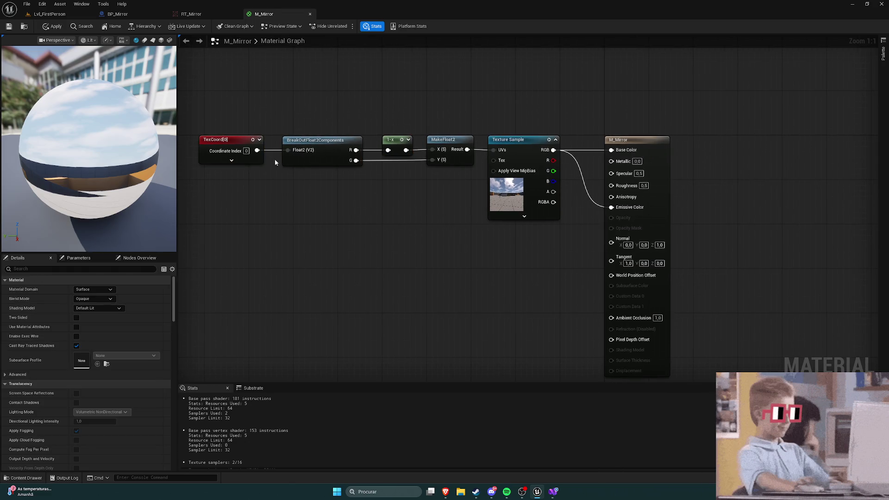
pyautogui.moveTo(538, 200); pyautogui.dragTo(499, 294)
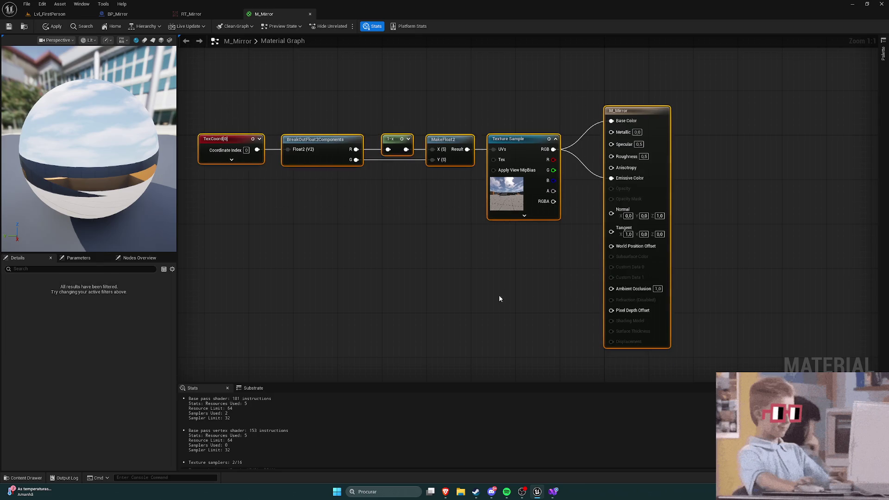
pyautogui.hotkey('alt', 'Tab')
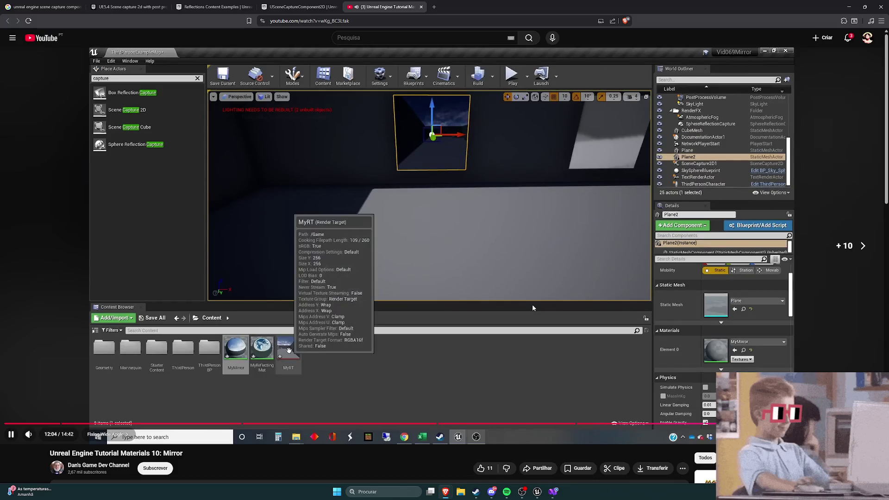
# Skip through the mirror tutorial to its render target and scene capture setup, then pause
pyautogui.press('Right')
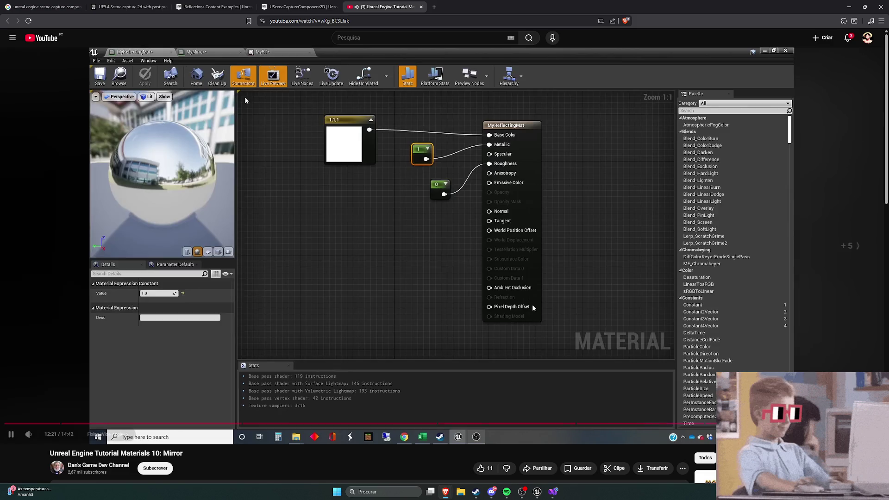
pyautogui.press('Right')
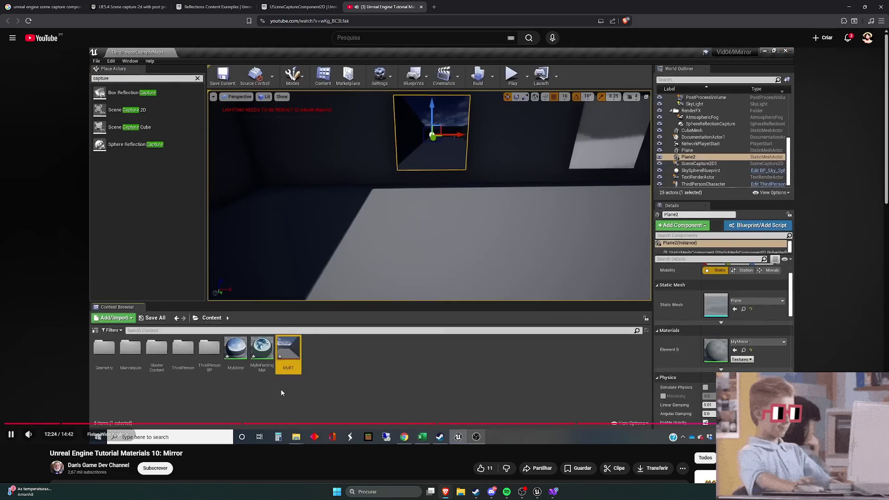
pyautogui.press('l')
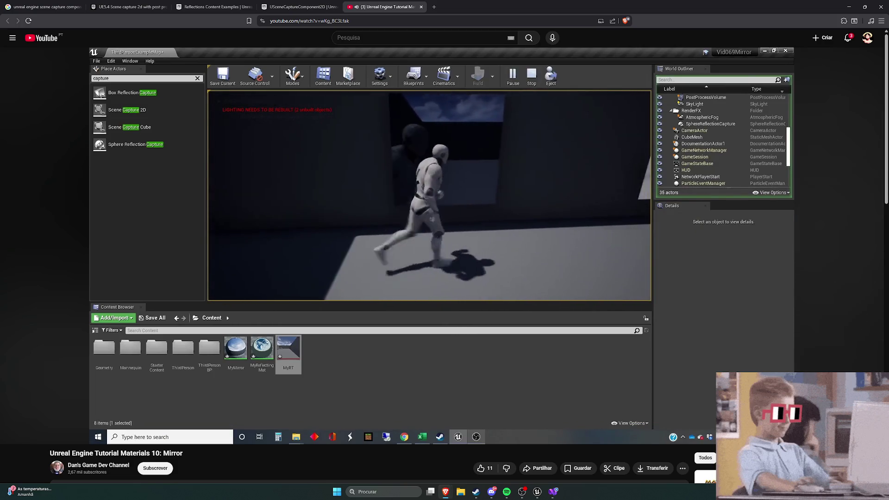
pyautogui.press('j')
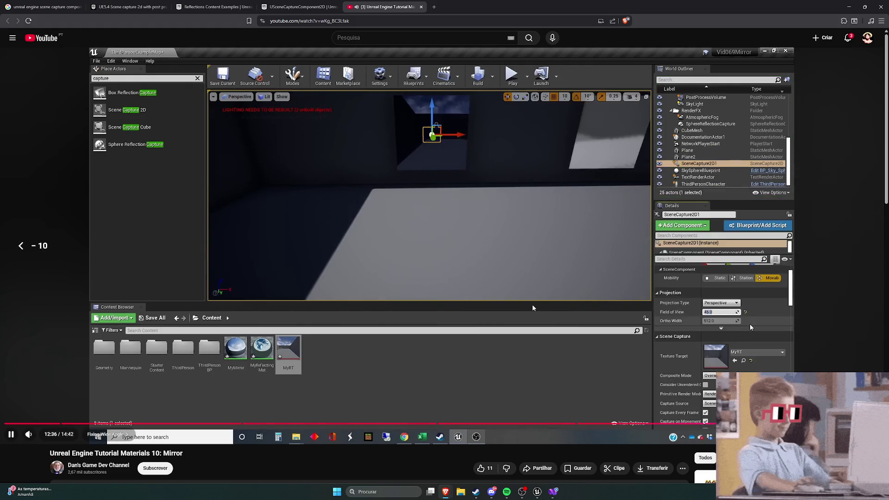
pyautogui.press('l')
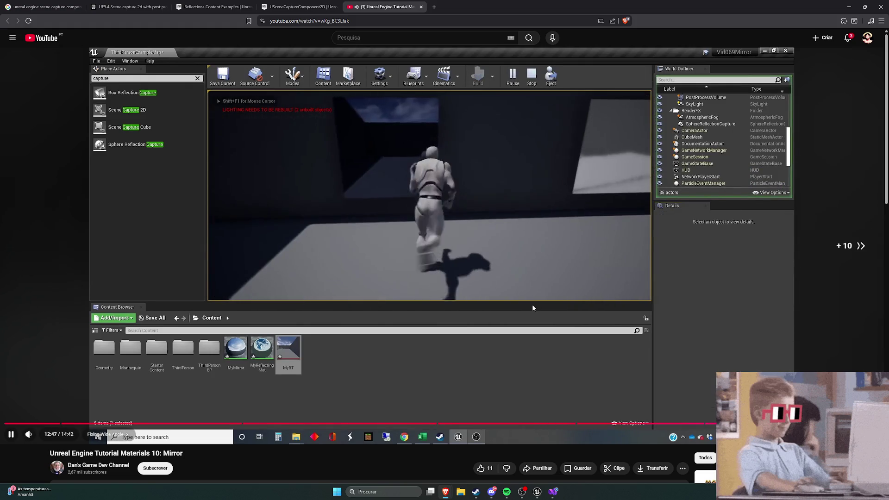
pyautogui.press('k')
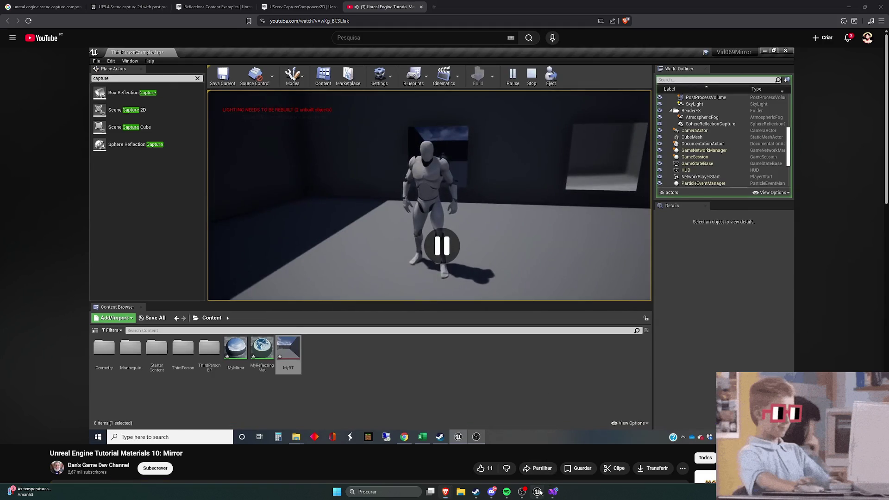
# Return to Unreal's Lvl_FirstPerson level and select the Mirror actor
pyautogui.click(538, 492)
pyautogui.click(502, 241)
pyautogui.scroll(-10, 764, 309)
pyautogui.scroll(10, 765, 309)
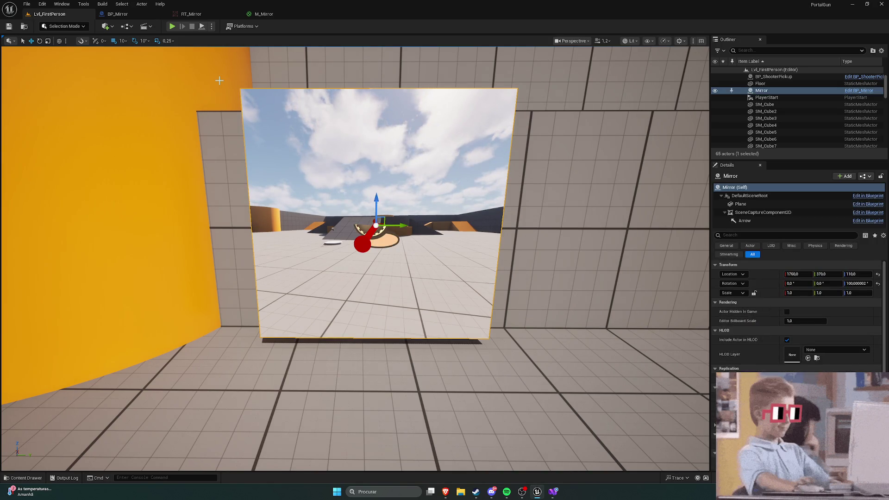
# Set BP_Mirror's SceneCaptureComponent2D Field of View to 45 and compile the blueprint
pyautogui.click(116, 14)
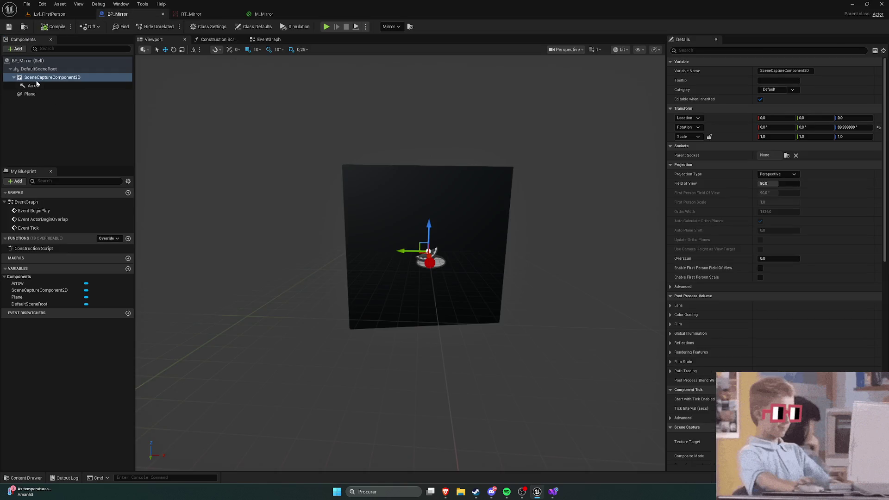
pyautogui.scroll(-2, 787, 245)
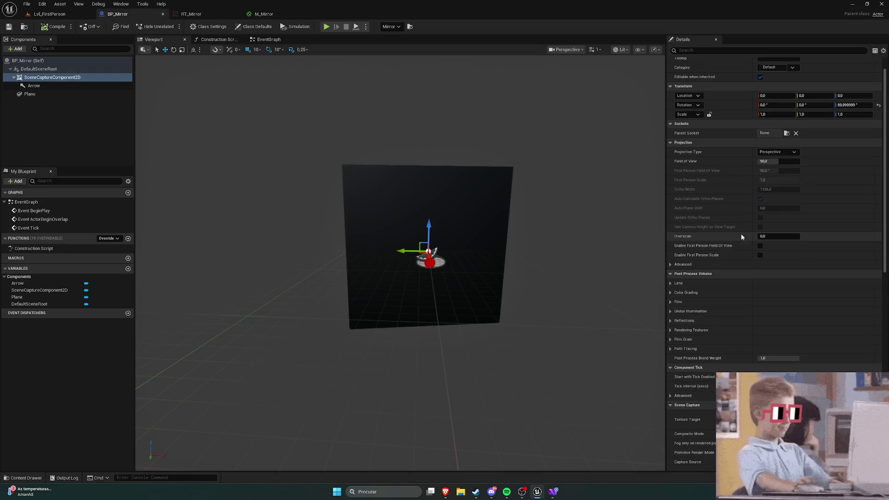
pyautogui.scroll(-5, 746, 240)
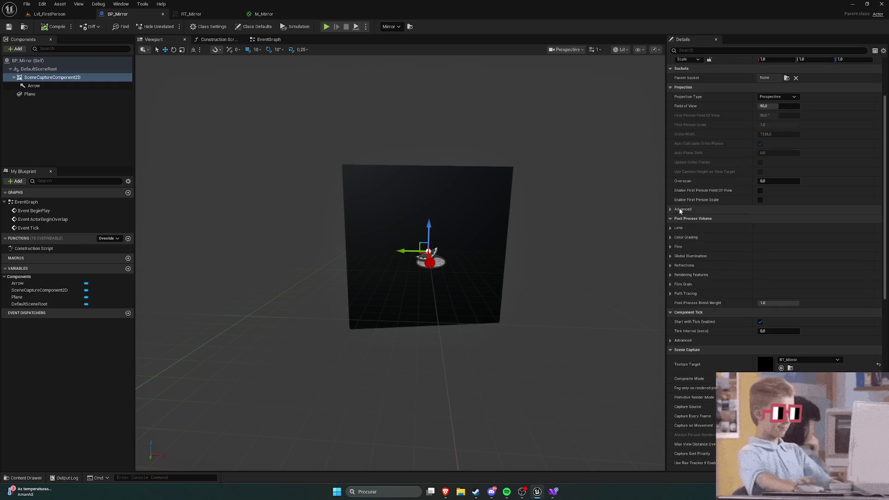
pyautogui.scroll(6, 716, 227)
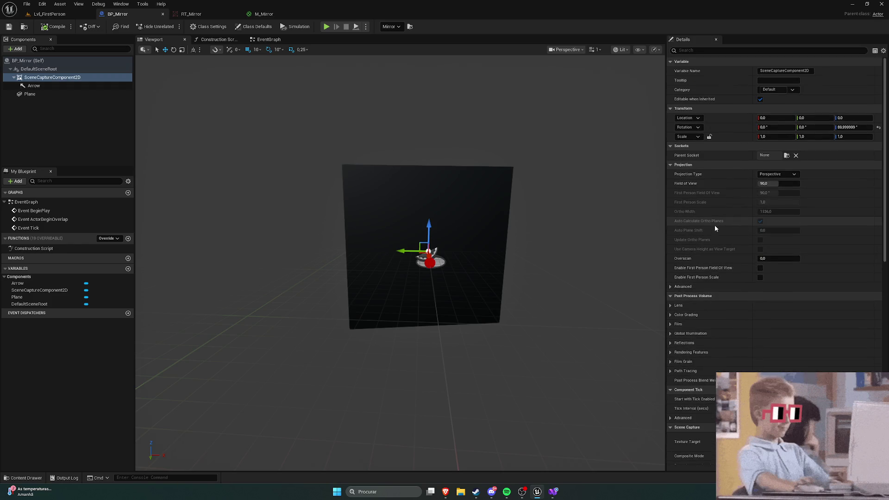
pyautogui.click(765, 184)
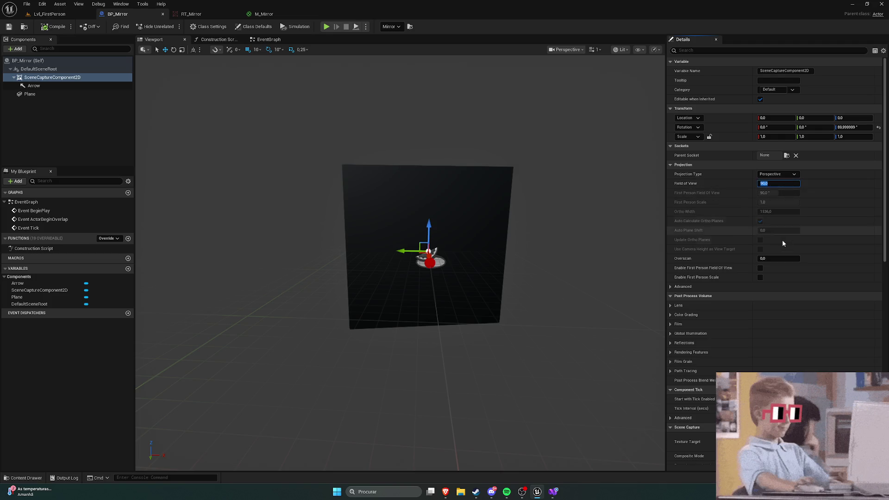
pyautogui.write('45')
pyautogui.press('Return')
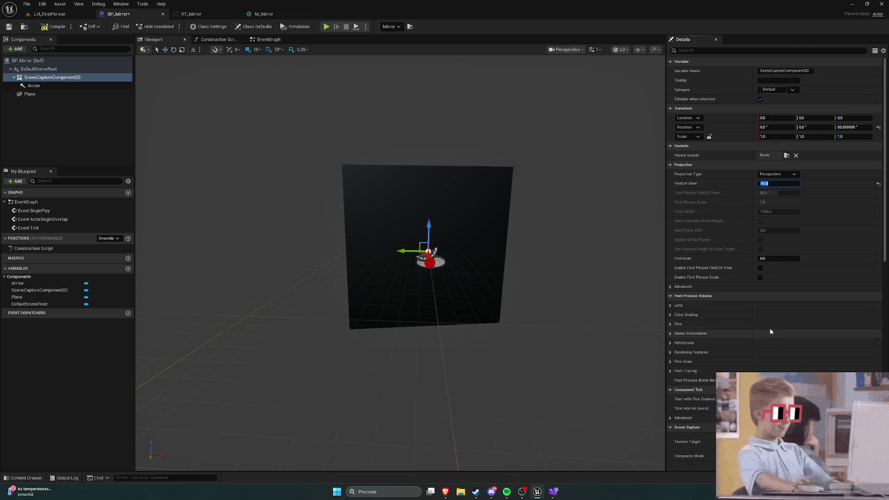
pyautogui.click(54, 26)
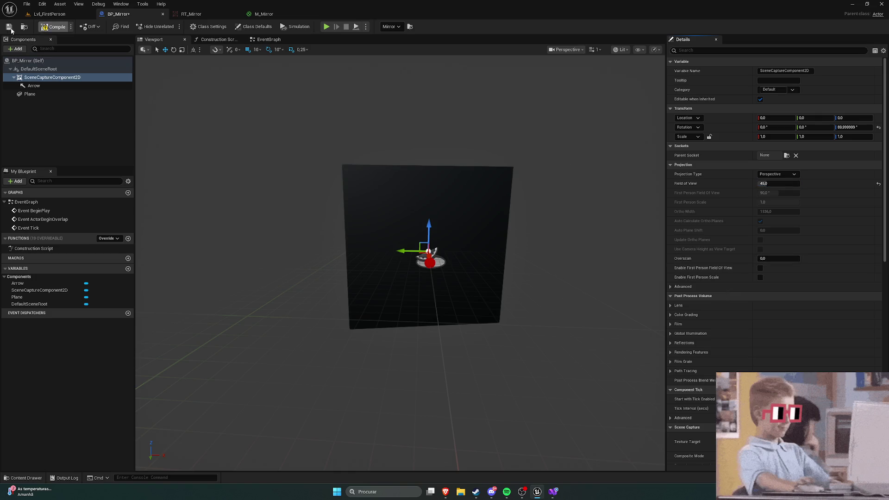
pyautogui.click(50, 14)
pyautogui.click(172, 26)
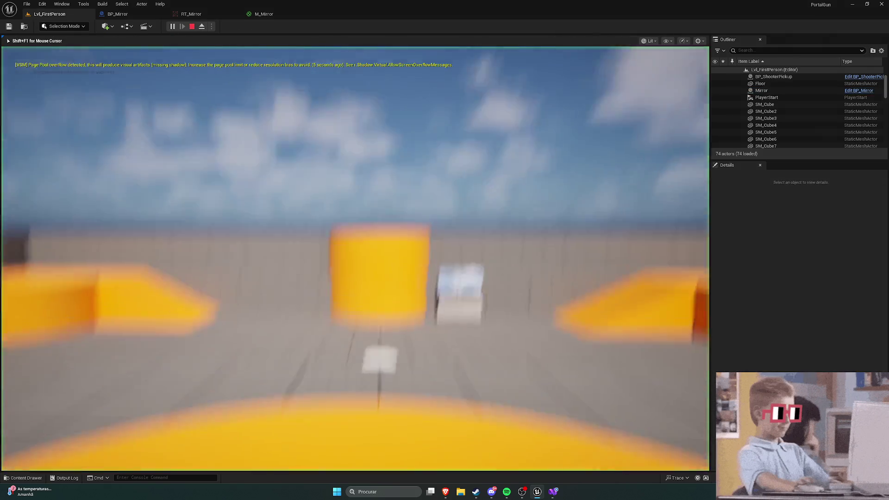
pyautogui.press('w')
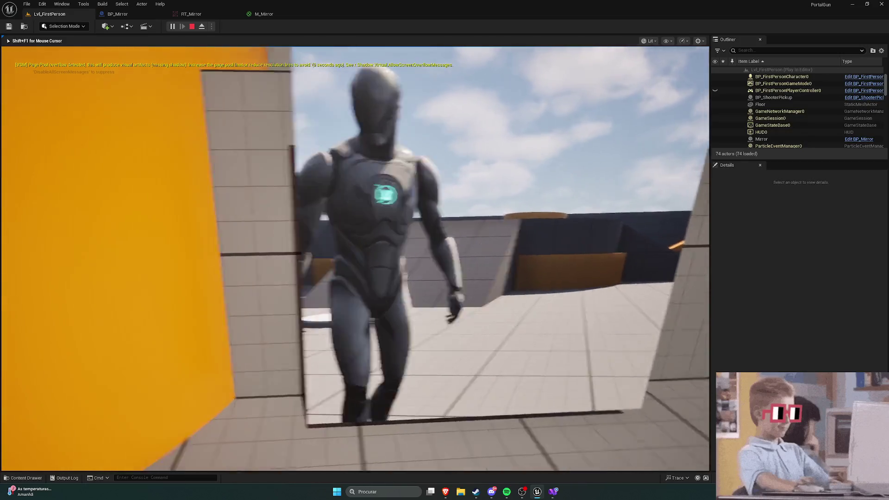
pyautogui.press('a')
pyautogui.press('w')
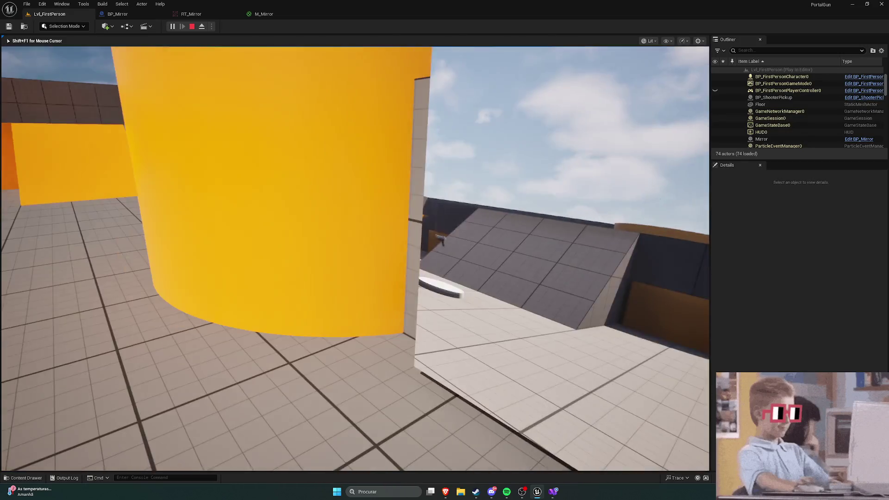
pyautogui.press('w')
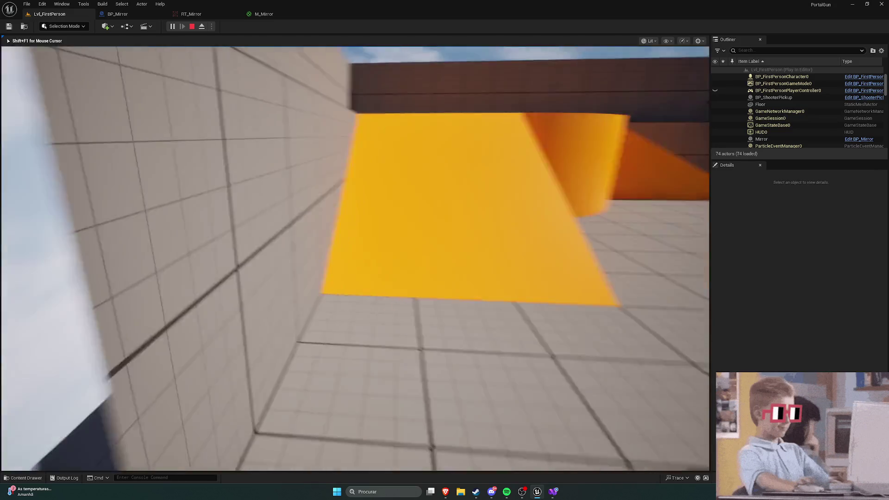
pyautogui.press('s')
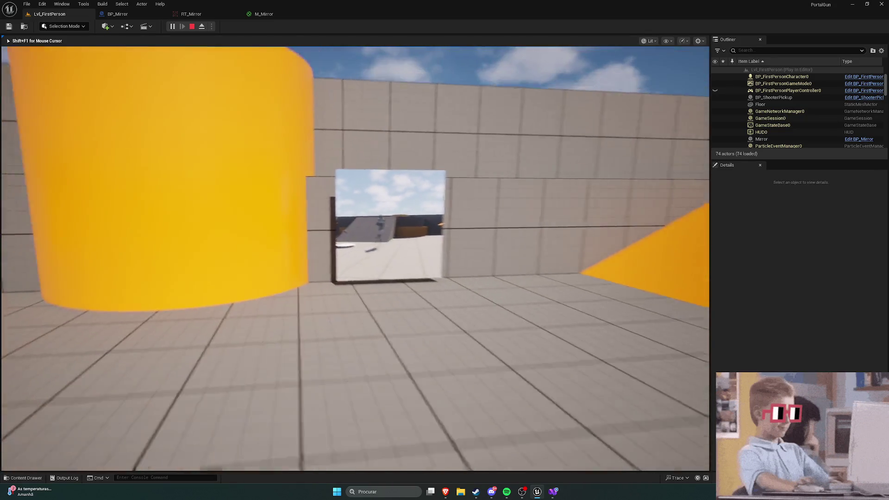
pyautogui.press('w')
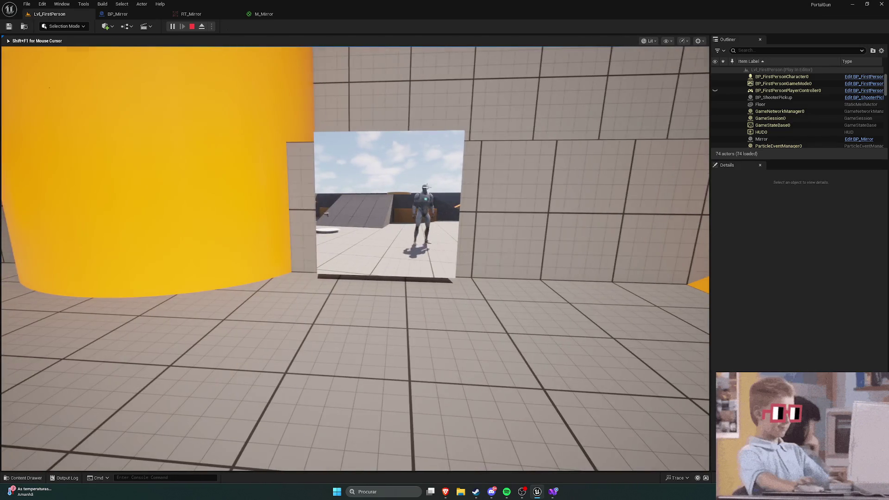
pyautogui.press('Escape')
pyautogui.click(142, 18)
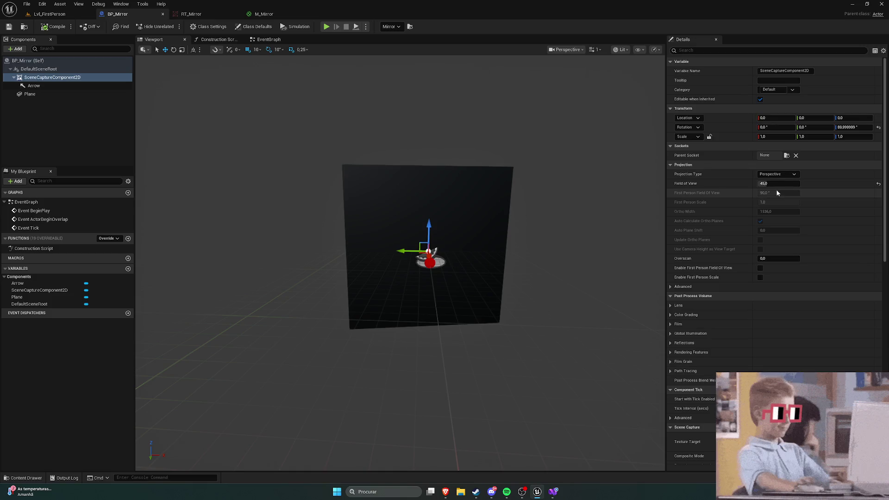
# Reset the scene capture Field of View to 90 and compile BP_Mirror
pyautogui.click(878, 185)
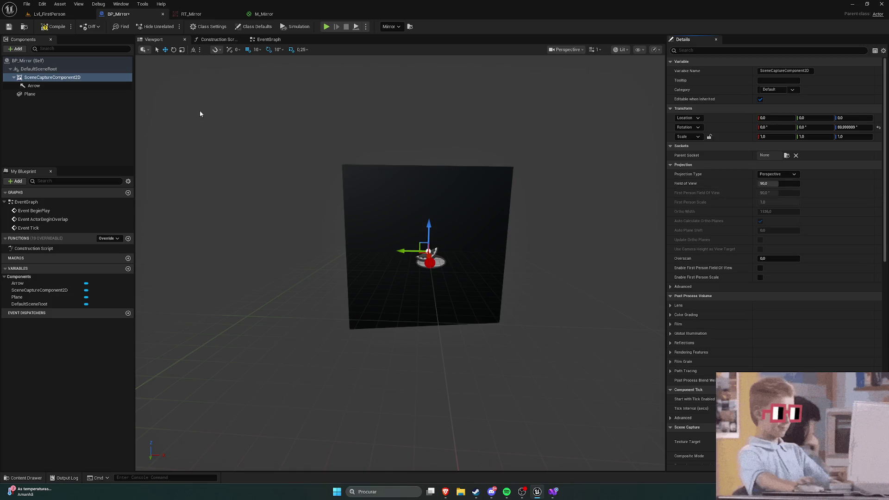
pyautogui.click(51, 27)
pyautogui.click(48, 14)
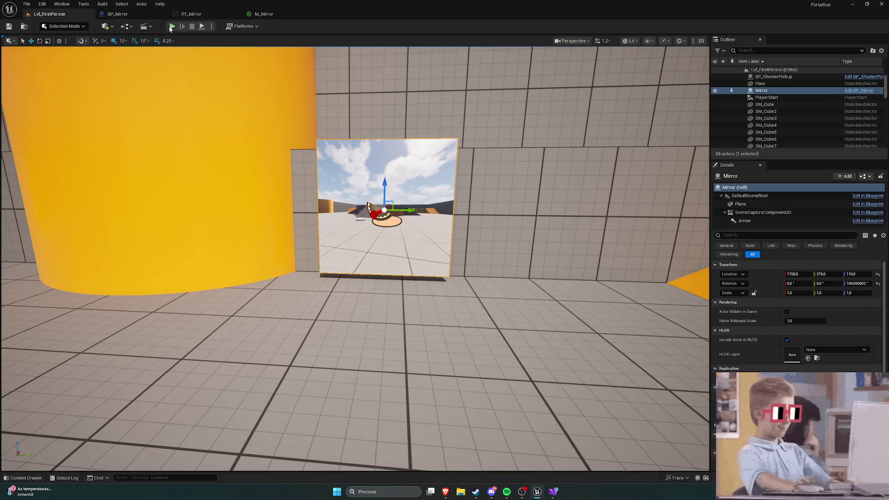
# Play Lvl_FirstPerson, walking up to and sidestepping past the mirror to watch the reflection
pyautogui.click(171, 26)
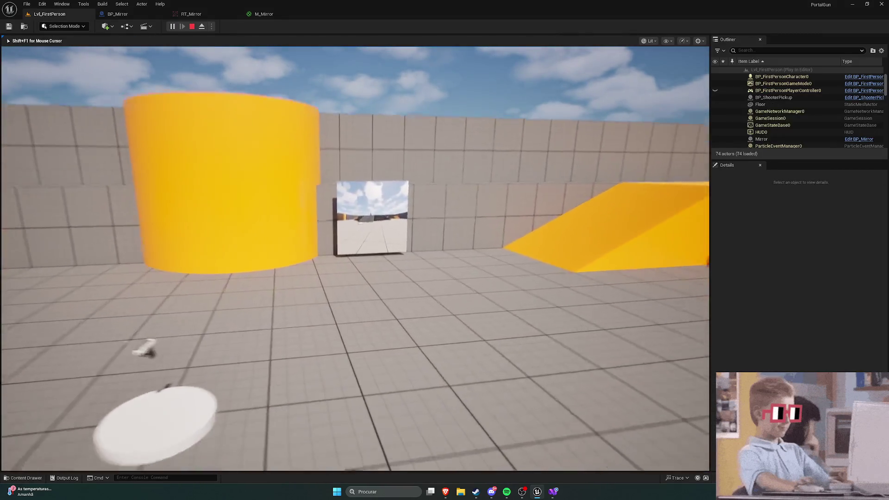
pyautogui.press('w')
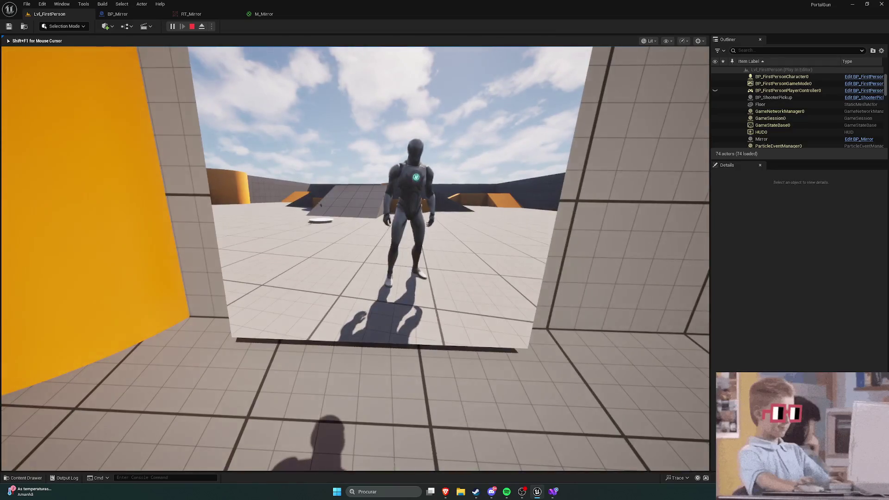
pyautogui.press('a')
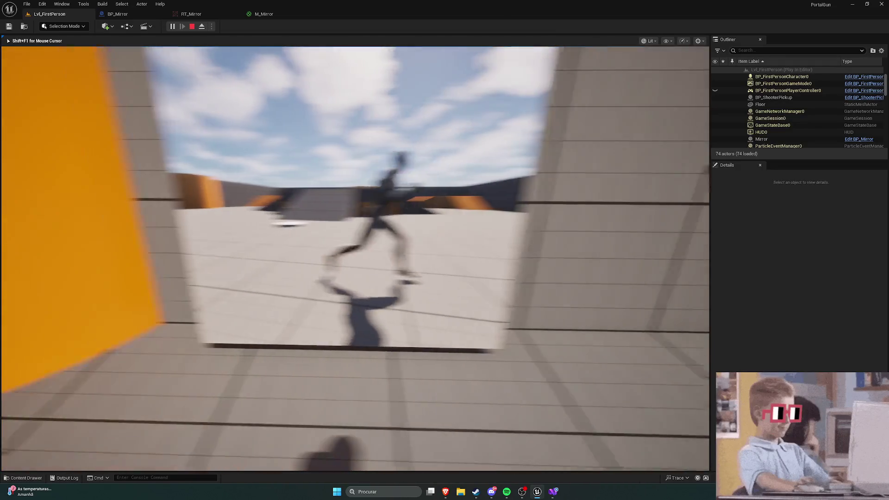
pyautogui.press('Escape')
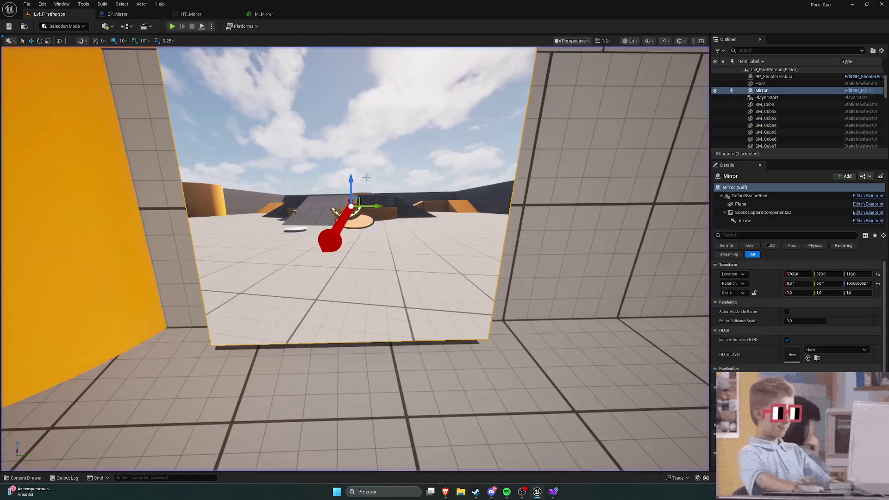
pyautogui.scroll(-10, 765, 299)
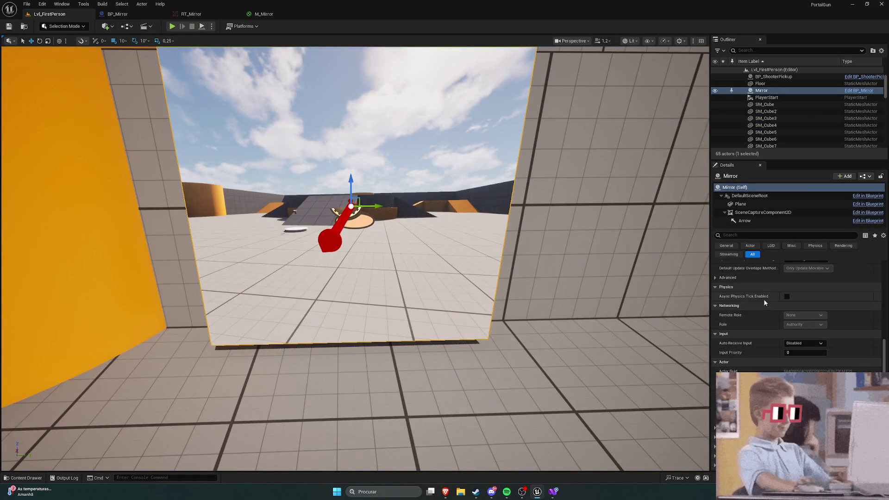
pyautogui.scroll(10, 764, 303)
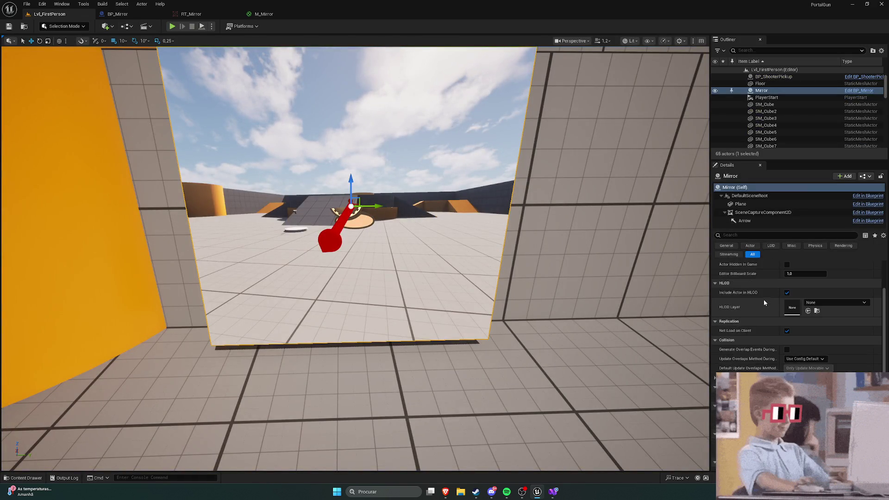
pyautogui.click(126, 19)
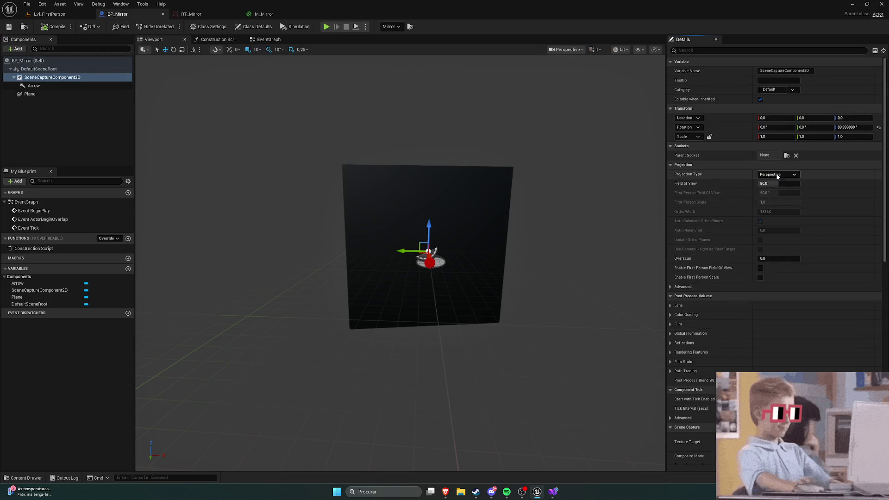
pyautogui.scroll(-2, 700, 250)
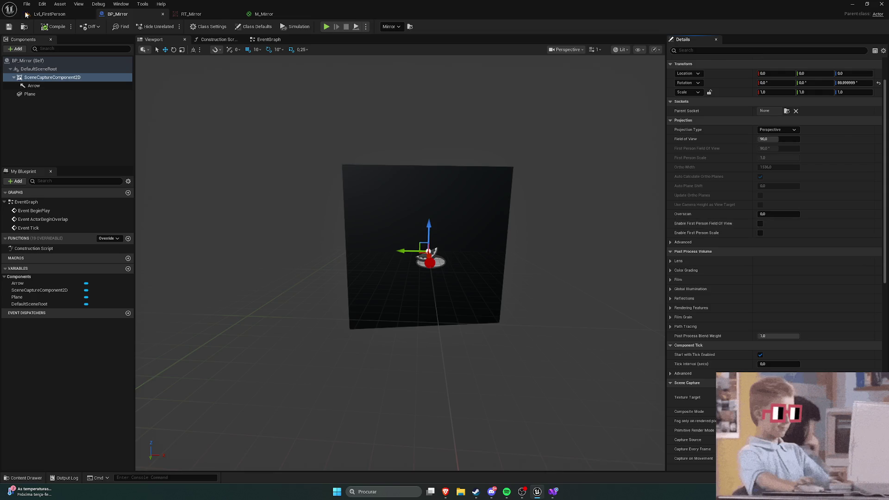
# Play-test with Alt+P, walking toward, beside and away from the mirror to check its reflection
pyautogui.hotkey('alt', 'p')
pyautogui.press('w')
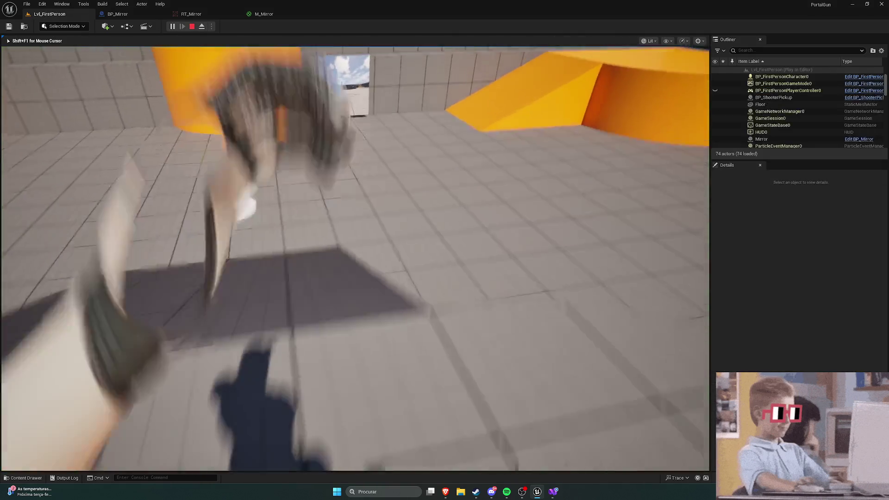
pyautogui.press('w')
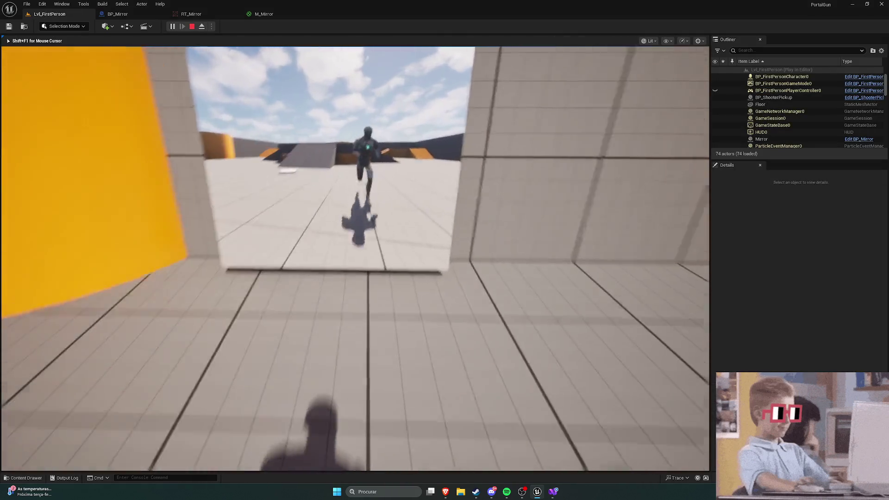
pyautogui.press('w')
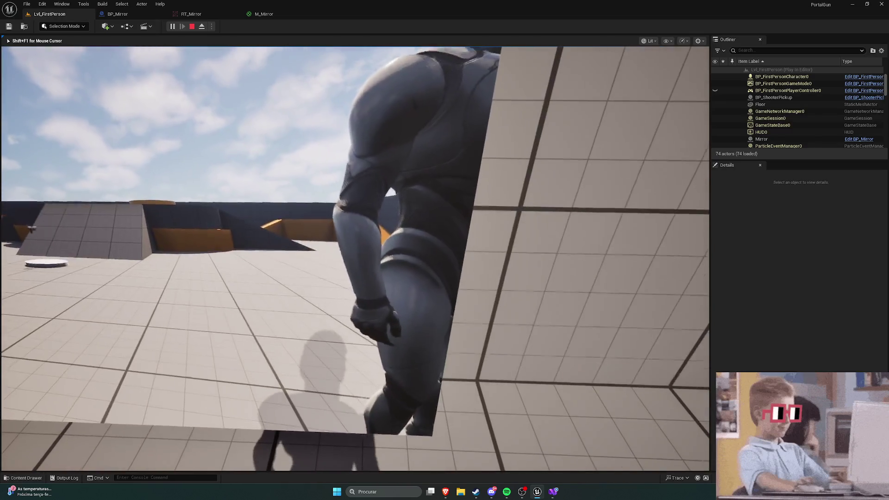
pyautogui.press('s')
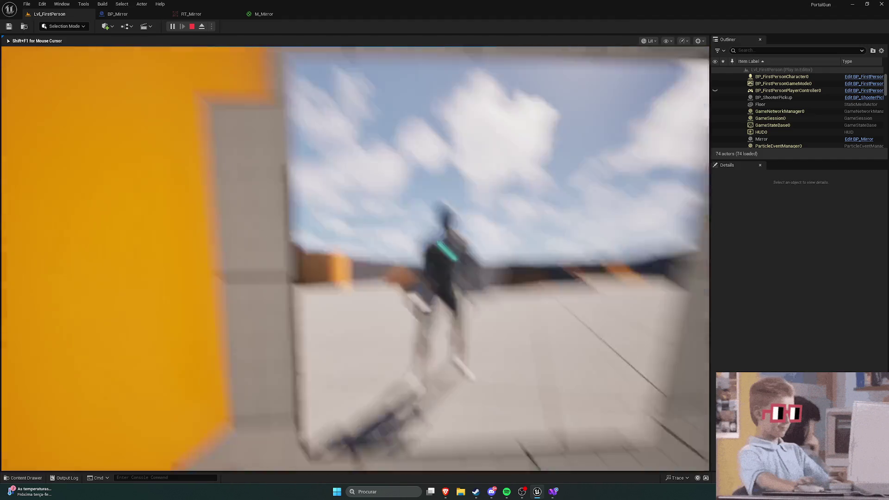
pyautogui.press('s')
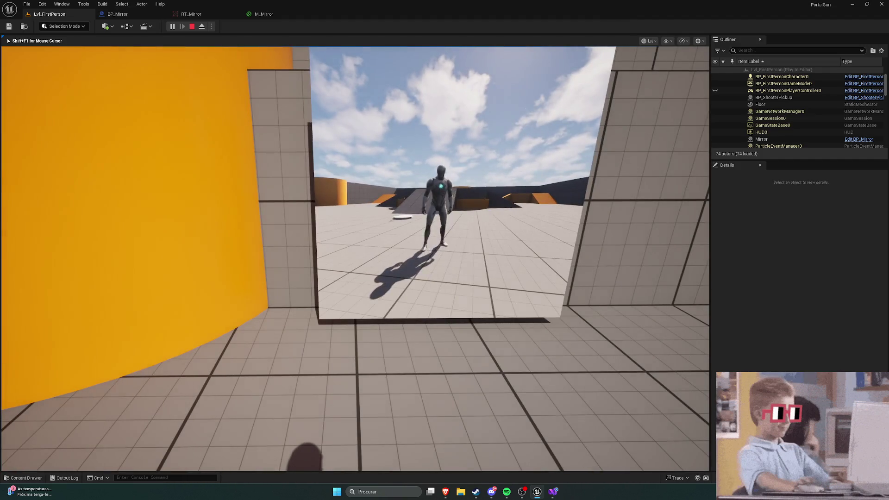
pyautogui.press('w')
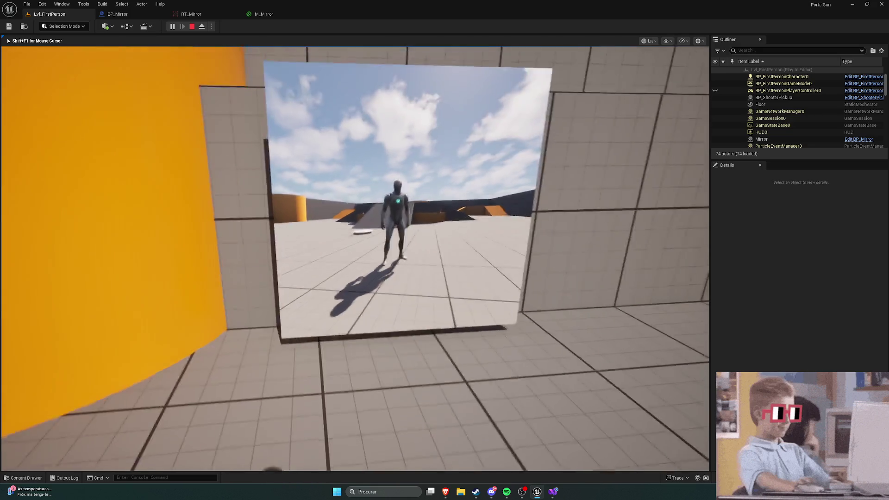
pyautogui.press('d')
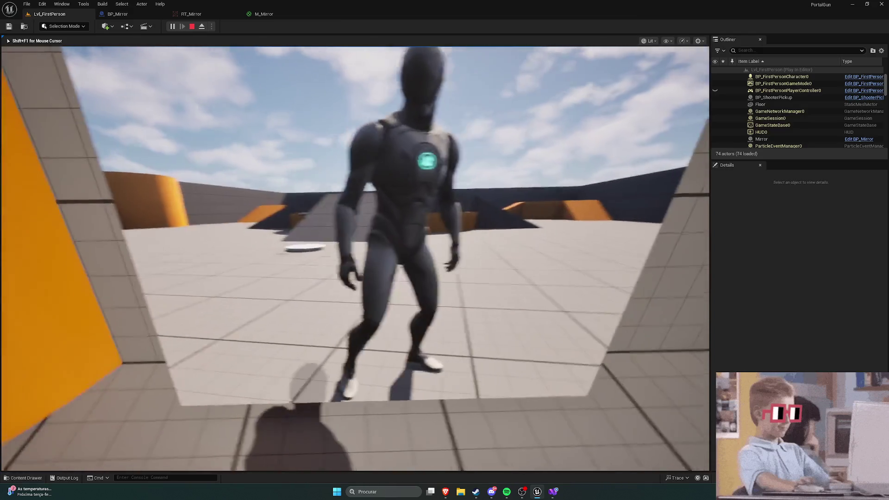
pyautogui.press('w')
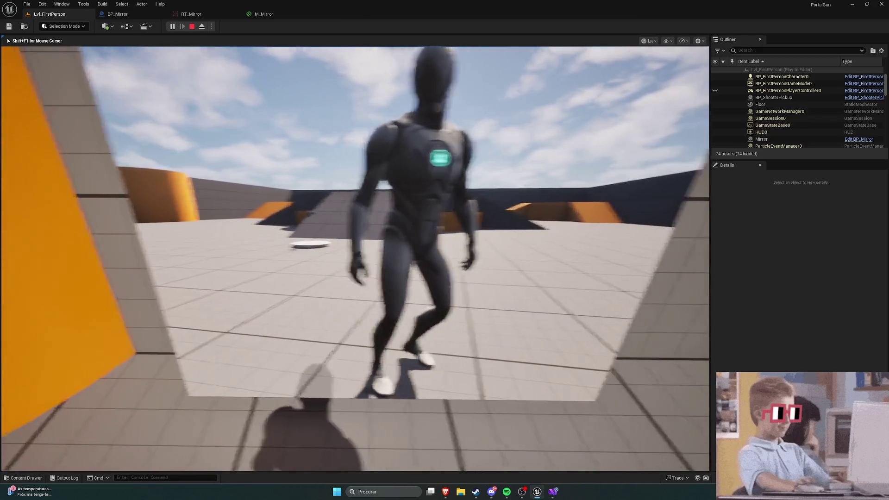
pyautogui.press('s')
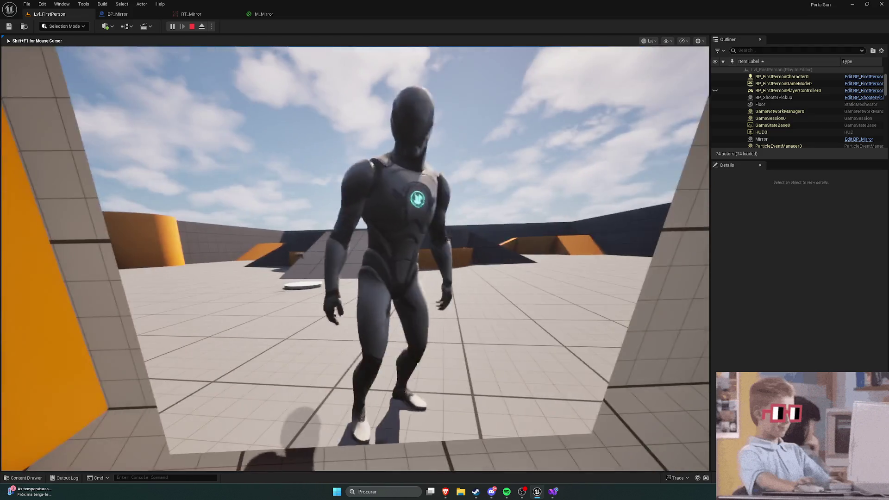
pyautogui.press('w')
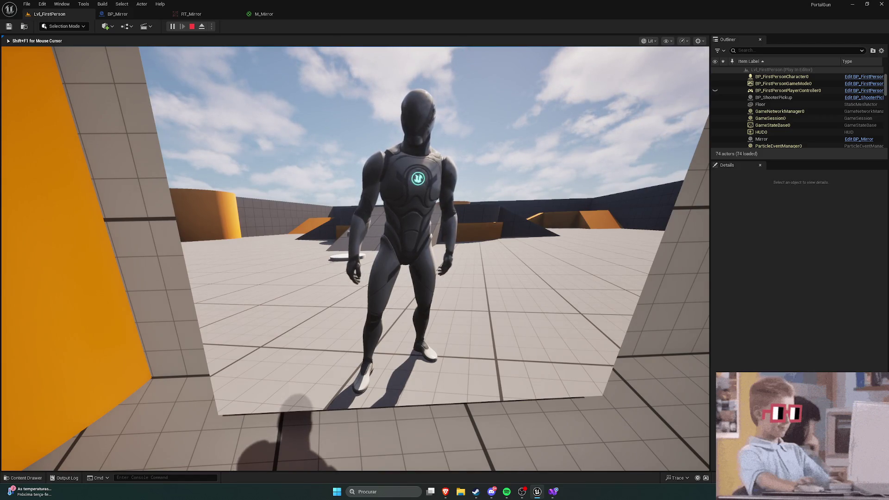
pyautogui.press('w')
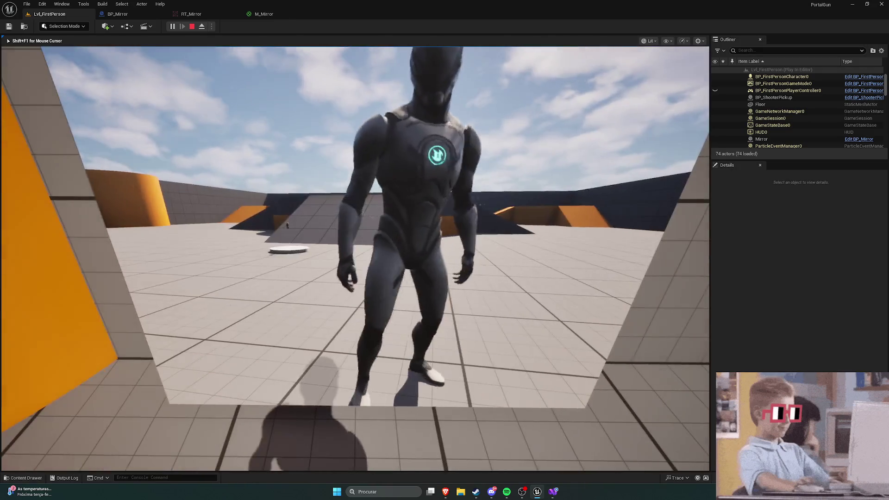
pyautogui.press('s')
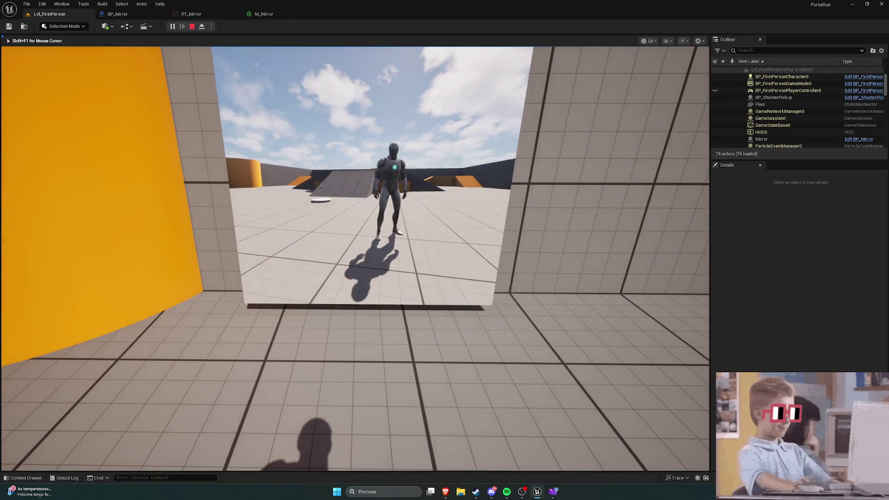
pyautogui.press('Escape')
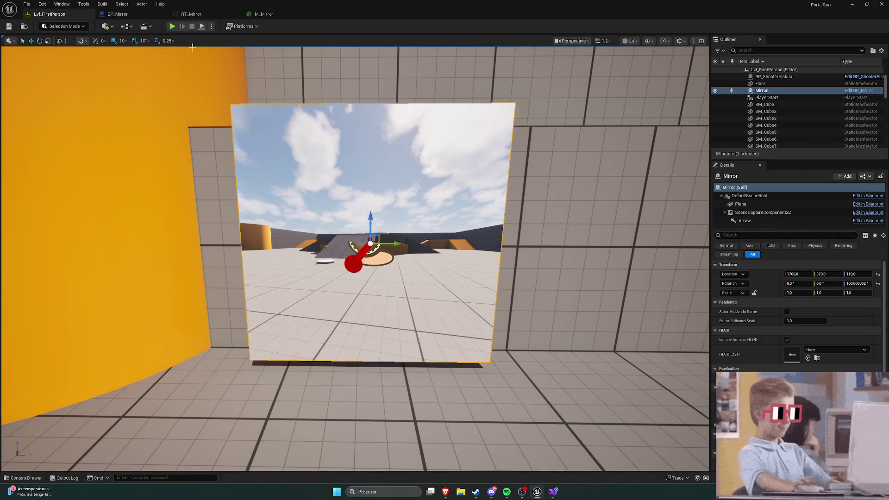
pyautogui.click(120, 18)
# Browse the capture's post-process overrides and set Post Process Blend Weight to 0
pyautogui.scroll(-3, 743, 246)
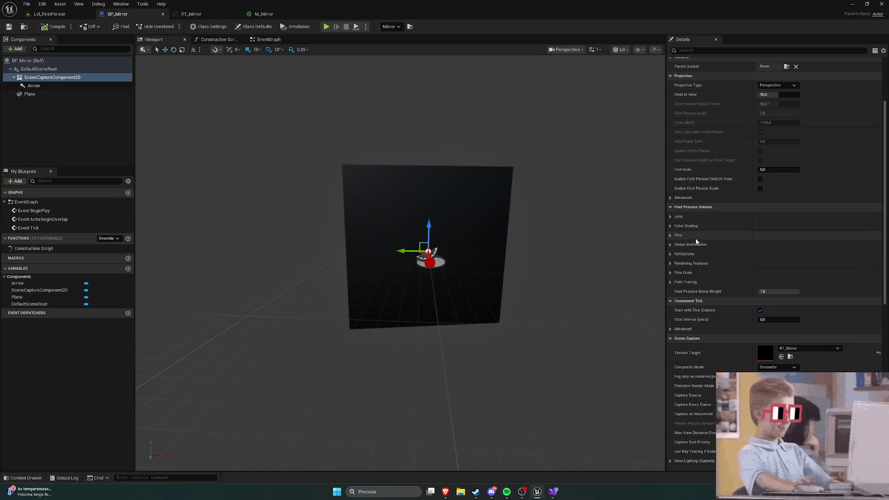
pyautogui.click(676, 281)
pyautogui.click(673, 279)
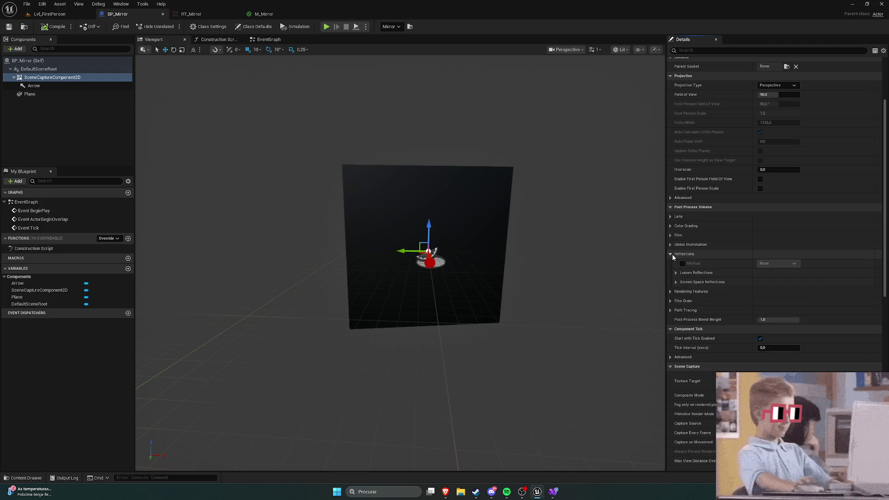
pyautogui.click(670, 216)
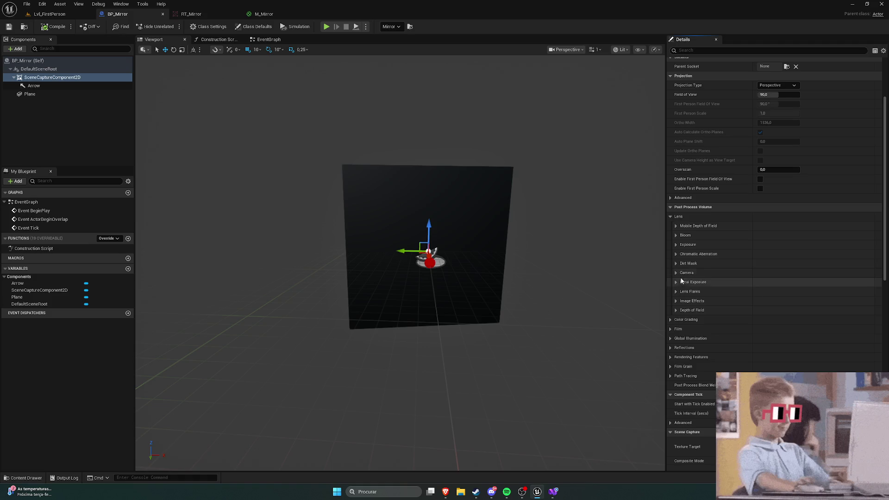
pyautogui.scroll(-1, 694, 278)
pyautogui.click(676, 214)
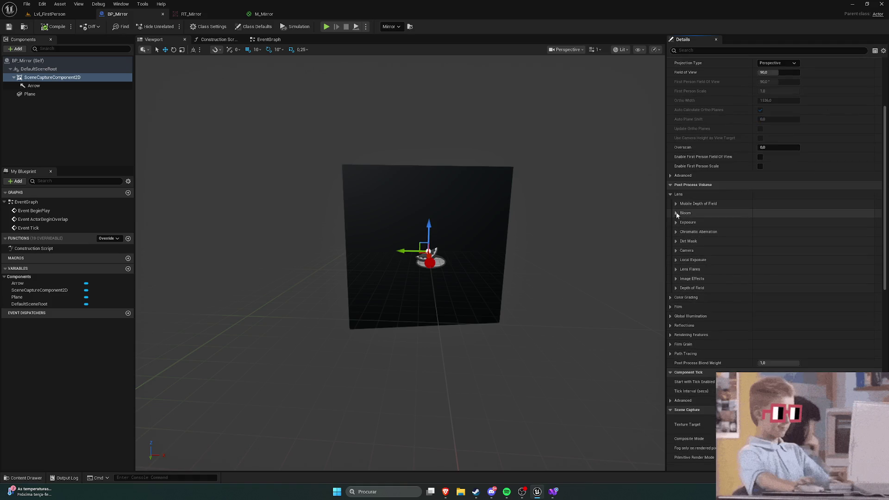
pyautogui.click(676, 213)
pyautogui.click(670, 194)
pyautogui.click(778, 269)
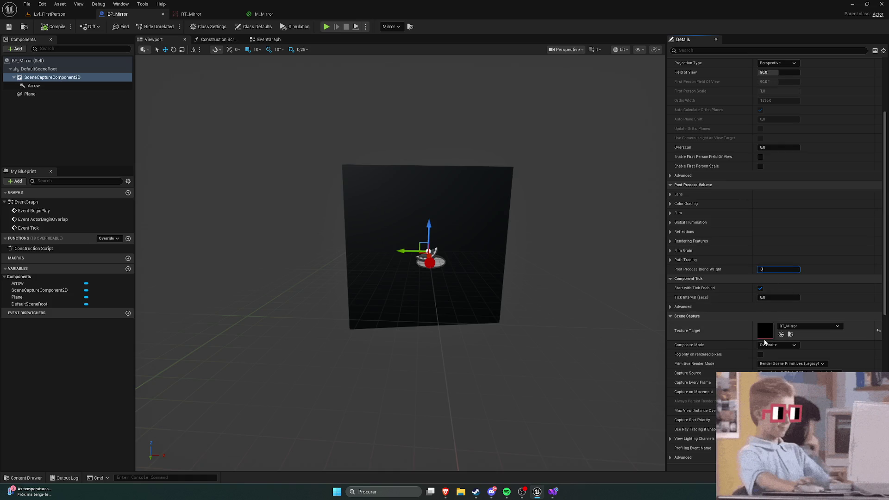
# Compile BP_Mirror and play Lvl_FirstPerson, walking toward the mirror to view the reflection
pyautogui.click(53, 26)
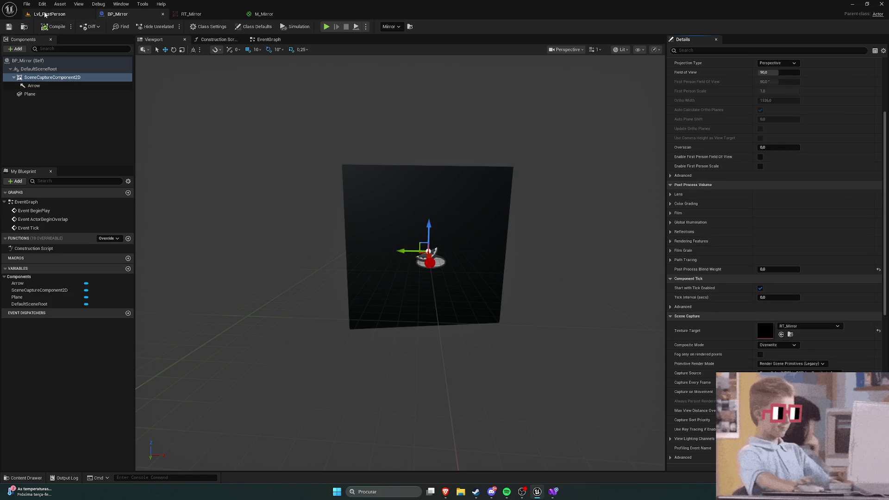
pyautogui.click(49, 14)
pyautogui.click(172, 27)
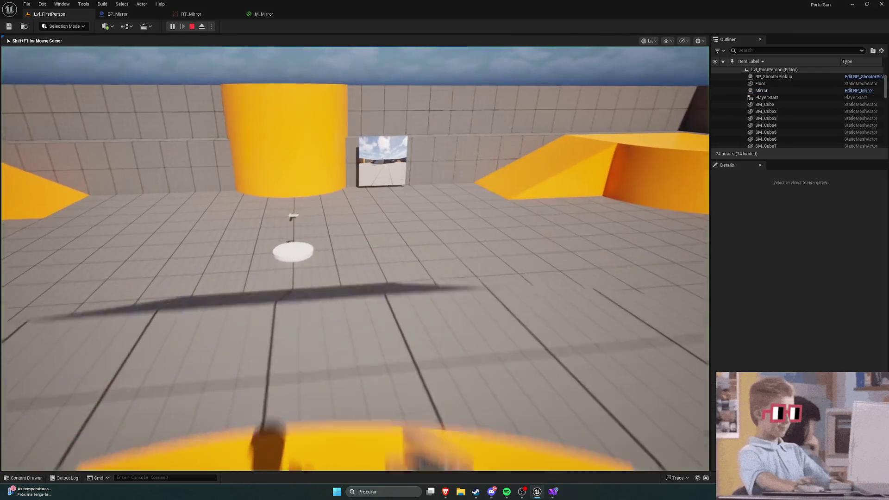
pyautogui.press('w')
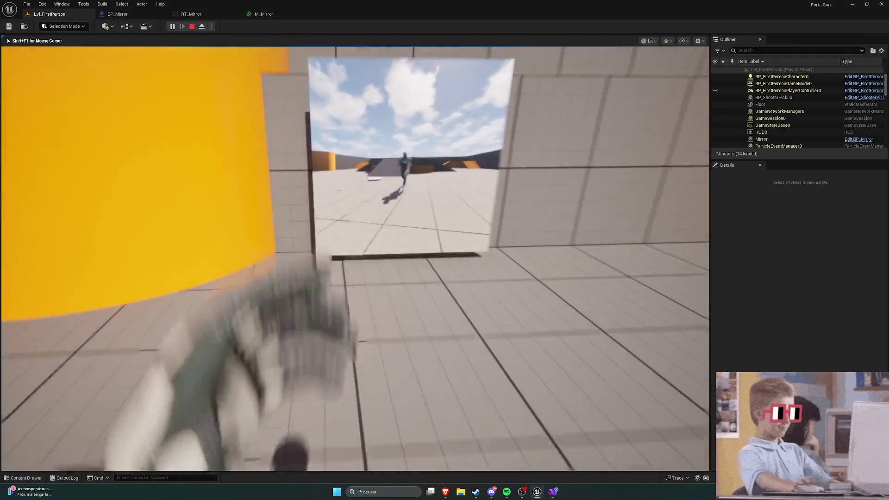
pyautogui.press('Escape')
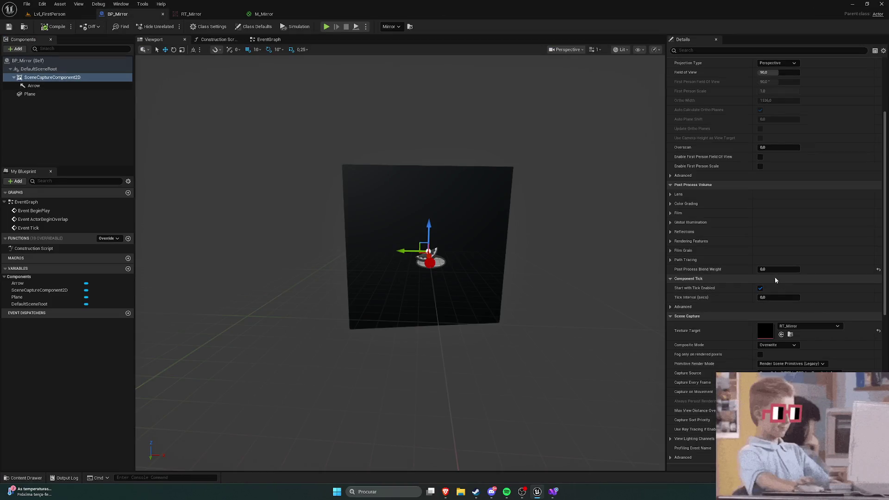
# Reset Post Process Blend Weight back to its default of 1.0
pyautogui.click(878, 271)
pyautogui.scroll(-1, 743, 266)
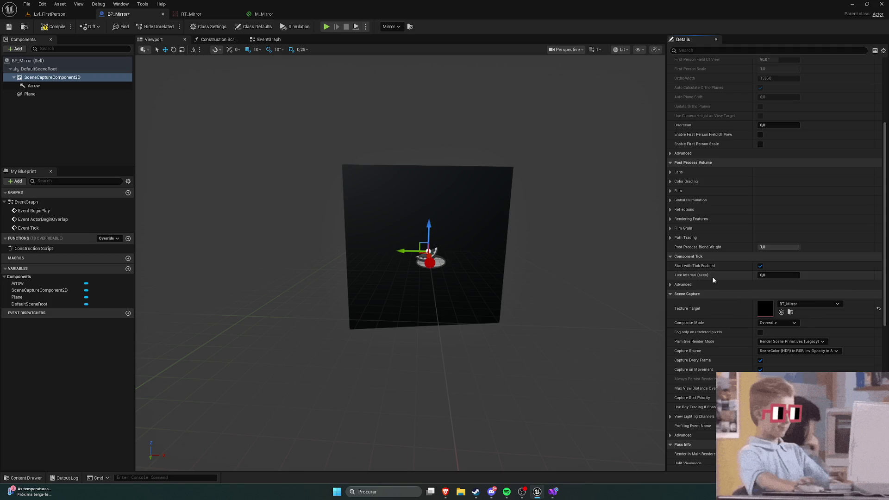
pyautogui.scroll(1, 702, 272)
pyautogui.scroll(1, 703, 273)
# Expand the post-process override categories from Path Tracing through Lens
pyautogui.click(670, 281)
pyautogui.click(670, 272)
pyautogui.click(670, 263)
pyautogui.click(670, 253)
pyautogui.click(670, 244)
pyautogui.click(670, 236)
pyautogui.click(670, 226)
pyautogui.click(670, 217)
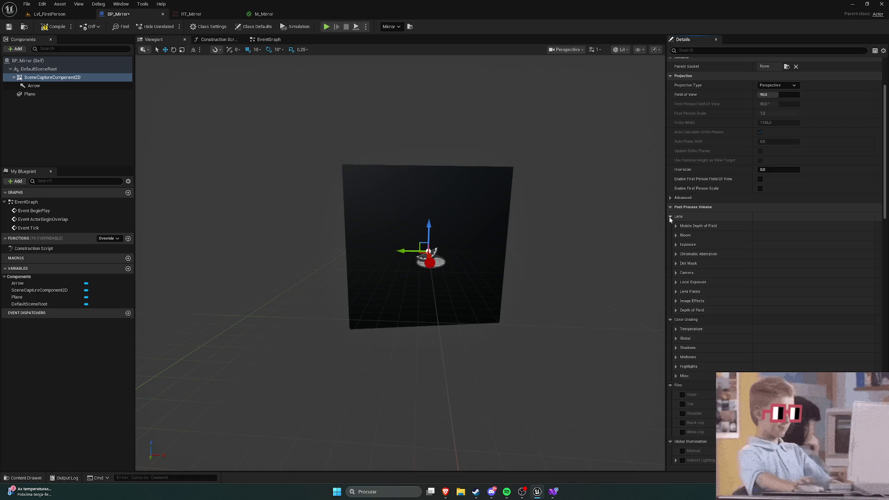
# Collapse the Lens through Film Grain override categories again
pyautogui.click(670, 217)
pyautogui.click(670, 226)
pyautogui.click(670, 236)
pyautogui.click(670, 244)
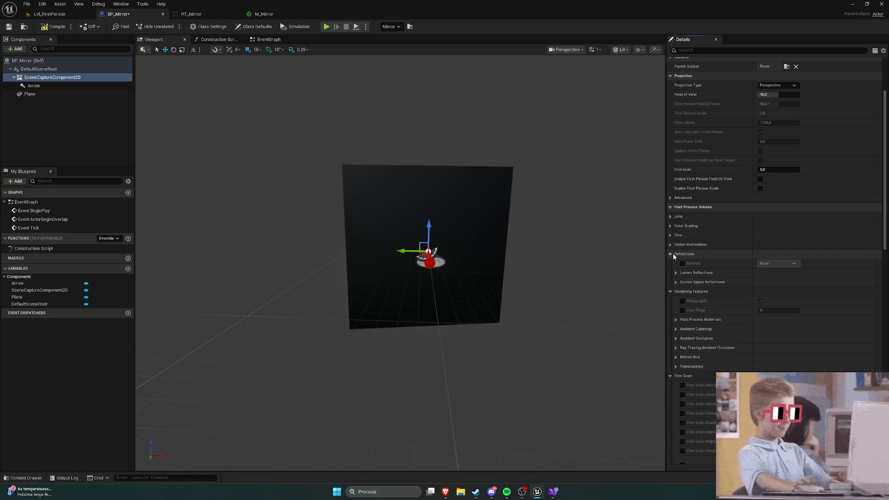
pyautogui.click(670, 253)
pyautogui.click(670, 263)
pyautogui.click(670, 272)
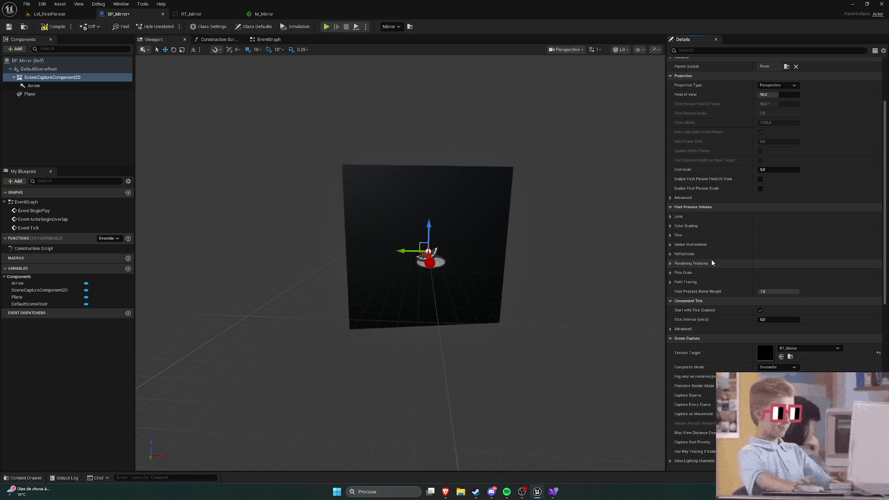
# Review the BP_Mirror SceneCaptureComponent2D capture settings in the Details panel
pyautogui.scroll(-5, 711, 278)
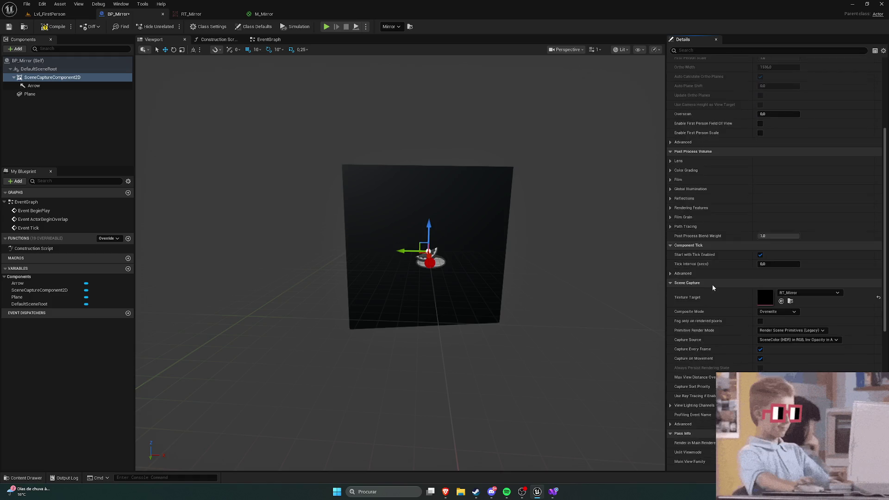
pyautogui.scroll(-3, 713, 292)
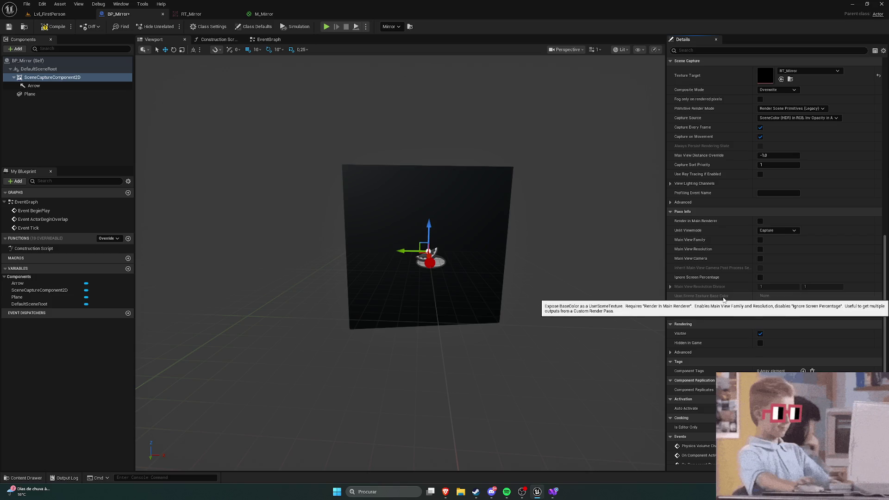
pyautogui.scroll(6, 730, 296)
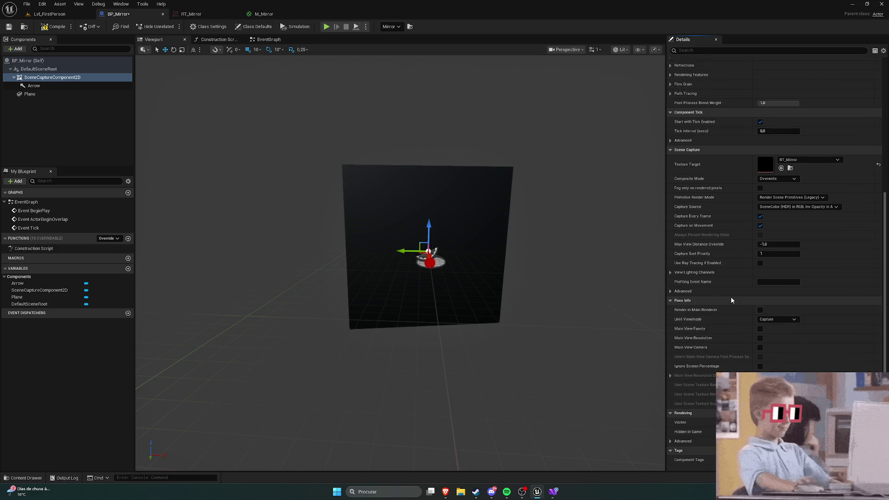
pyautogui.scroll(-5, 731, 301)
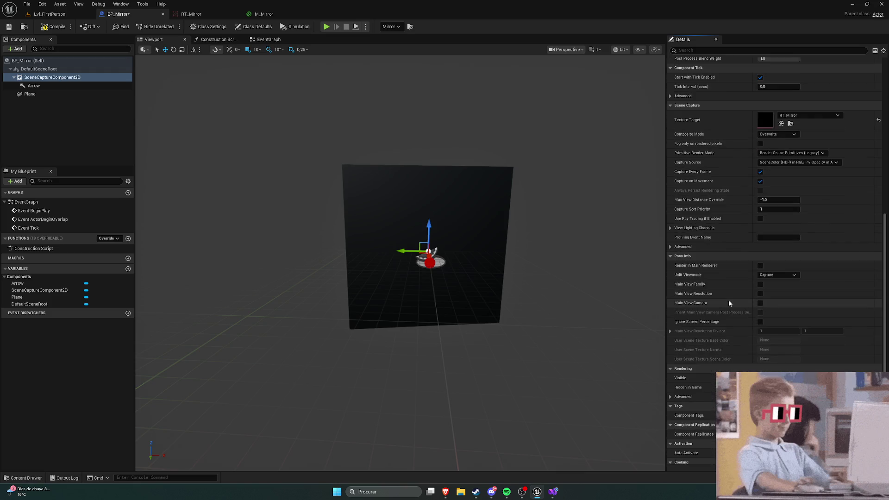
pyautogui.scroll(-4, 729, 302)
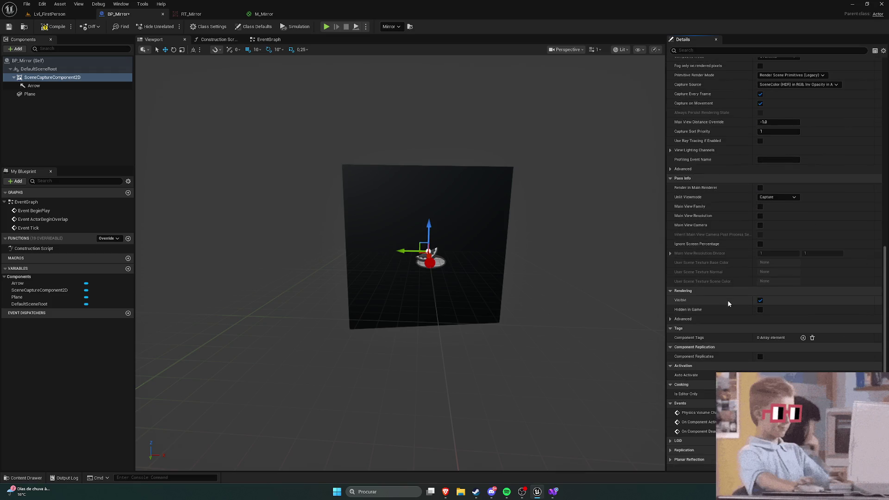
pyautogui.scroll(-1, 729, 303)
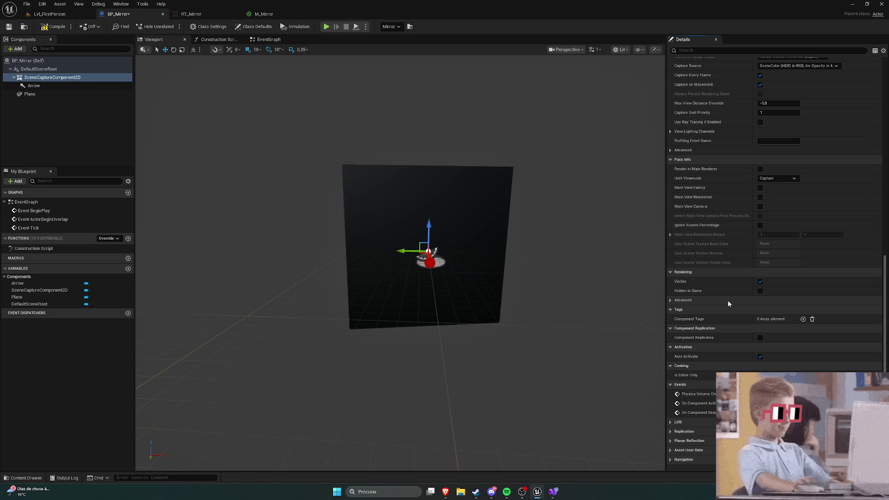
pyautogui.scroll(8, 728, 304)
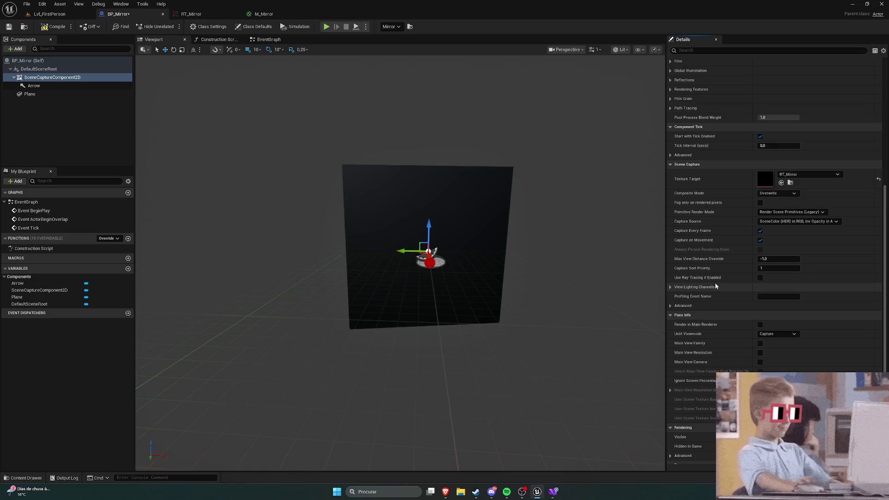
pyautogui.scroll(2, 715, 279)
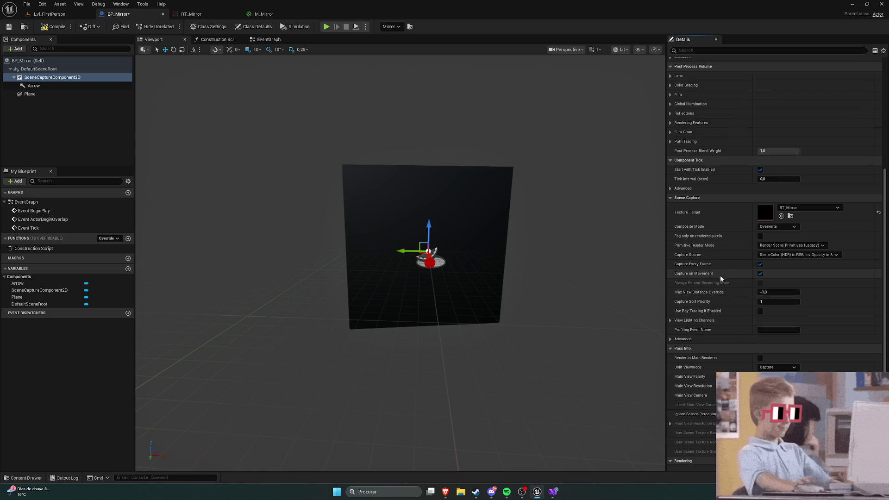
# Expand the advanced Component Tick options, then collapse the Component Tick section
pyautogui.hotkey('alt', 'Tab')
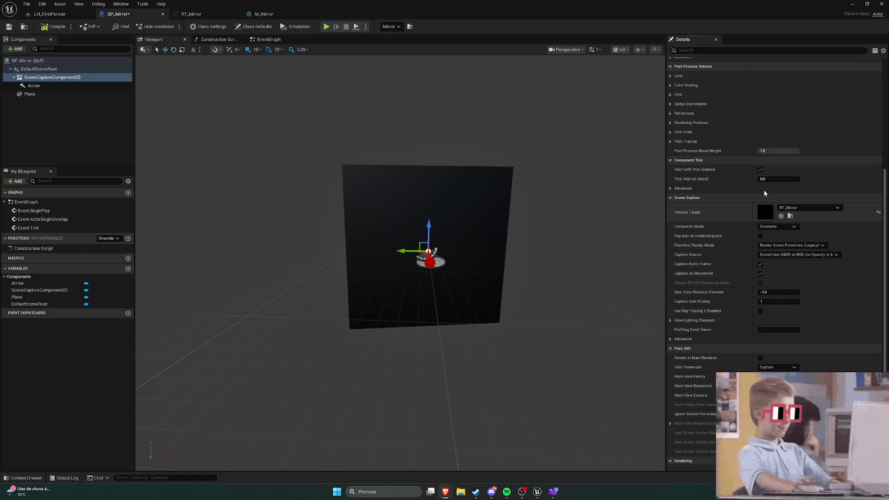
pyautogui.click(731, 189)
pyautogui.scroll(1, 731, 194)
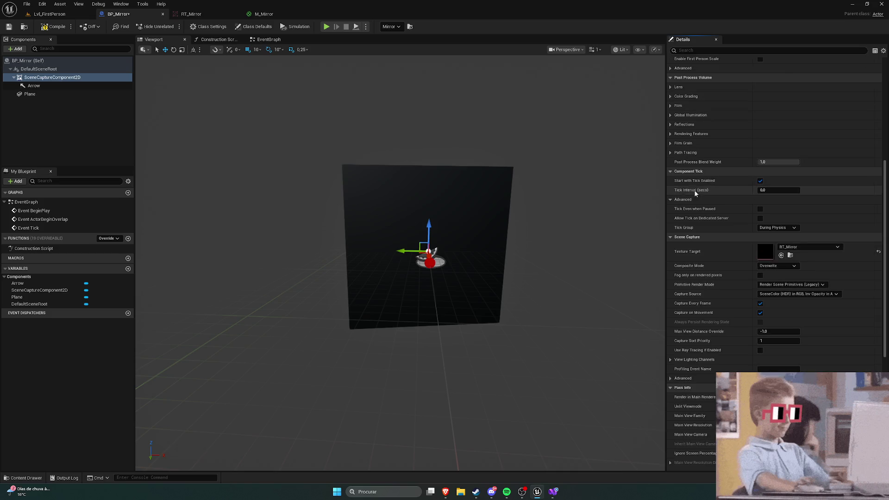
pyautogui.click(685, 172)
# Search Google for 'unreal scene capture has blur' in a new Brave tab
pyautogui.moveTo(445, 491)
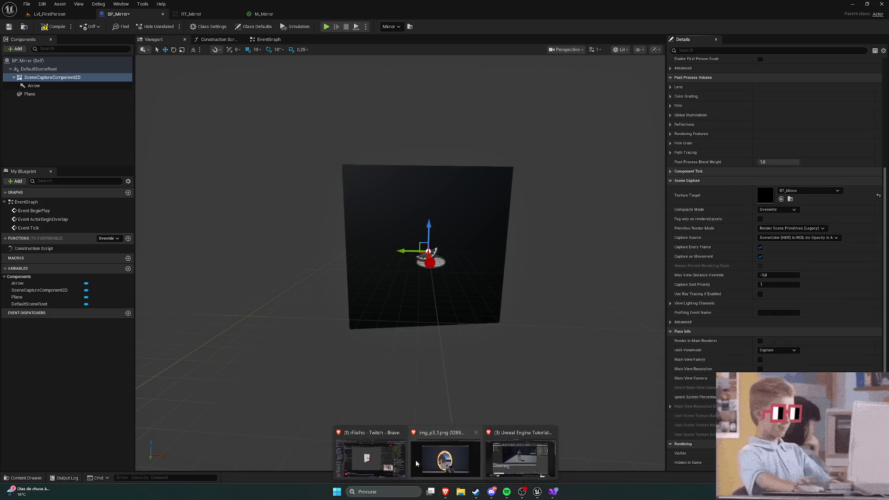
pyautogui.click(519, 451)
pyautogui.click(434, 7)
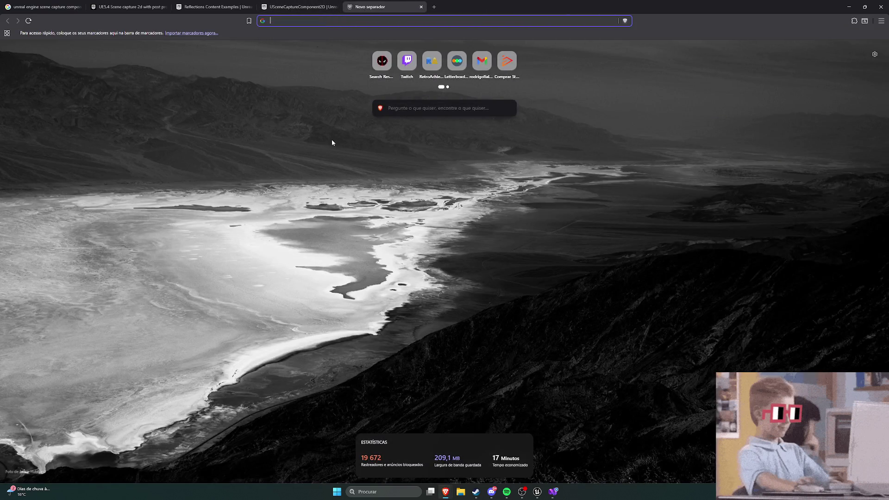
pyautogui.write('un')
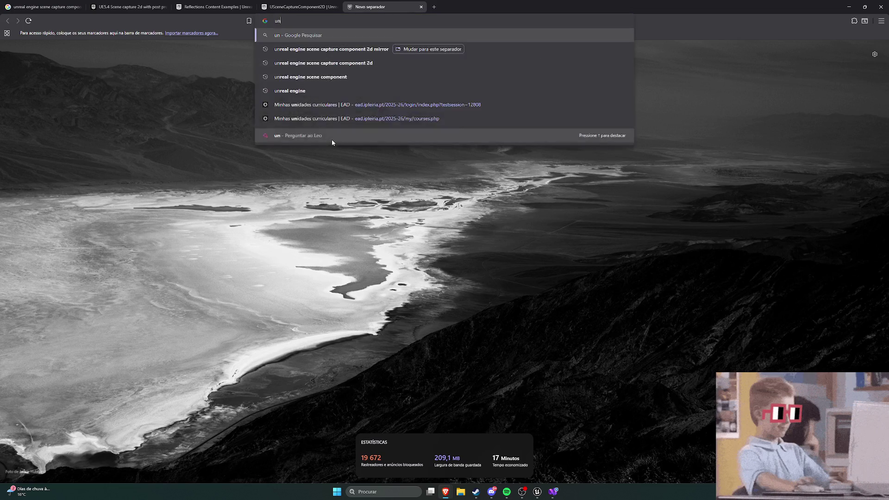
pyautogui.write('real scene ')
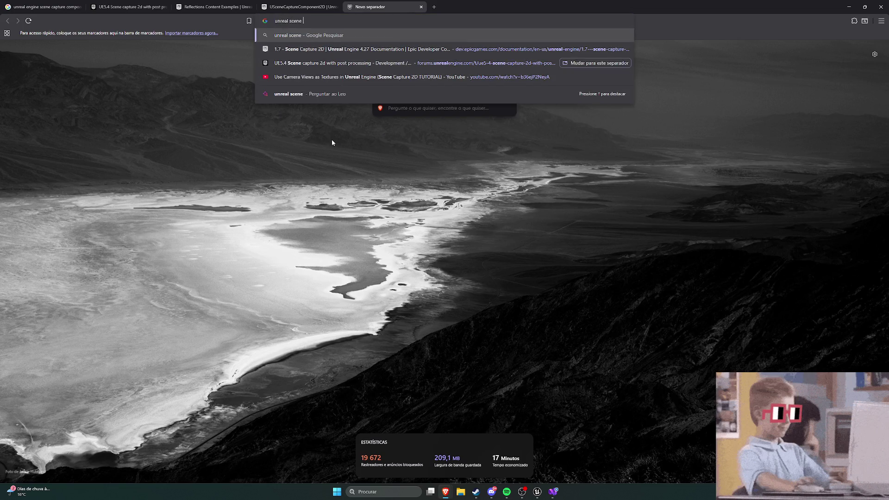
pyautogui.write('capture has blur')
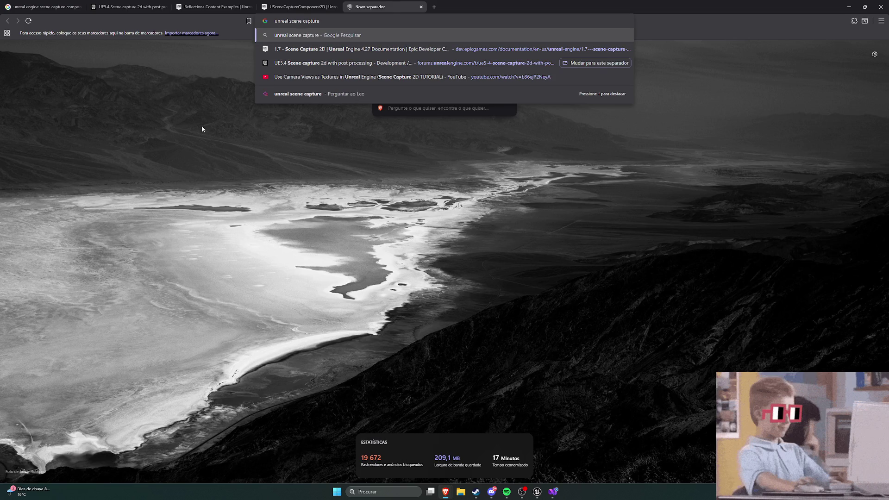
pyautogui.press('Return')
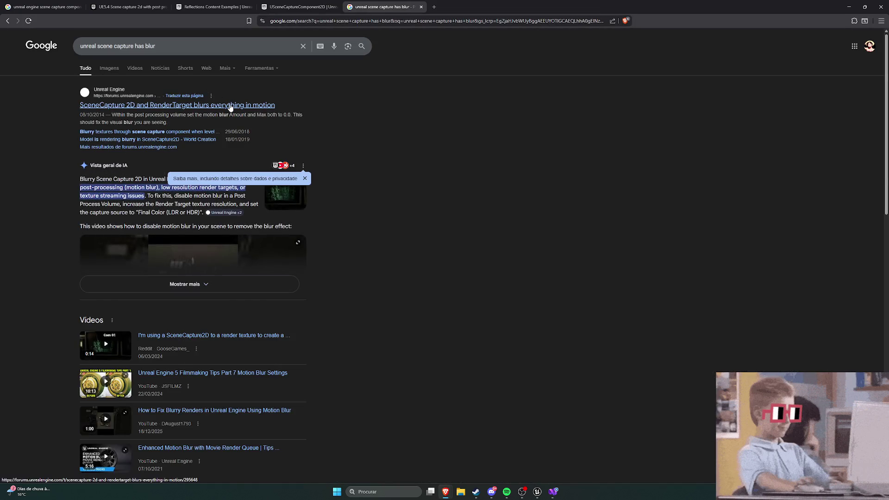
# Dismiss the privacy notice and open the first forum result about scene capture blur
pyautogui.click(305, 178)
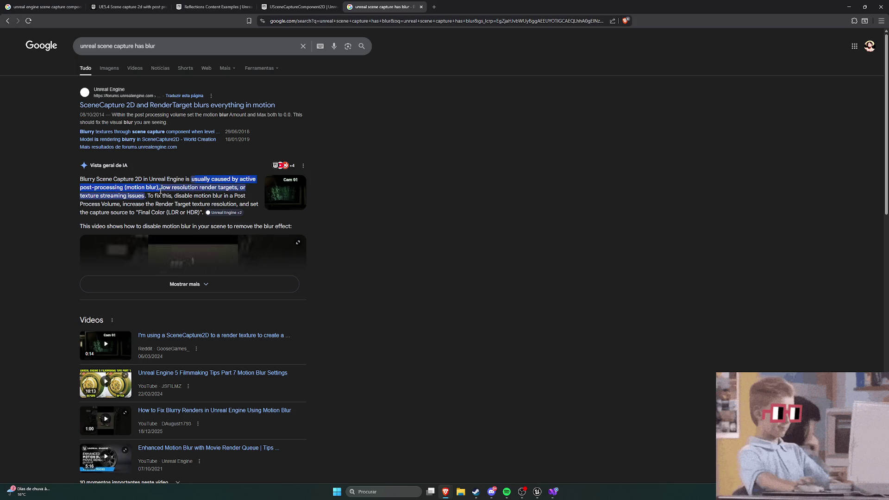
pyautogui.rightClick(232, 106)
pyautogui.click(252, 115)
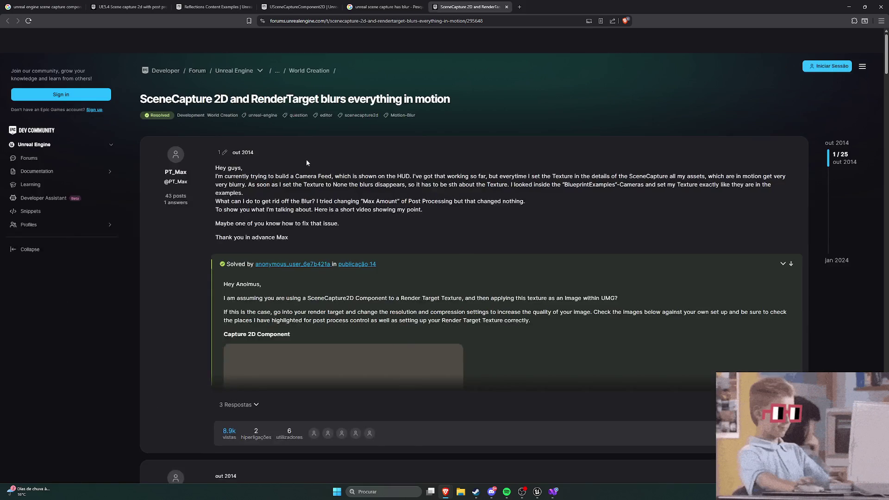
# Expand the thread's three replies, enlarge the solution screenshot, and return to the Unreal editor
pyautogui.scroll(-2, 315, 208)
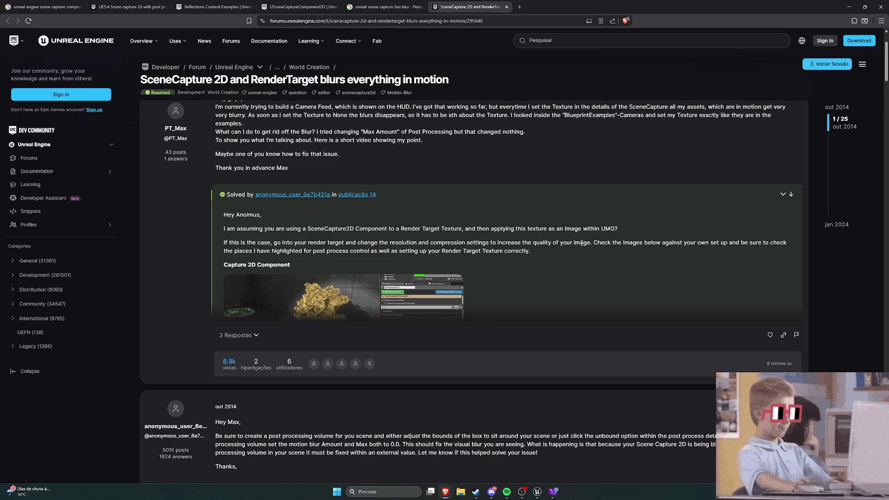
pyautogui.click(237, 335)
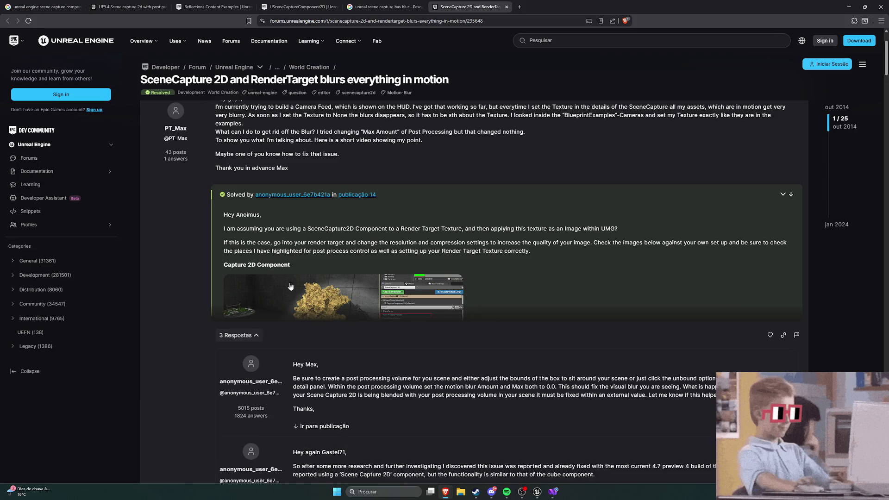
pyautogui.scroll(-2, 329, 250)
pyautogui.scroll(1, 329, 249)
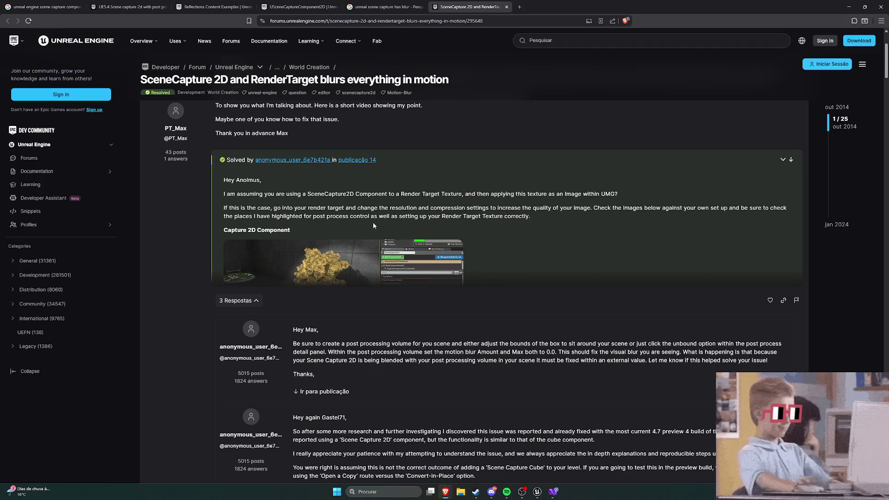
pyautogui.scroll(1, 370, 239)
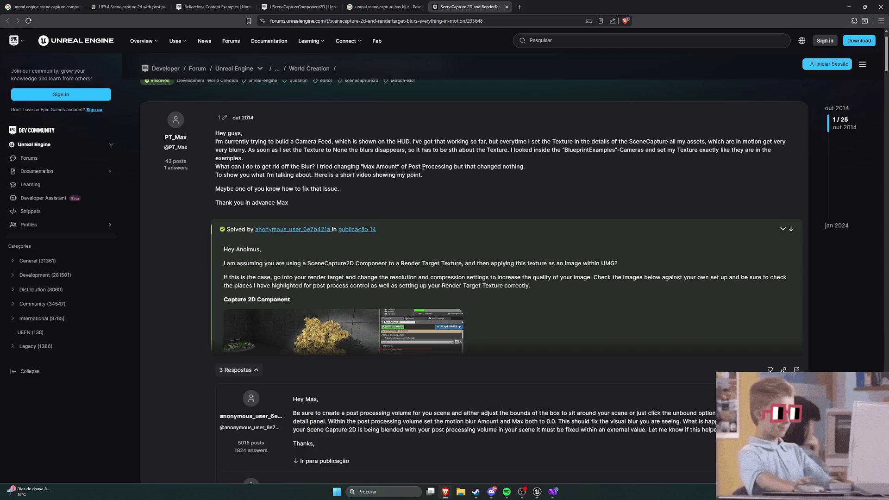
pyautogui.scroll(-2, 423, 168)
pyautogui.click(380, 228)
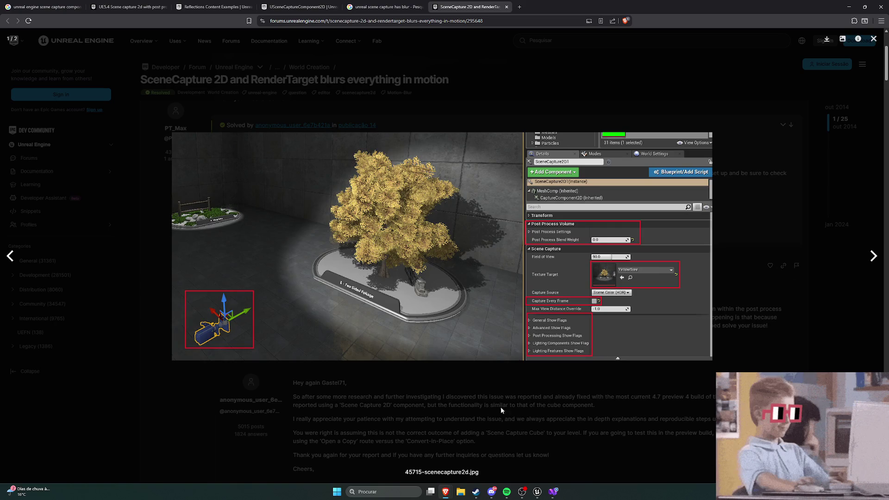
pyautogui.click(536, 493)
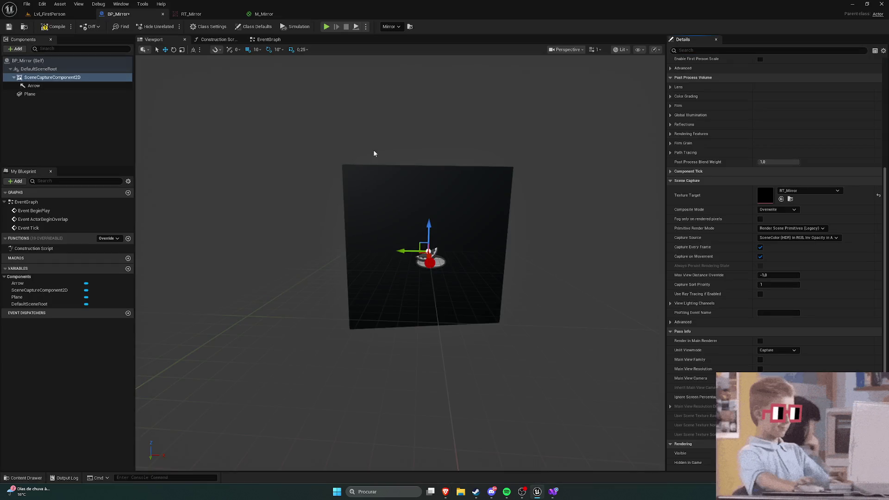
# Compile BP_Mirror and compare its capture settings against the forum's solution screenshot
pyautogui.click(41, 28)
pyautogui.moveTo(446, 491)
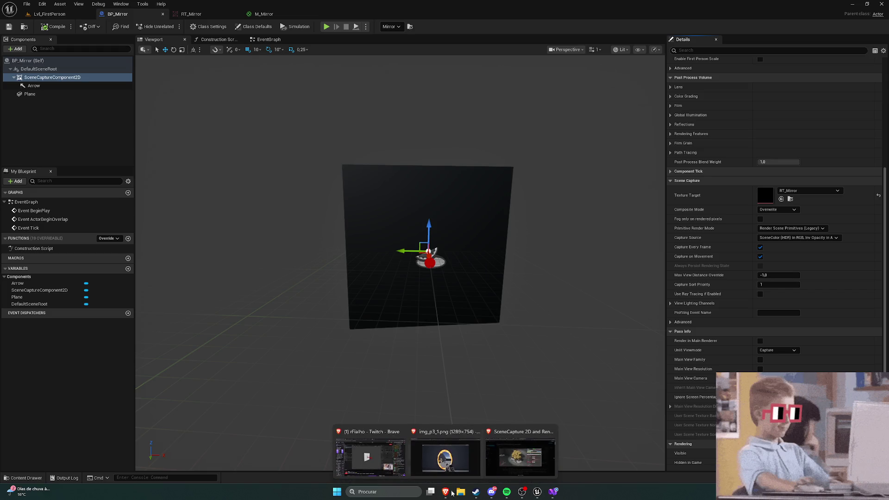
pyautogui.click(521, 445)
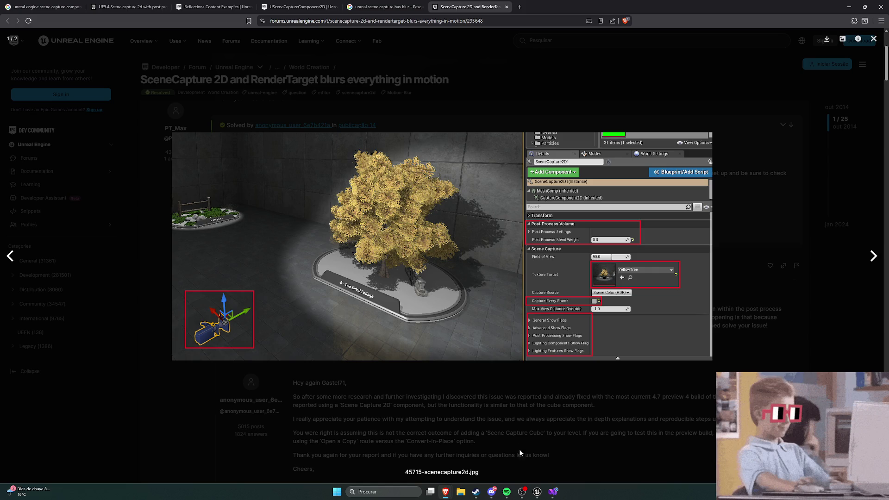
pyautogui.click(537, 491)
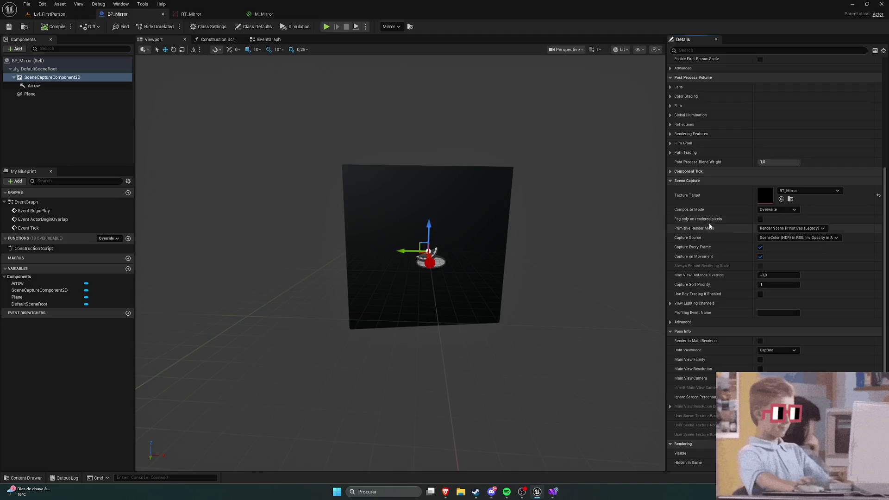
pyautogui.scroll(3, 719, 207)
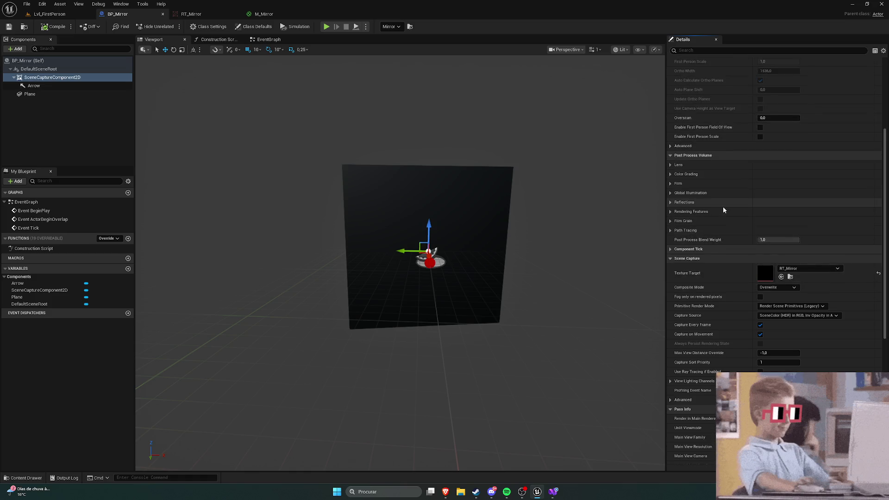
pyautogui.scroll(1, 721, 208)
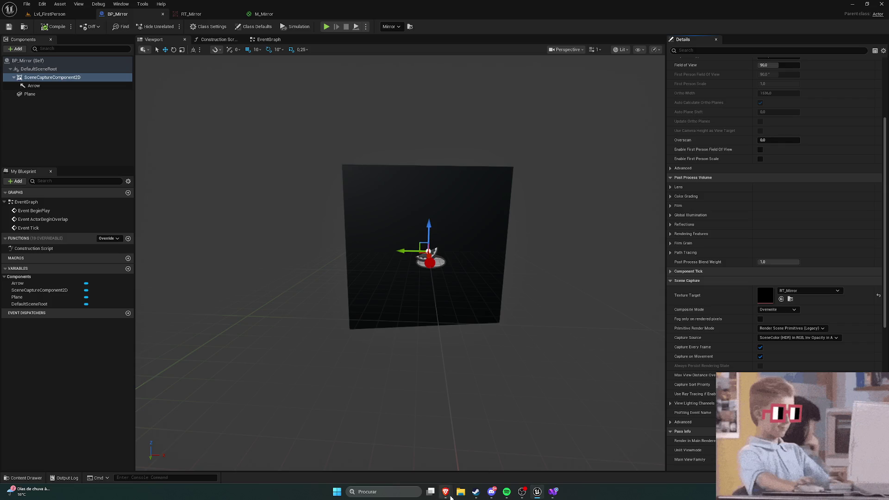
pyautogui.moveTo(445, 492)
pyautogui.click(500, 458)
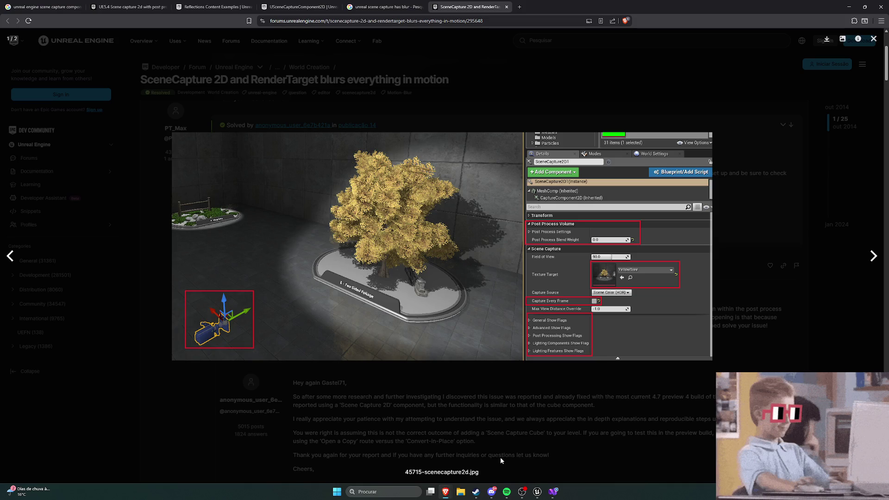
pyautogui.click(537, 492)
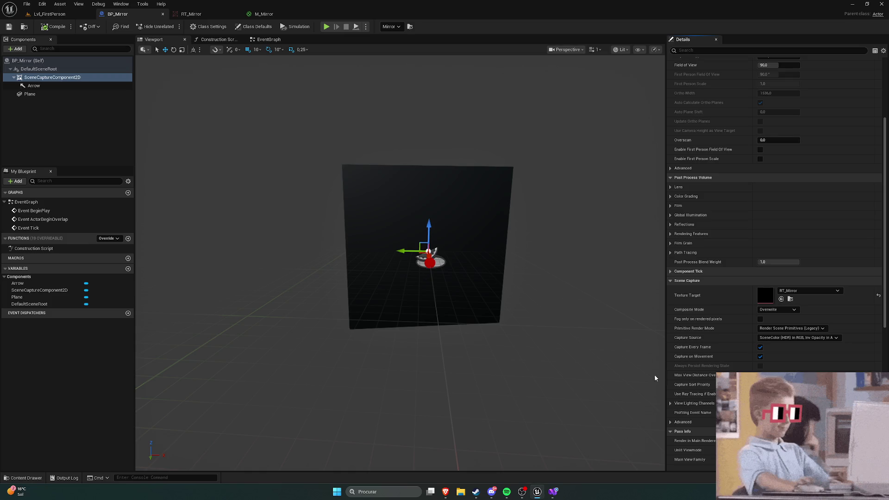
# Set Post Process Blend Weight to 0, then close the forum screenshot
pyautogui.click(768, 262)
pyautogui.write('0')
pyautogui.press('Return')
pyautogui.moveTo(446, 492)
pyautogui.click(515, 458)
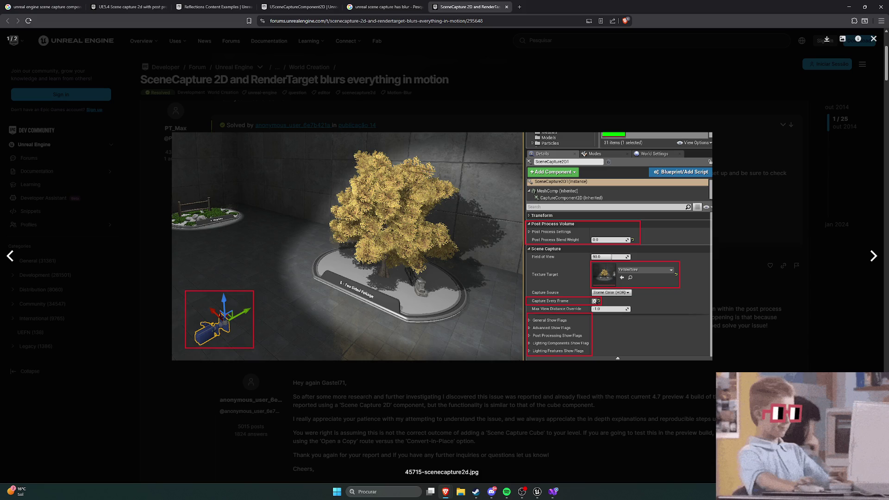
pyautogui.click(622, 387)
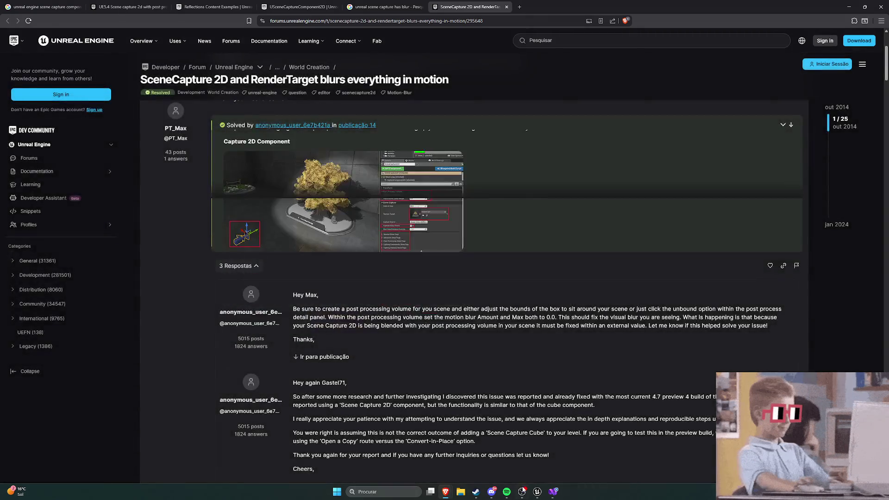
pyautogui.click(537, 492)
# Turn off Capture Every Frame, save BP_Mirror, and play Lvl_FirstPerson
pyautogui.scroll(-2, 715, 334)
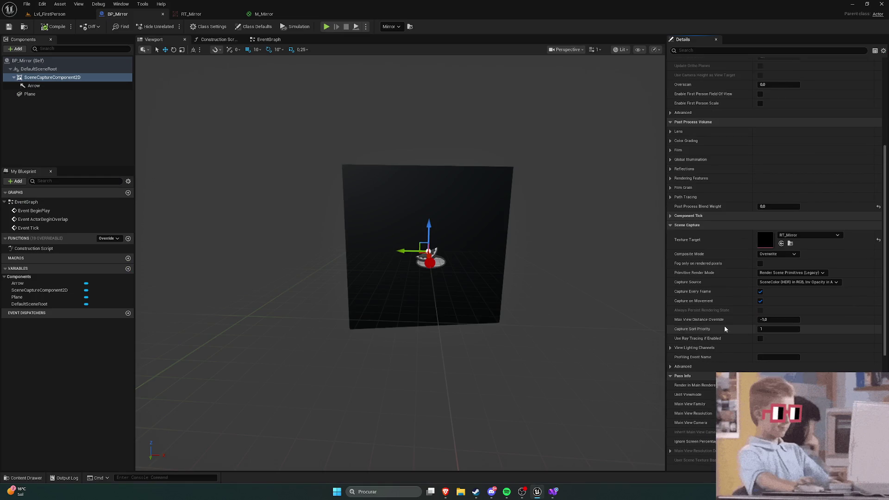
pyautogui.scroll(-1, 724, 326)
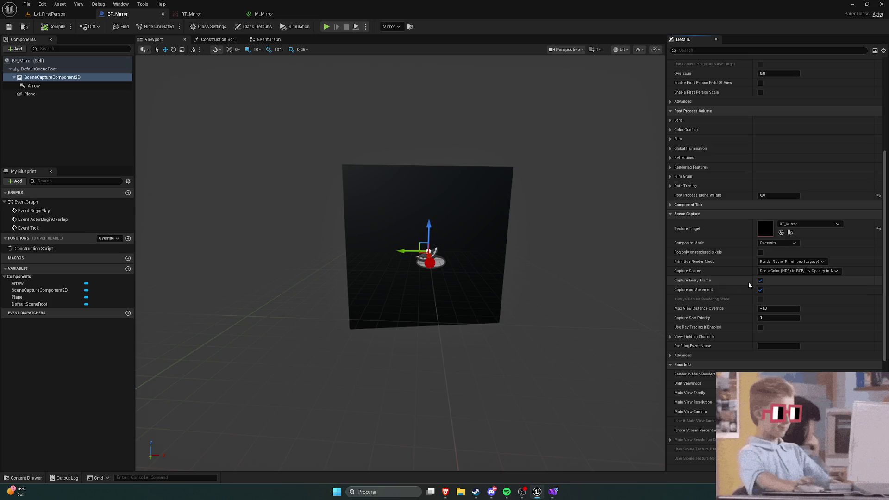
pyautogui.click(760, 280)
pyautogui.hotkey('ctrl', 's')
pyautogui.click(50, 13)
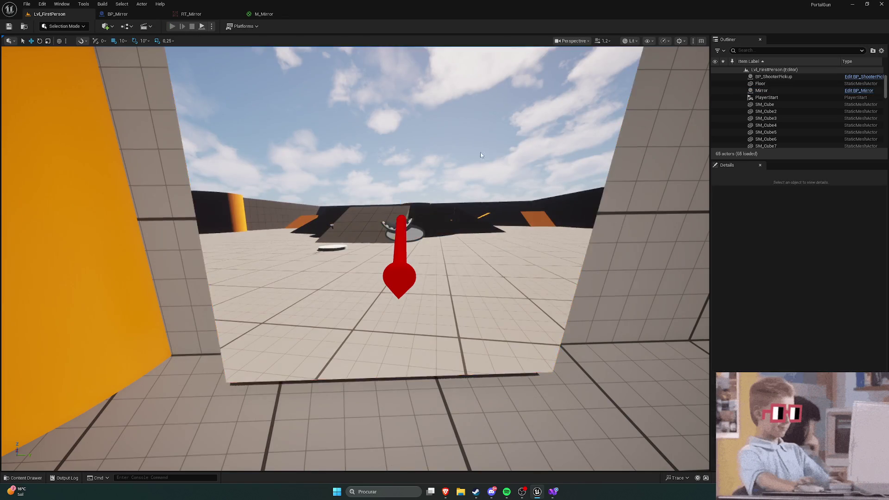
pyautogui.hotkey('alt', 'p')
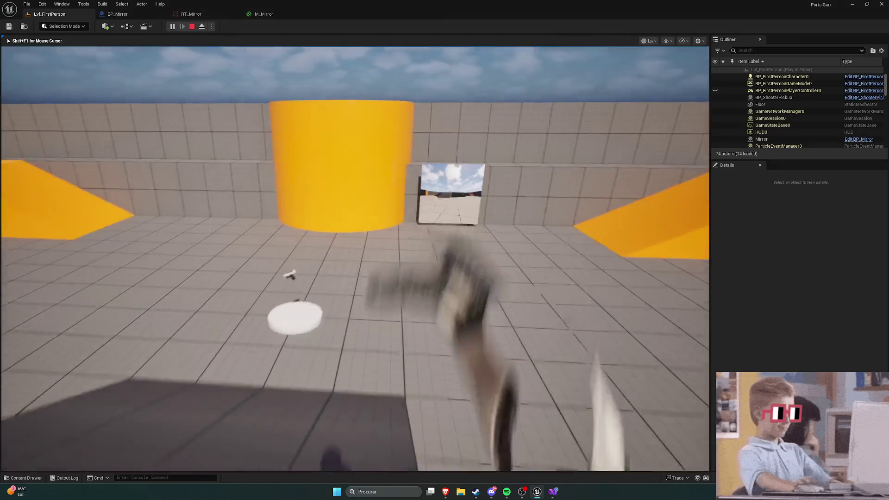
# Walk up to the mirror in Play In Editor, back away, then stop with Esc
pyautogui.press('w')
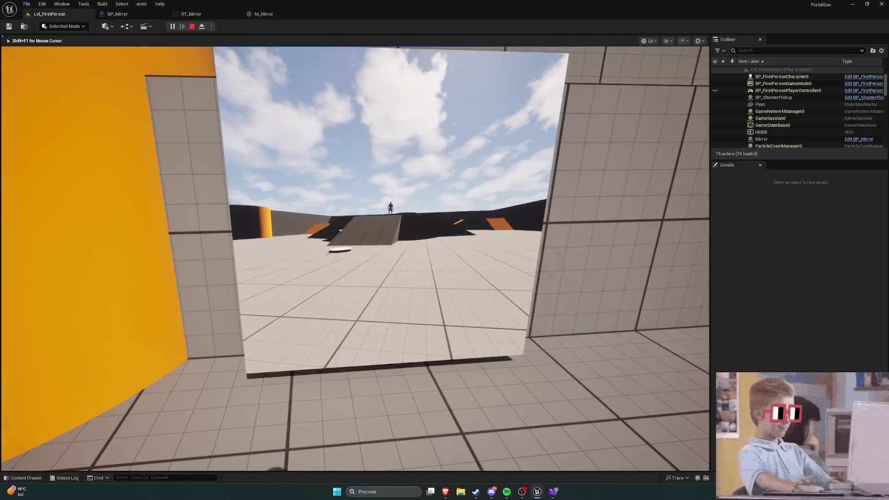
pyautogui.press('w')
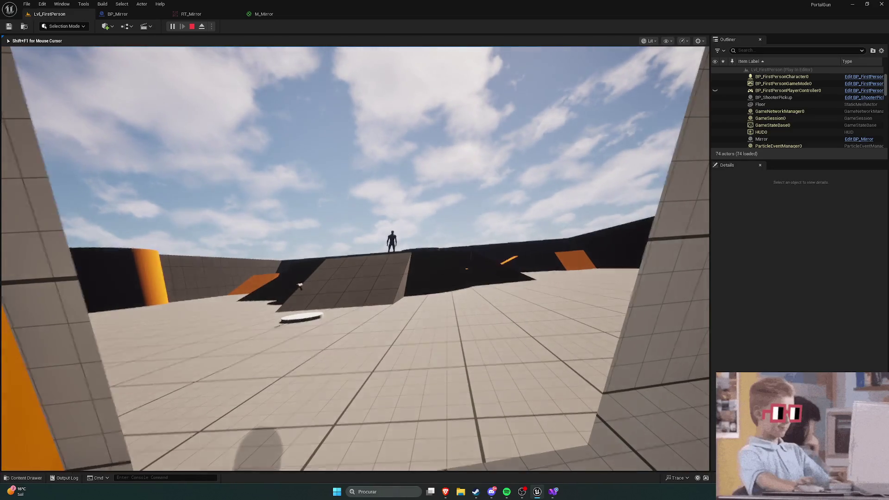
pyautogui.press('w')
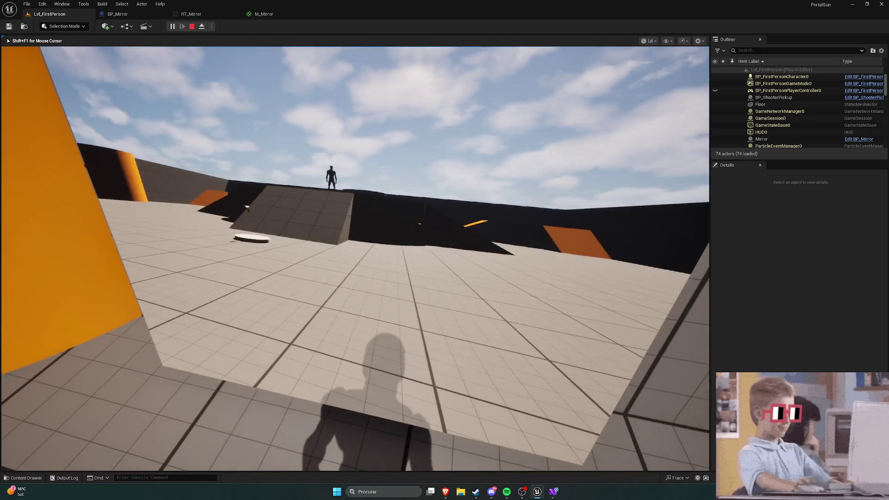
pyautogui.press('s')
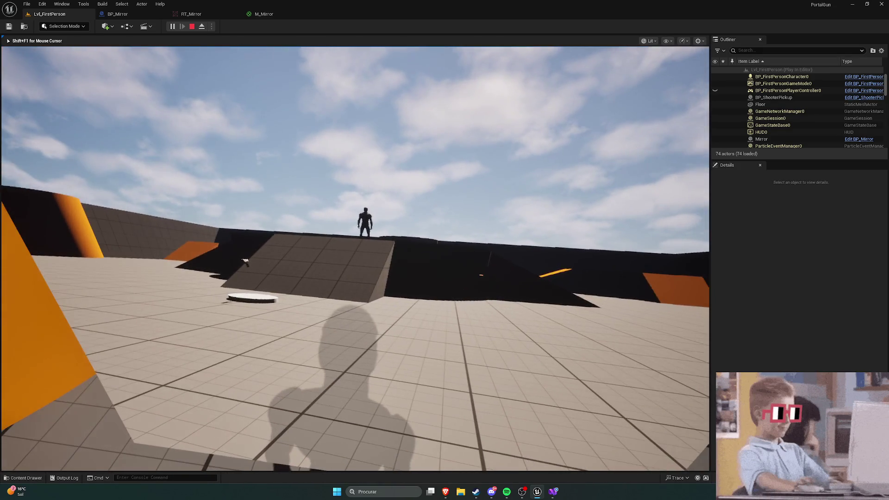
pyautogui.press('Escape')
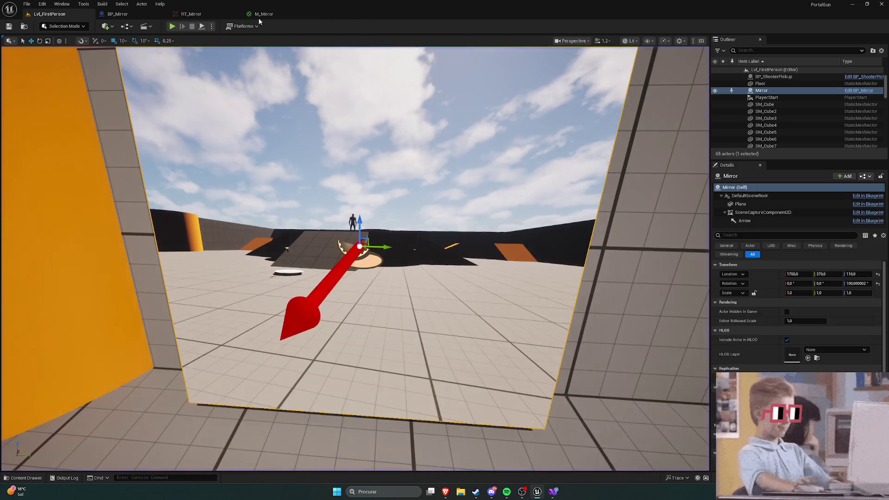
# Re-enable Capture Every Frame on BP_Mirror's scene capture and compile
pyautogui.click(191, 14)
pyautogui.click(278, 14)
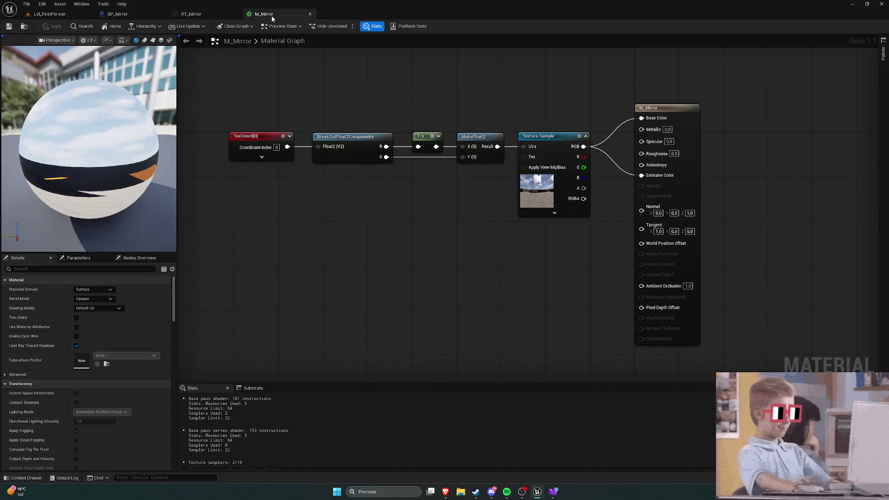
pyautogui.click(140, 14)
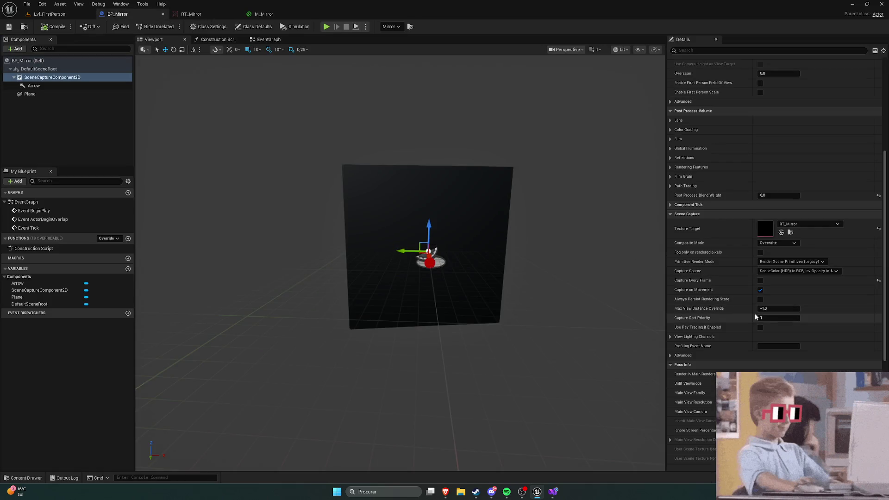
pyautogui.click(760, 280)
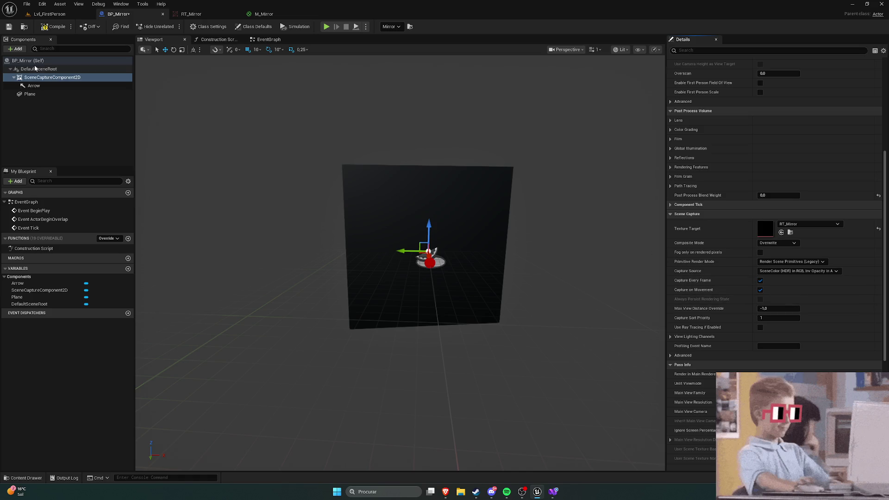
pyautogui.click(39, 29)
# Play the level, walk up to the mirror, then end the session
pyautogui.hotkey('alt', 'p')
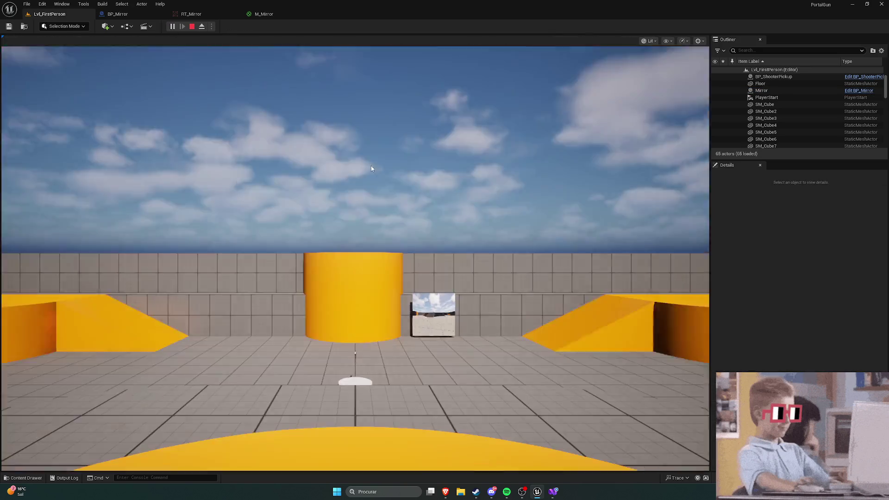
pyautogui.press('w')
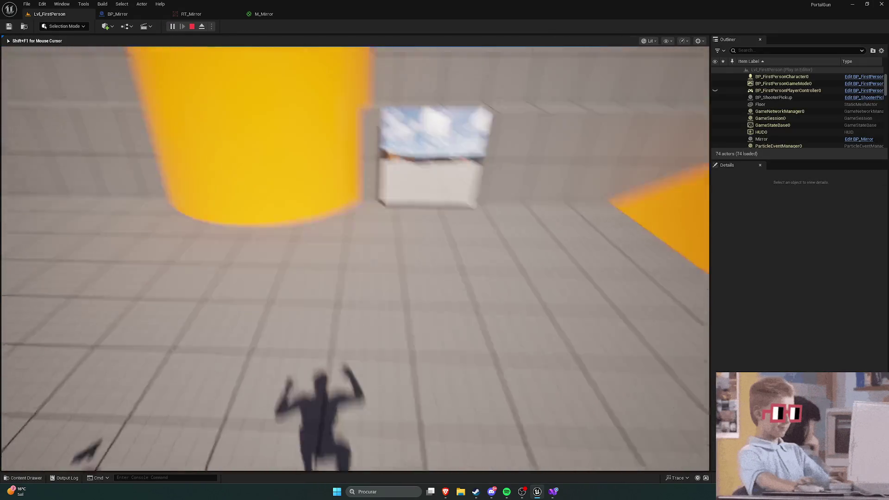
pyautogui.press('w')
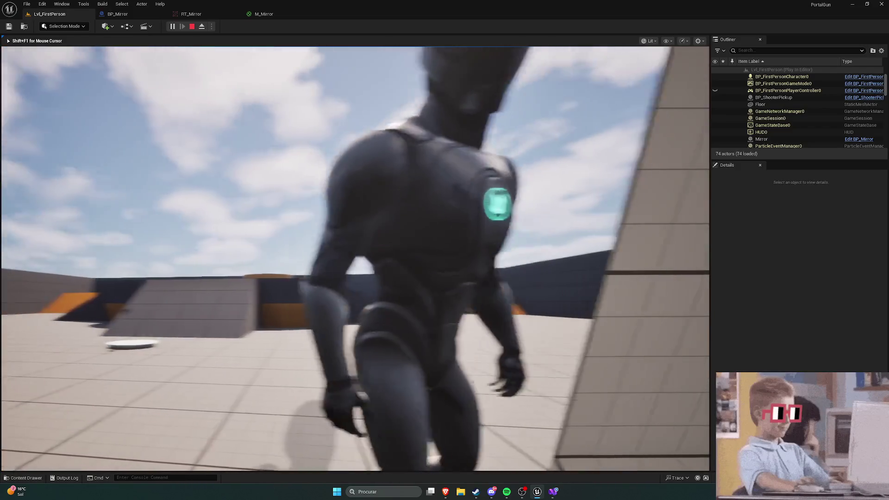
pyautogui.press('Escape')
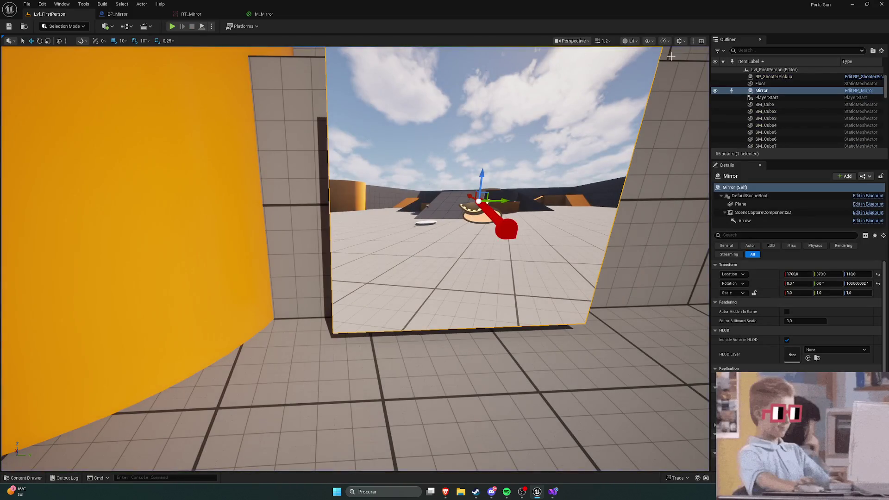
# Browse the viewport settings and advanced viewport preferences, then close them
pyautogui.click(685, 41)
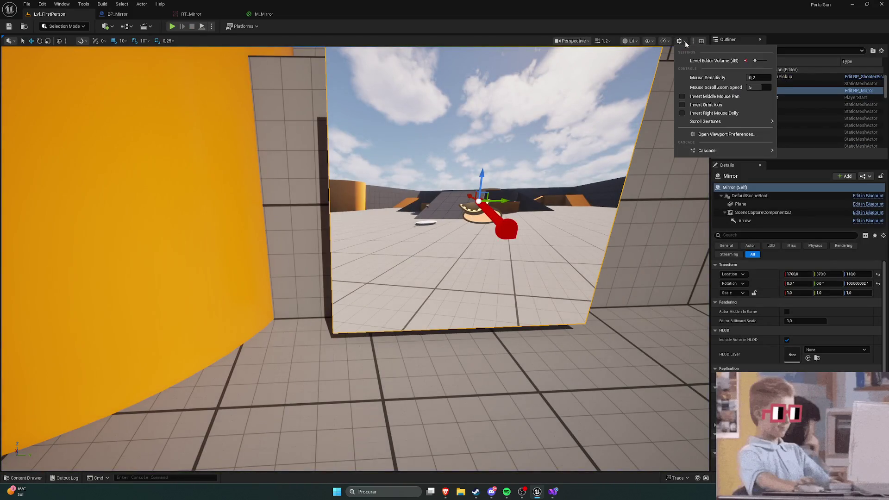
pyautogui.click(707, 137)
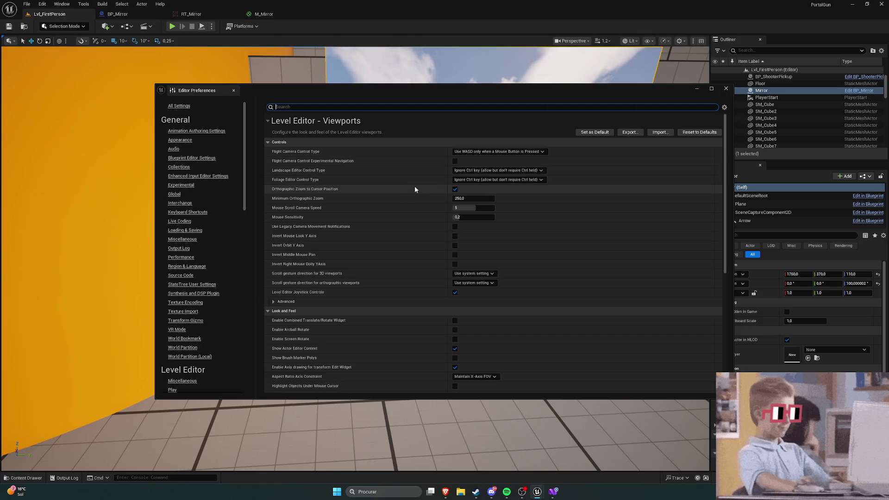
pyautogui.scroll(-5, 415, 186)
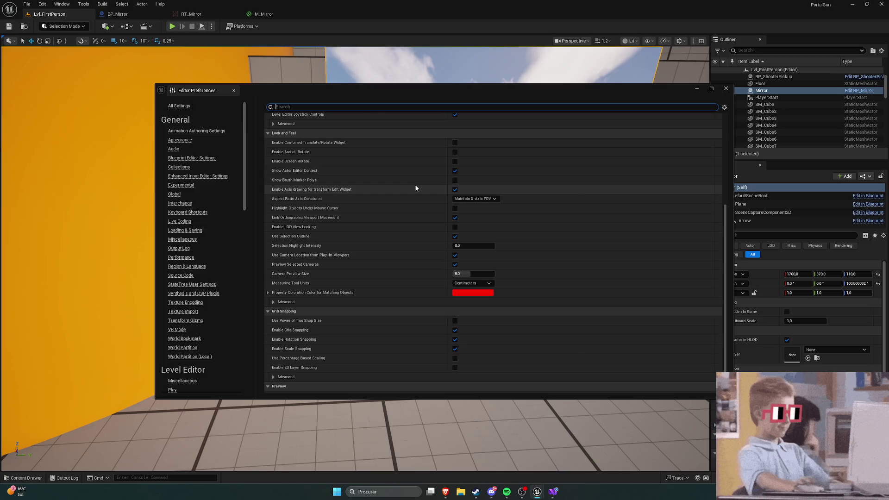
pyautogui.scroll(3, 630, 153)
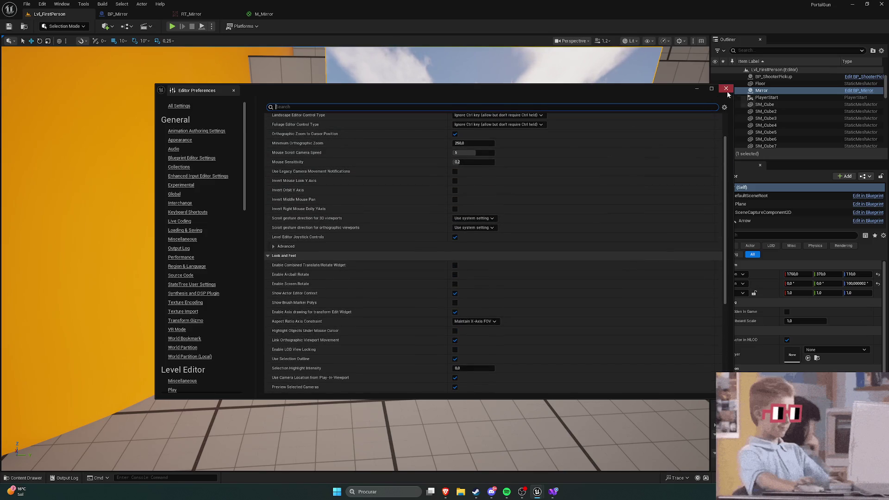
pyautogui.click(726, 89)
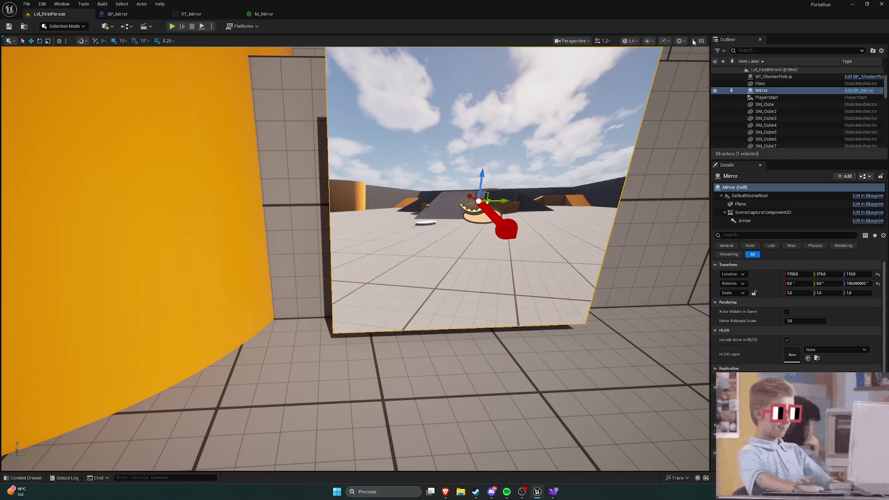
pyautogui.click(637, 43)
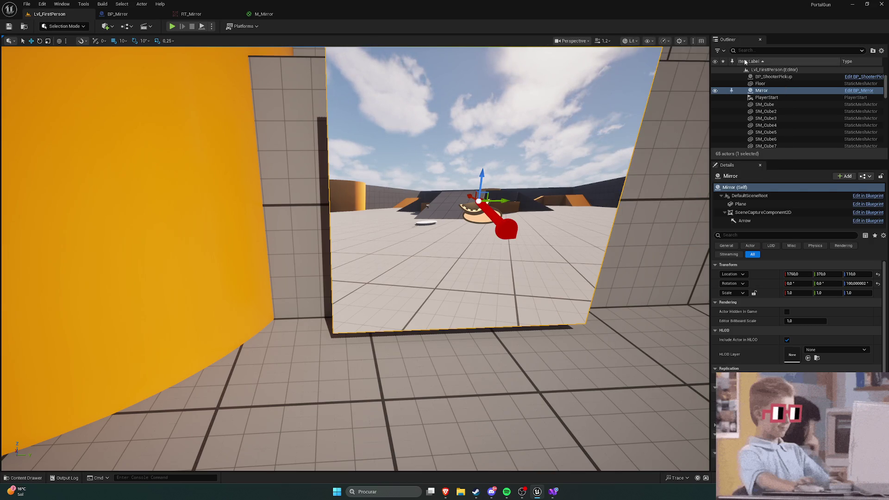
# Look through the Outliner settings and platform options, then return to the level tab
pyautogui.click(882, 50)
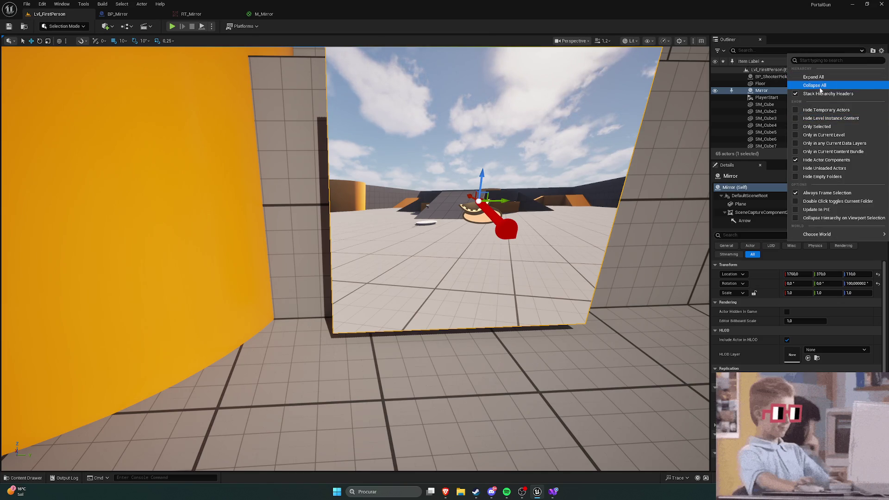
pyautogui.moveTo(814, 237)
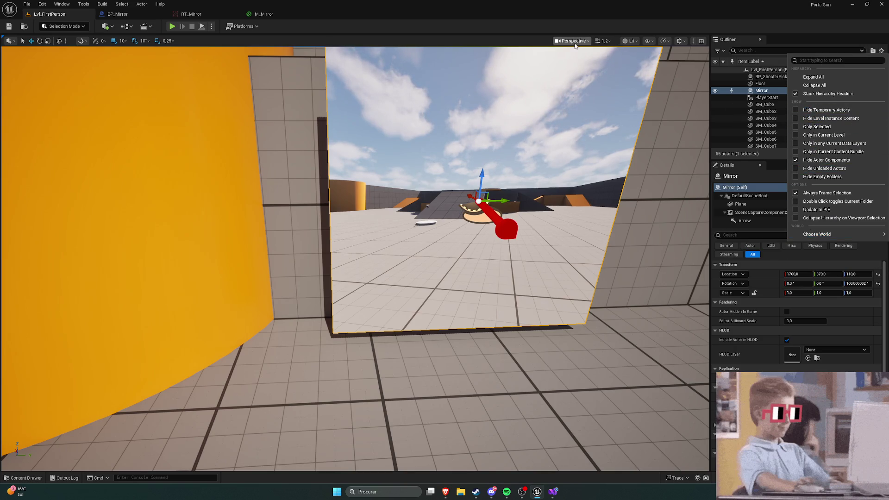
pyautogui.click(461, 33)
pyautogui.click(243, 26)
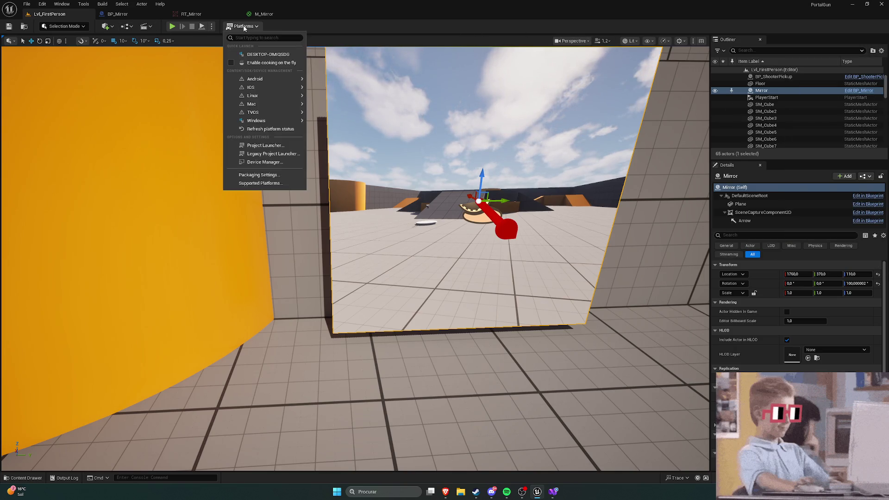
pyautogui.click(296, 15)
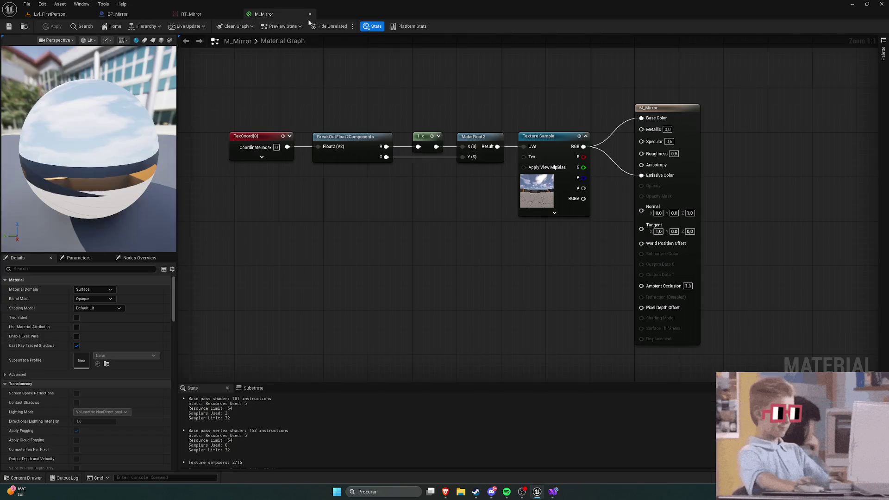
pyautogui.click(46, 14)
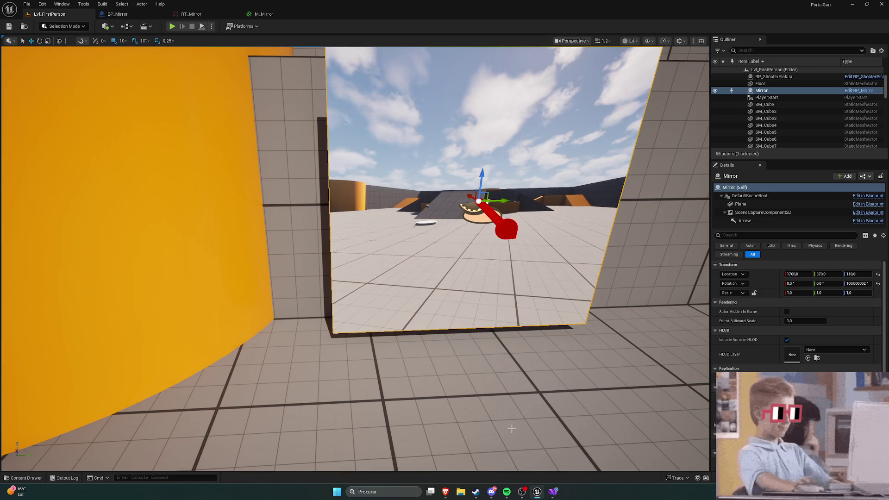
# Close the forum thread in Brave, then open the Content Drawer in Unreal
pyautogui.moveTo(450, 497)
pyautogui.click(543, 451)
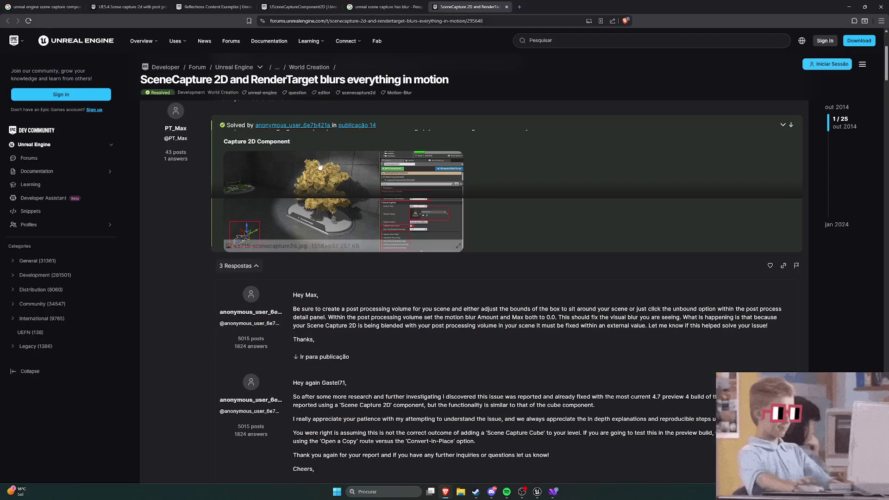
pyautogui.click(508, 7)
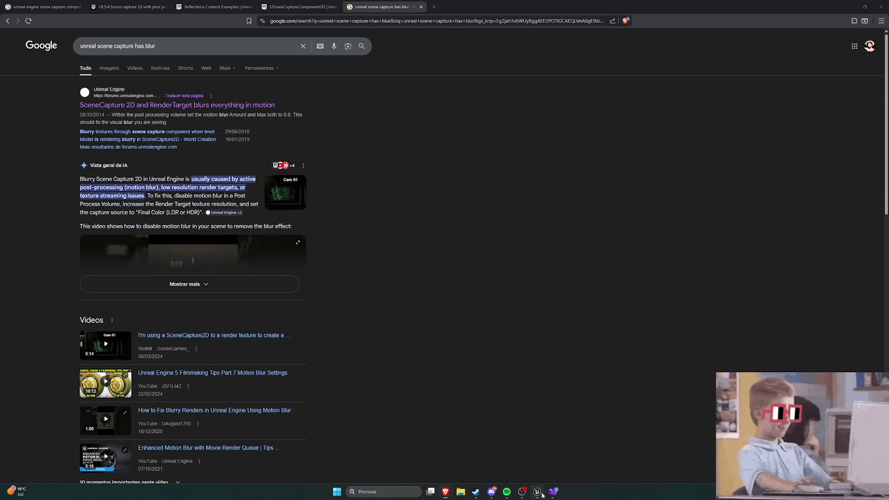
pyautogui.click(537, 492)
pyautogui.hotkey('ctrl', 'space')
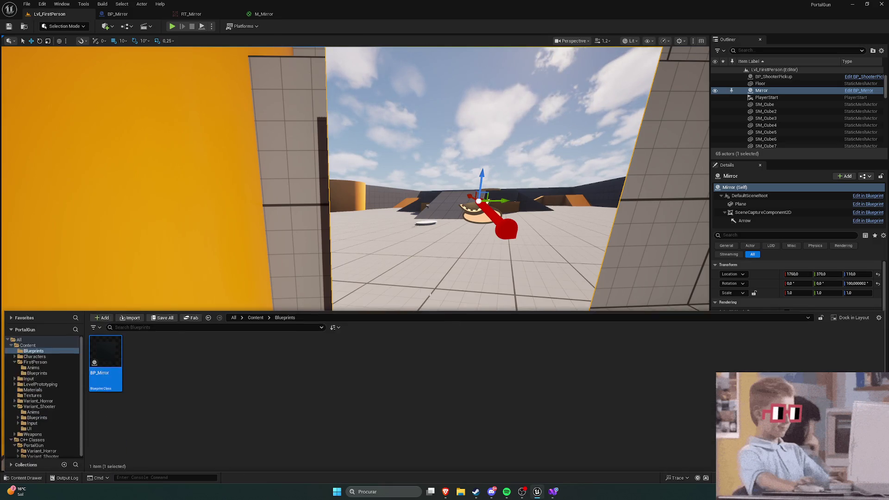
# Duplicate BP_Mirror in Content/Blueprints and name the copy BP_PortalBlue
pyautogui.click(255, 318)
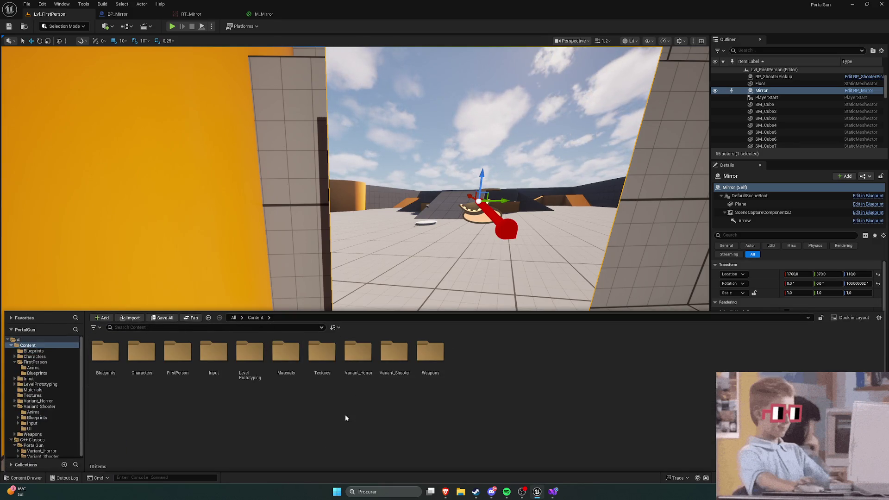
pyautogui.doubleClick(106, 351)
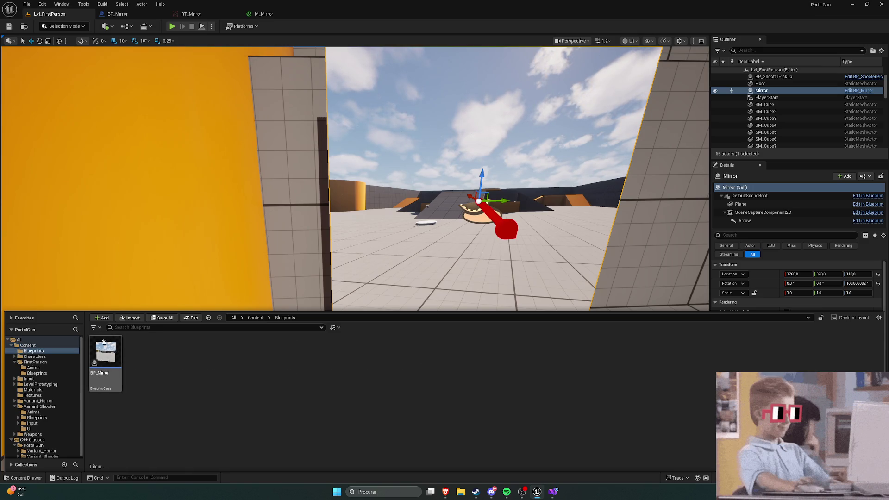
pyautogui.rightClick(109, 364)
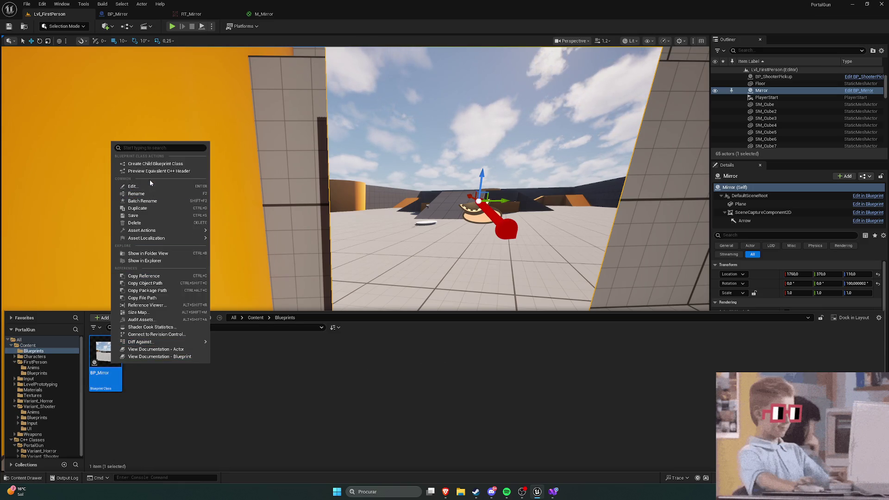
pyautogui.click(141, 208)
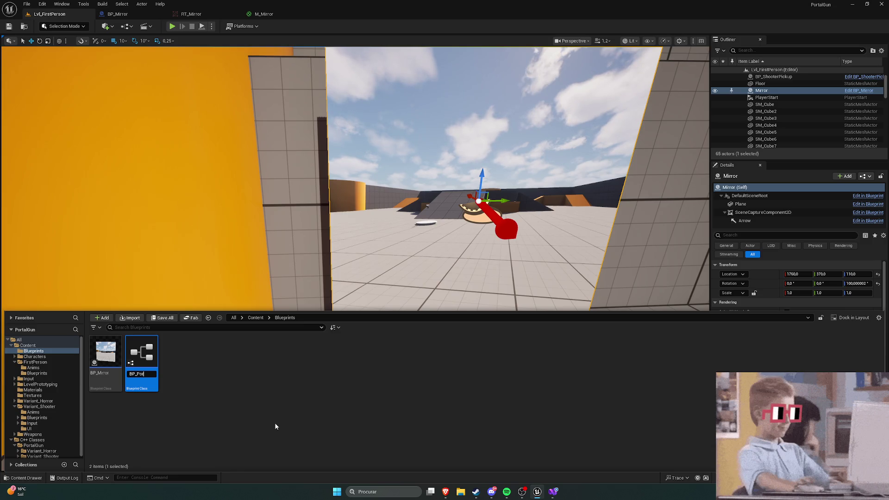
pyautogui.press('Return')
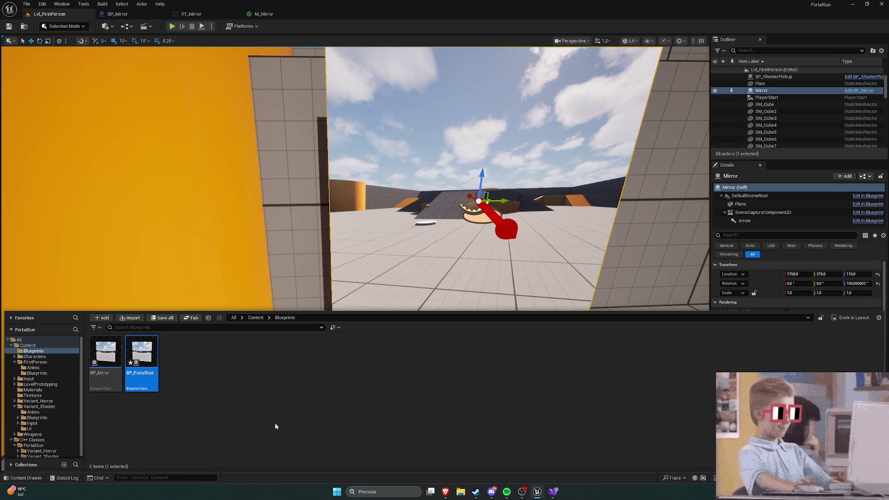
# Place BP_PortalBlue in the level, raise it to Z 100 and move it to about X 1800
pyautogui.moveTo(186, 213)
pyautogui.mouseDown()
pyautogui.moveTo(234, 286)
pyautogui.moveTo(288, 254)
pyautogui.moveTo(282, 264)
pyautogui.moveTo(308, 280)
pyautogui.moveTo(335, 262)
pyautogui.mouseUp()
pyautogui.hotkey('ctrl', 'space')
pyautogui.press('f')
pyautogui.press('e')
pyautogui.press('w')
pyautogui.moveTo(276, 246); pyautogui.dragTo(272, 171)
pyautogui.moveTo(314, 259)
pyautogui.mouseDown()
pyautogui.moveTo(288, 259)
pyautogui.moveTo(314, 260)
pyautogui.moveTo(296, 259)
pyautogui.mouseUp()
pyautogui.moveTo(444, 263); pyautogui.dragTo(544, 266)
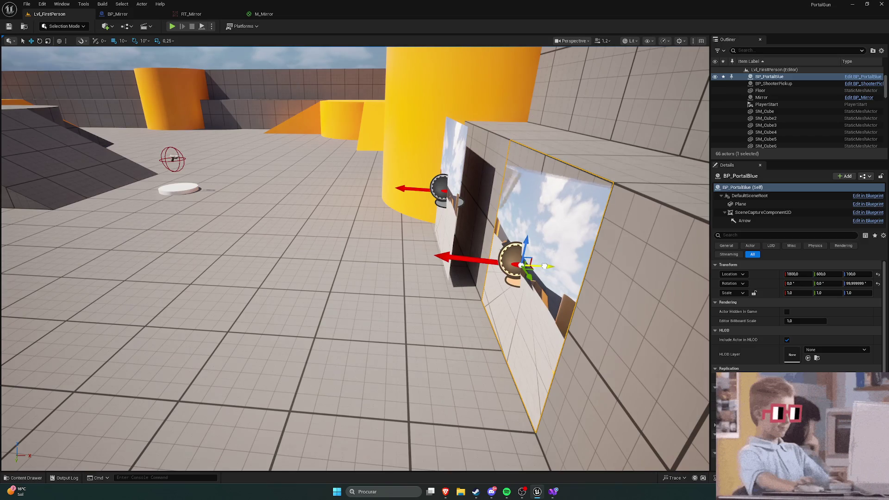
pyautogui.moveTo(518, 304)
pyautogui.mouseDown()
pyautogui.moveTo(542, 301)
pyautogui.moveTo(503, 299)
pyautogui.mouseUp()
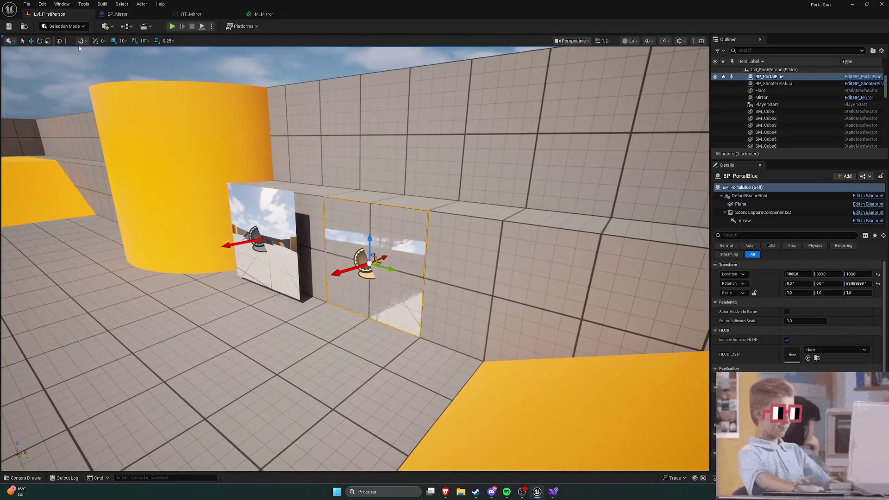
# Lower move snapping to 1 and nudge BP_PortalBlue to X 1799
pyautogui.click(123, 41)
pyautogui.click(132, 67)
pyautogui.click(122, 41)
pyautogui.click(132, 60)
pyautogui.moveTo(352, 260); pyautogui.dragTo(324, 185)
pyautogui.moveTo(468, 287); pyautogui.dragTo(464, 281)
pyautogui.moveTo(324, 208); pyautogui.dragTo(150, 140)
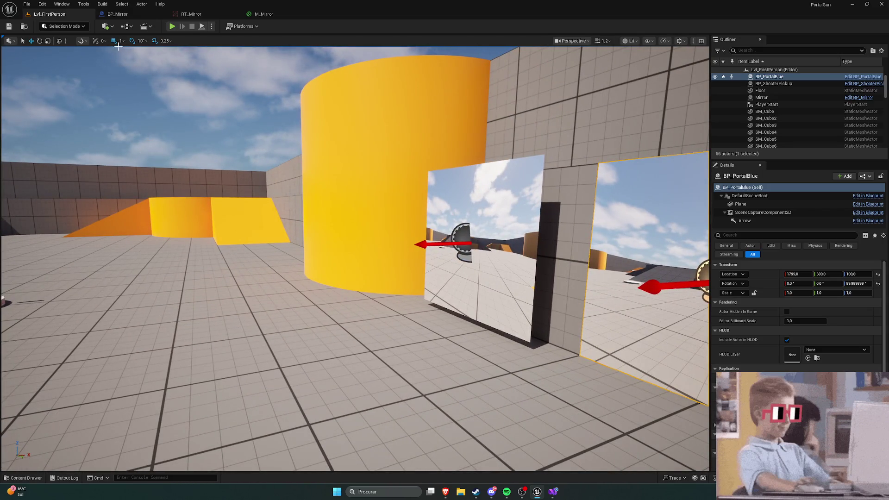
# Reset snapping to 10 and align the Mirror to X 1799 at the portal's height
pyautogui.click(487, 278)
pyautogui.moveTo(486, 278)
pyautogui.mouseDown()
pyautogui.moveTo(370, 250)
pyautogui.moveTo(419, 237)
pyautogui.moveTo(444, 239)
pyautogui.moveTo(398, 240)
pyautogui.moveTo(442, 243)
pyautogui.mouseUp()
pyautogui.click(121, 41)
pyautogui.click(133, 74)
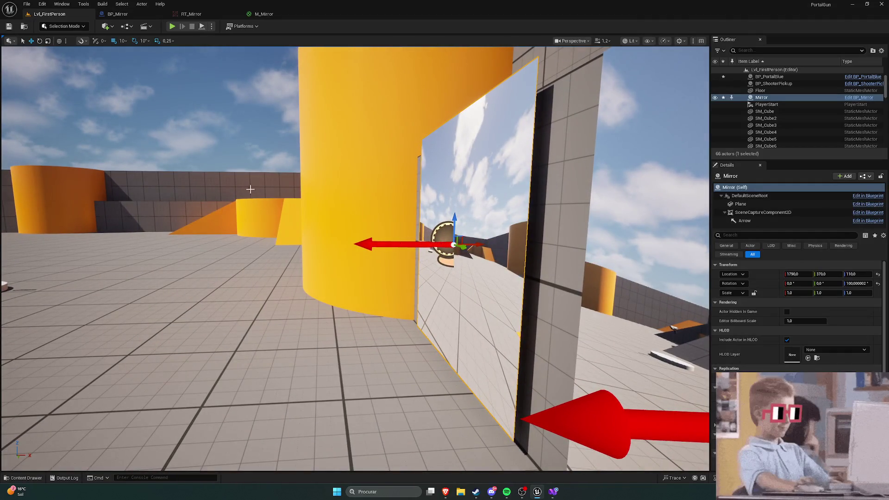
pyautogui.click(123, 41)
pyautogui.click(132, 62)
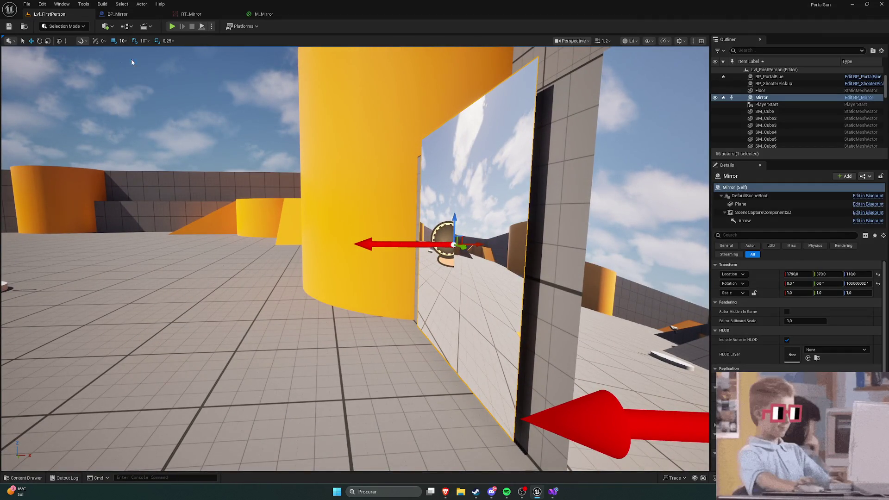
pyautogui.moveTo(468, 249); pyautogui.dragTo(480, 247)
pyautogui.moveTo(366, 170); pyautogui.dragTo(366, 182)
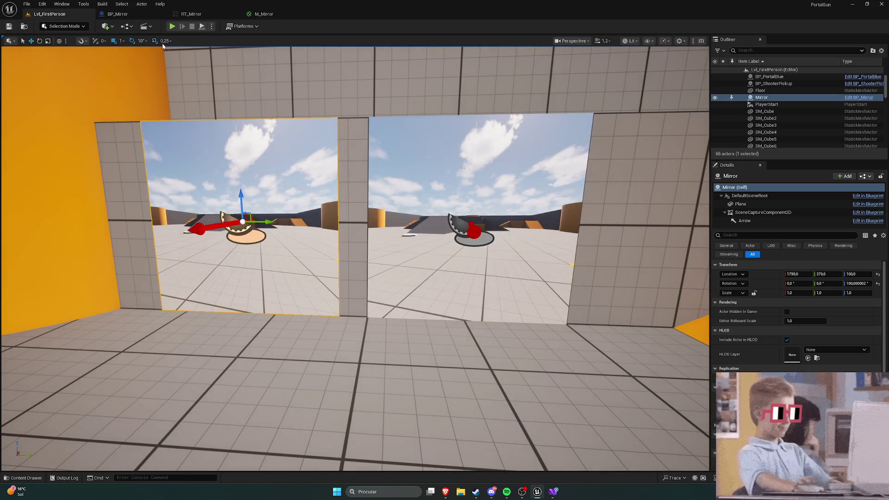
pyautogui.click(476, 168)
# Open BP_PortalBlue and check its SceneCaptureComponent2D Texture Target
pyautogui.hotkey('ctrl', 'space')
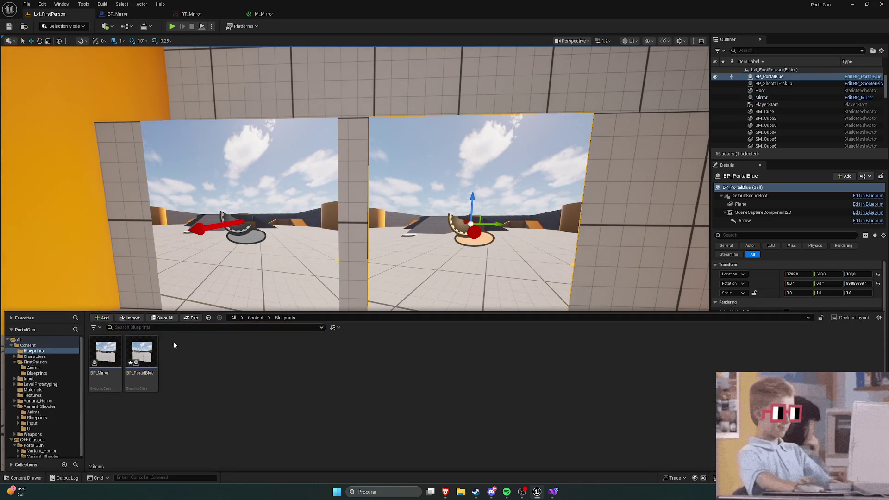
pyautogui.hotkey('ctrl', 'space')
pyautogui.hotkey('ctrl', 'space')
pyautogui.click(137, 347)
pyautogui.doubleClick(136, 348)
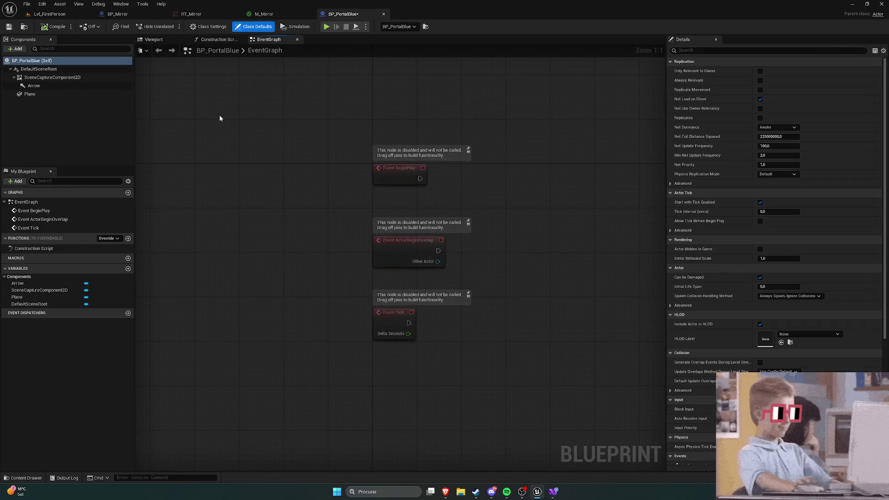
pyautogui.click(155, 41)
pyautogui.click(52, 77)
pyautogui.scroll(-10, 770, 296)
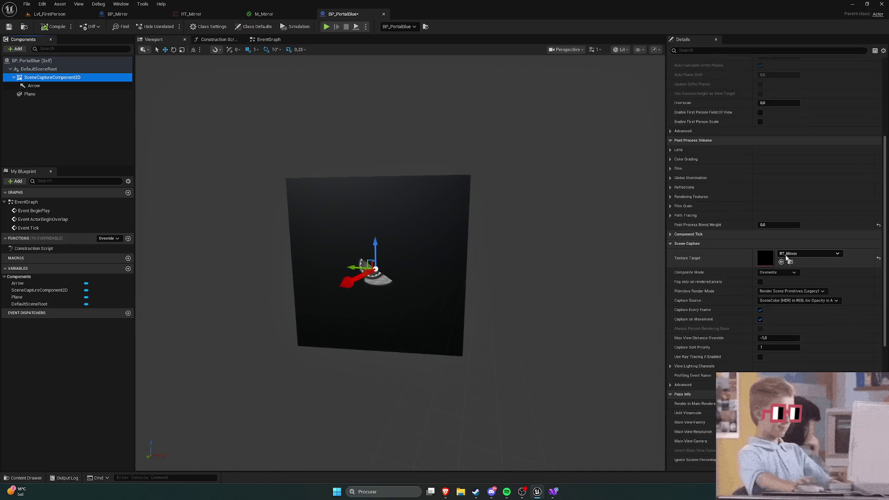
# Return to Lvl_FirstPerson and browse the top-level Content folder, opening Textures
pyautogui.click(50, 14)
pyautogui.hotkey('ctrl', 'space')
pyautogui.click(224, 383)
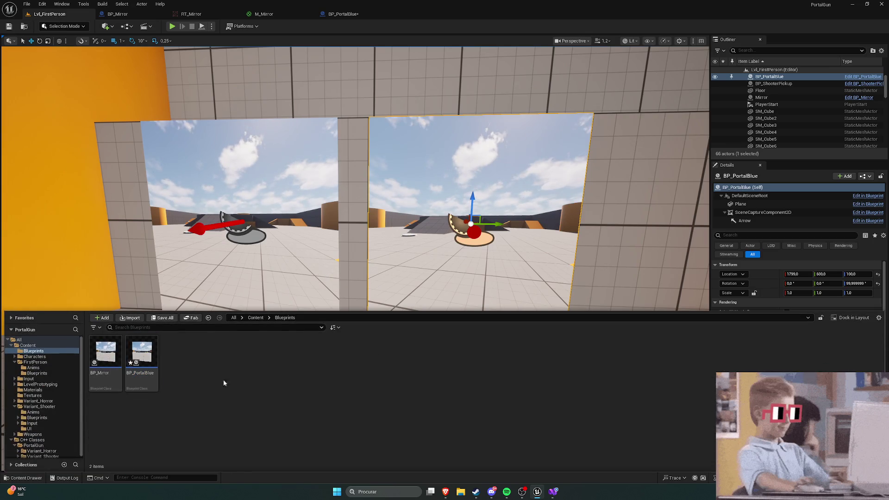
pyautogui.click(255, 317)
pyautogui.doubleClick(317, 370)
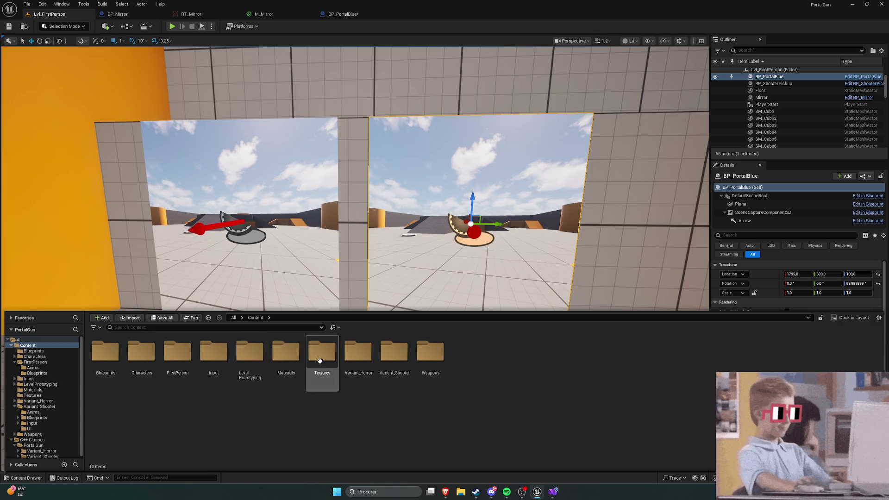
# Create a Render Target asset named RT_PortalBlue in the Textures folder
pyautogui.rightClick(107, 351)
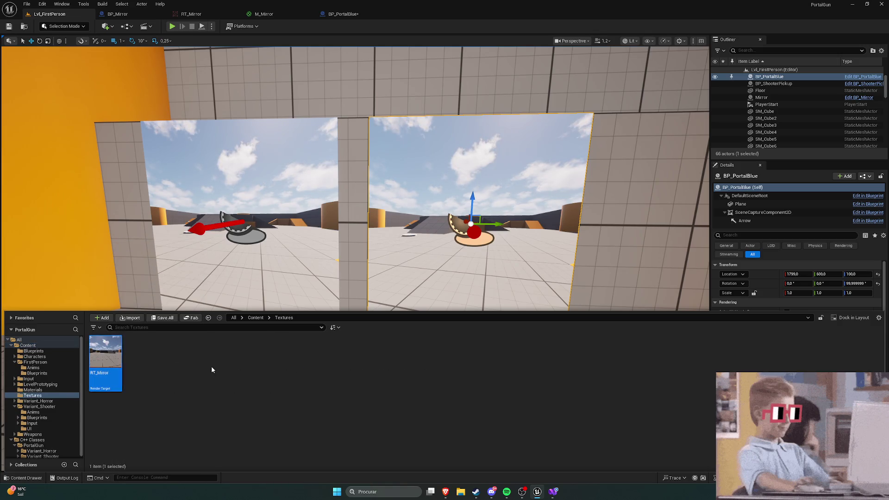
pyautogui.rightClick(168, 359)
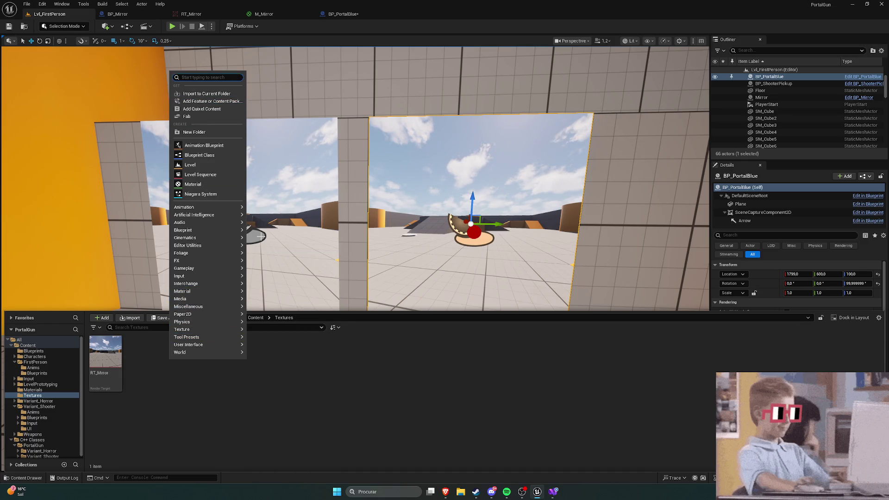
pyautogui.write('render')
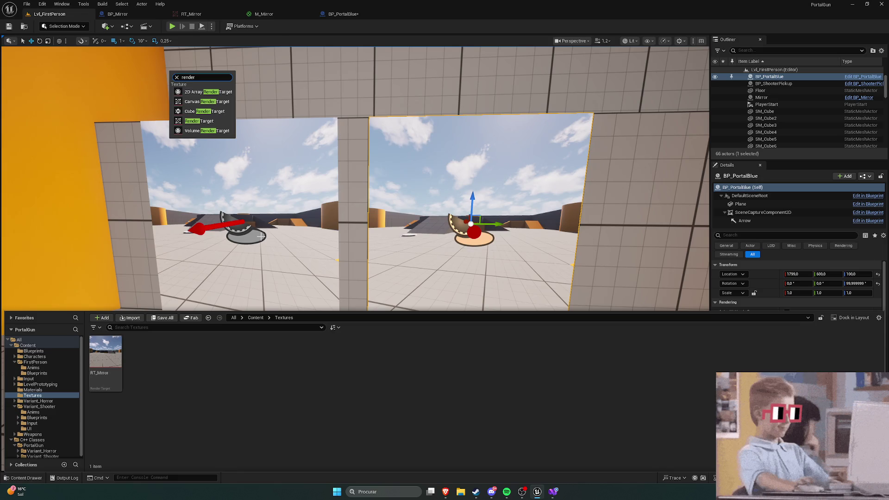
pyautogui.click(199, 121)
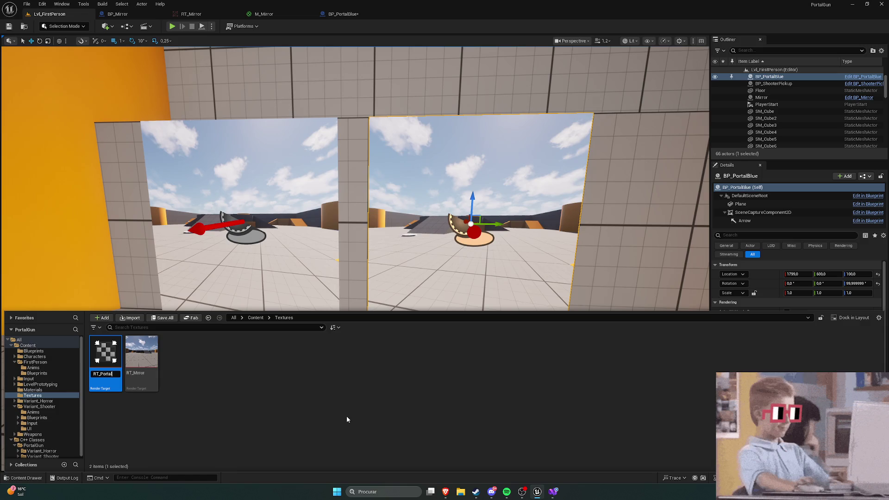
pyautogui.press('Return')
pyautogui.click(256, 393)
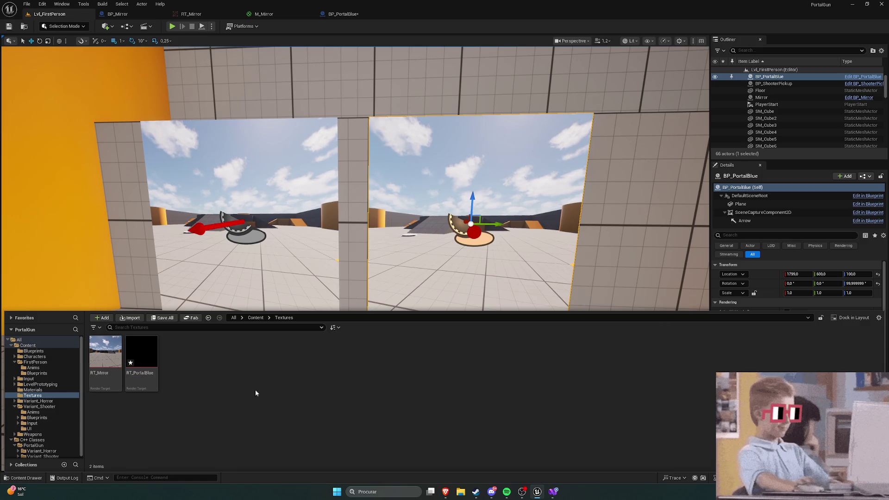
# Point BP_PortalBlue's SceneCaptureComponent2D Texture Target at RT_PortalBlue and save the blueprint
pyautogui.click(345, 14)
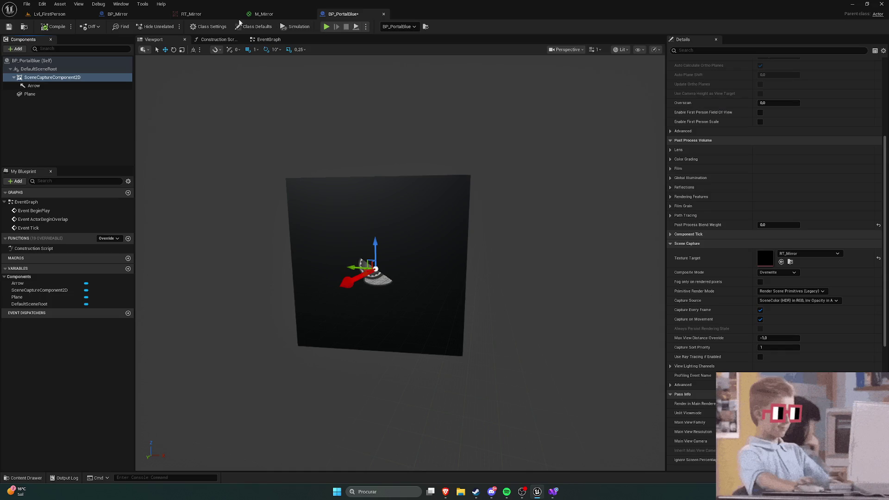
pyautogui.click(309, 14)
pyautogui.click(235, 14)
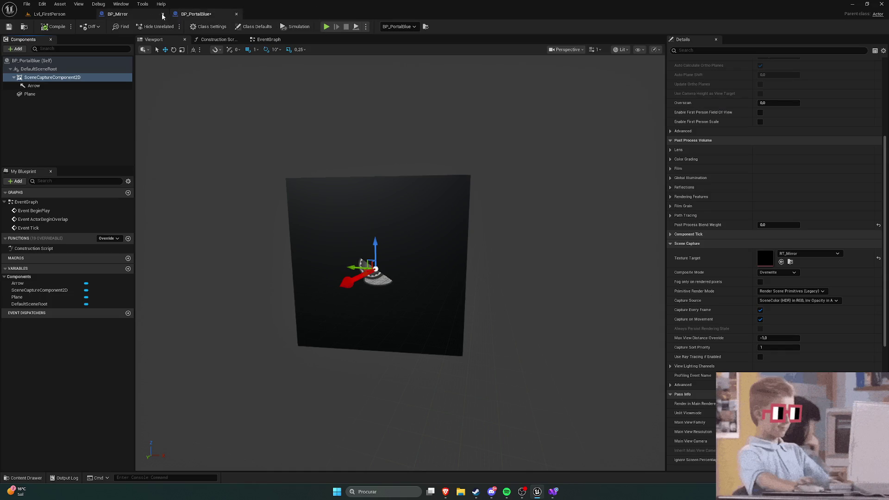
pyautogui.click(163, 14)
pyautogui.scroll(3, 779, 304)
pyautogui.click(808, 309)
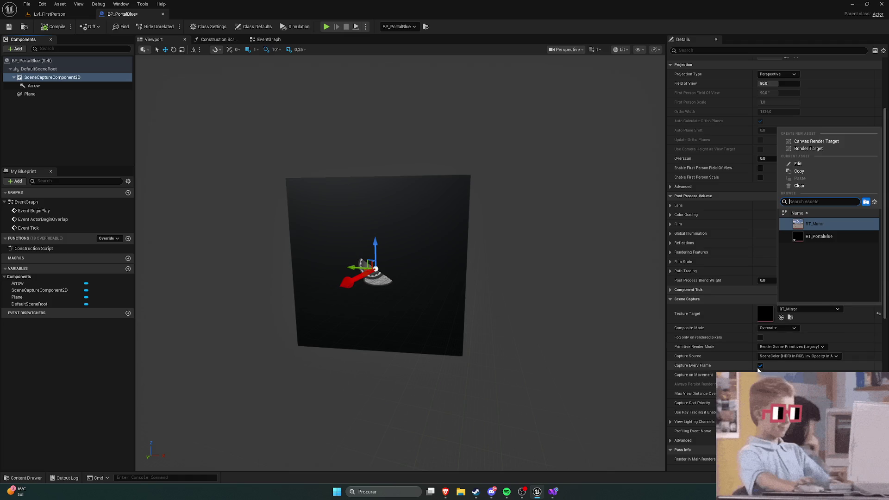
pyautogui.click(817, 237)
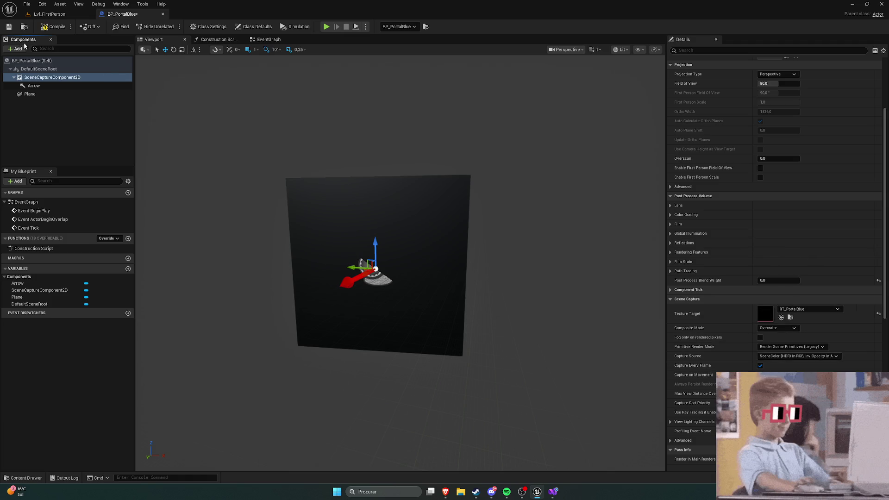
pyautogui.hotkey('ctrl', 's')
pyautogui.click(49, 14)
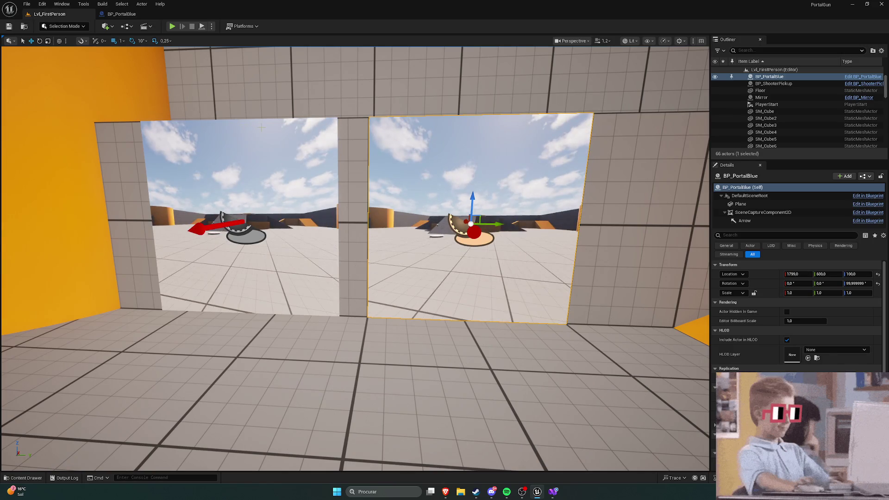
# Play the level, walk forward between the two portals, then stop and browse the Content folder
pyautogui.click(171, 28)
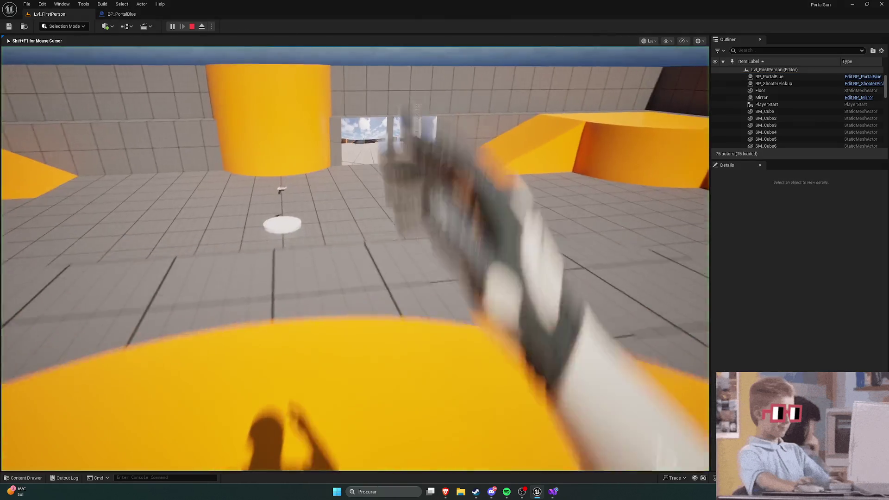
pyautogui.press('w')
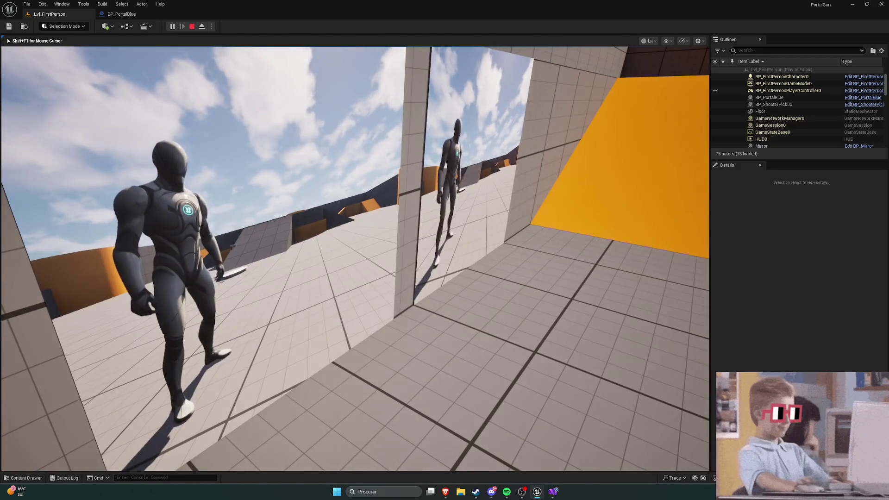
pyautogui.press('w')
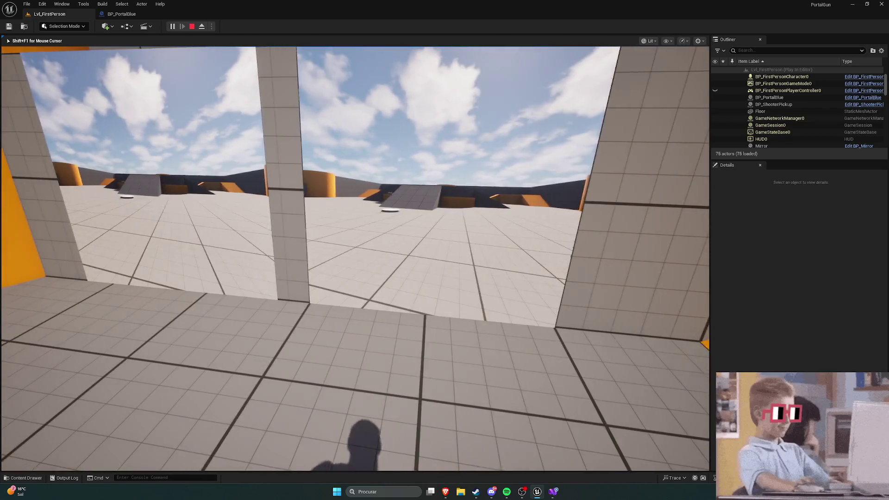
pyautogui.press('Escape')
pyautogui.hotkey('ctrl', 'space')
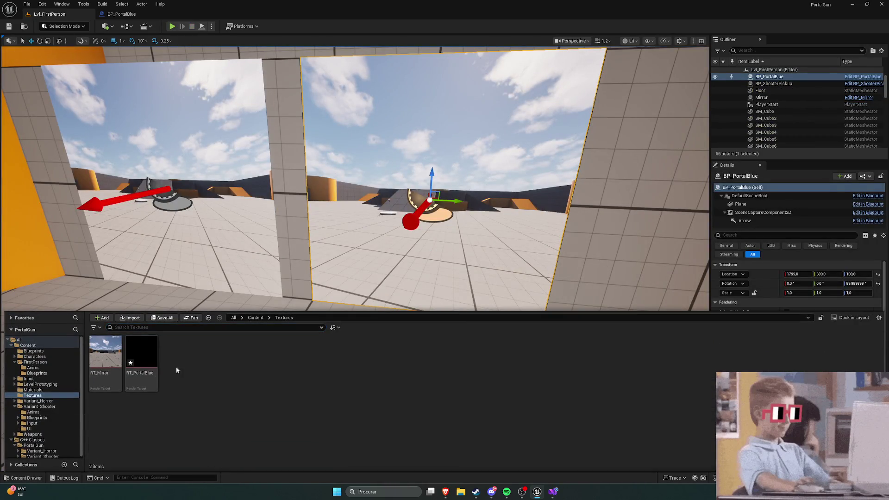
pyautogui.click(256, 318)
# Create a new Material named M_PortalBlue in the Materials folder
pyautogui.doubleClick(286, 363)
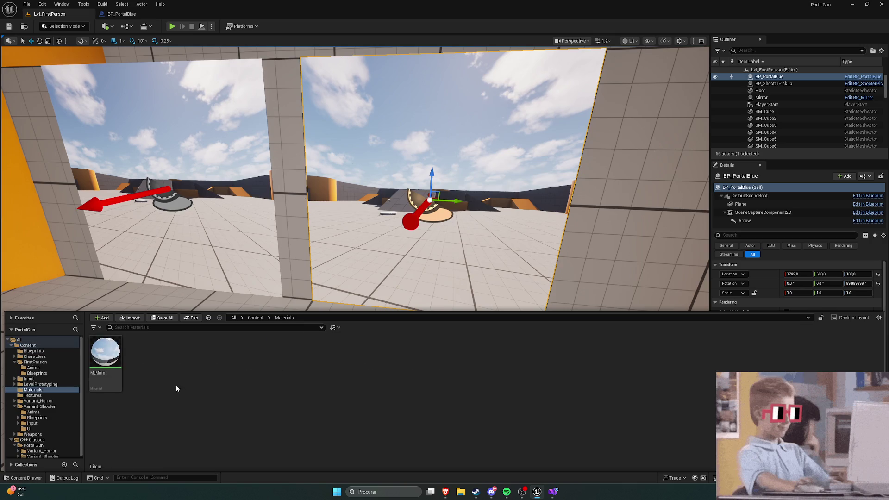
pyautogui.rightClick(167, 374)
pyautogui.moveTo(203, 214)
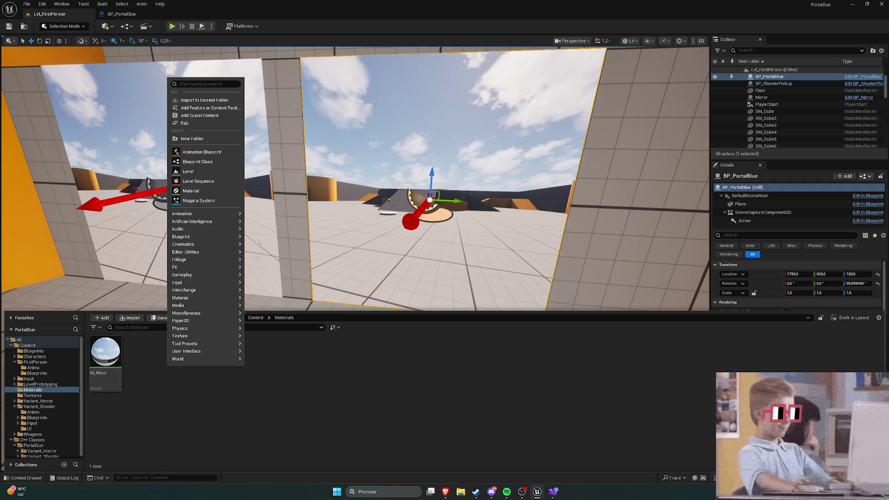
pyautogui.moveTo(206, 298)
pyautogui.click(190, 190)
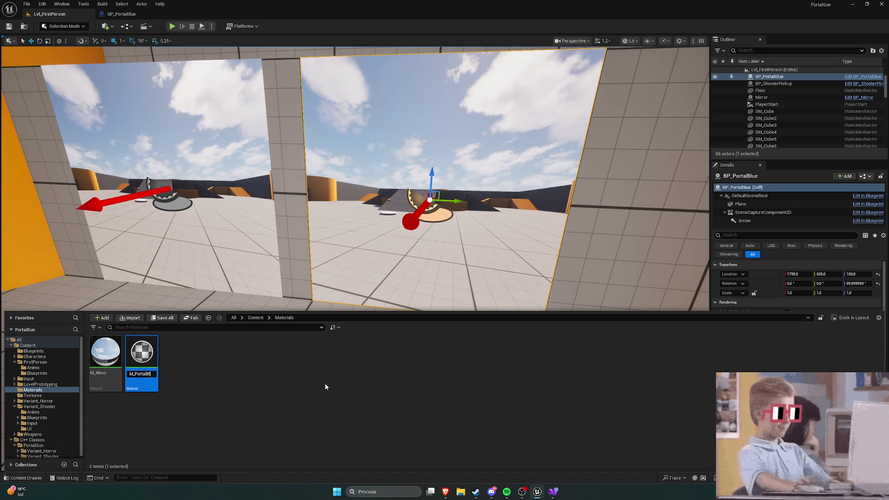
pyautogui.write('ue')
pyautogui.press('Return')
pyautogui.click(311, 381)
# Open M_PortalBlue, close its editor, then delete the M_PortalBlue material
pyautogui.click(6, 31)
pyautogui.hotkey('ctrl', 'space')
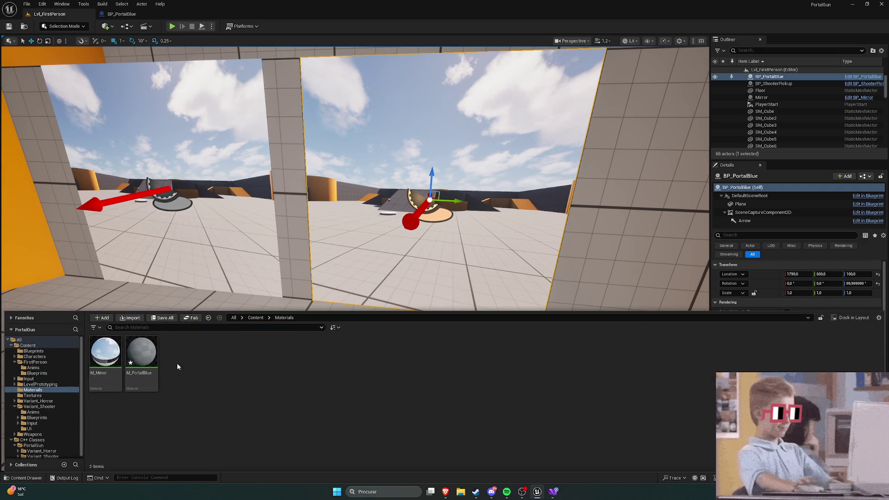
pyautogui.doubleClick(141, 354)
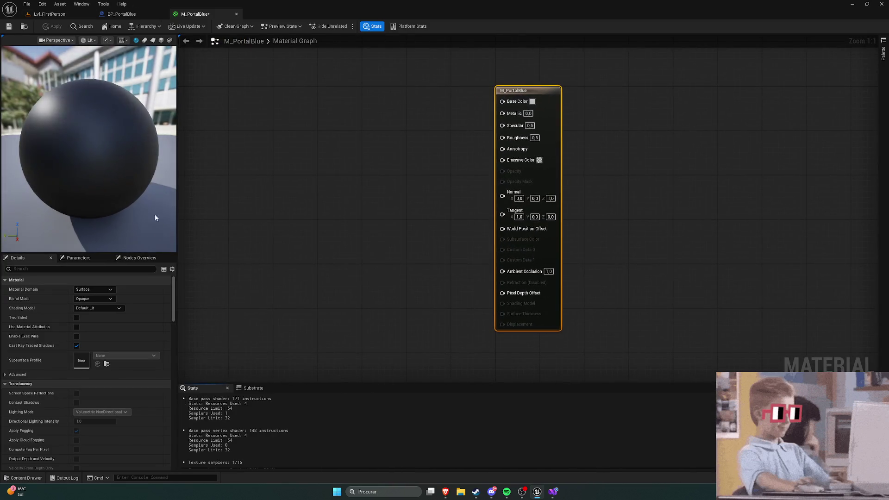
pyautogui.hotkey('ctrl', 'space')
pyautogui.click(236, 14)
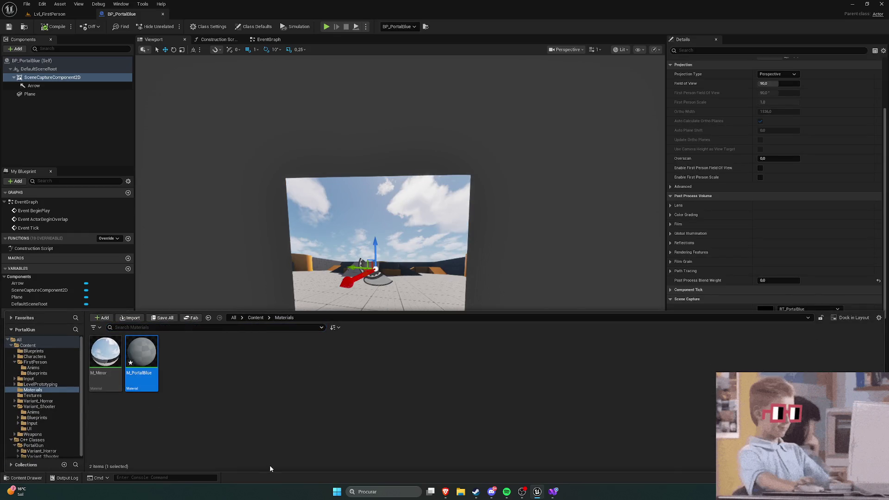
pyautogui.press('Delete')
pyautogui.click(401, 358)
# Duplicate M_Mirror, name the copy M_PortalBlue and open it
pyautogui.rightClick(190, 376)
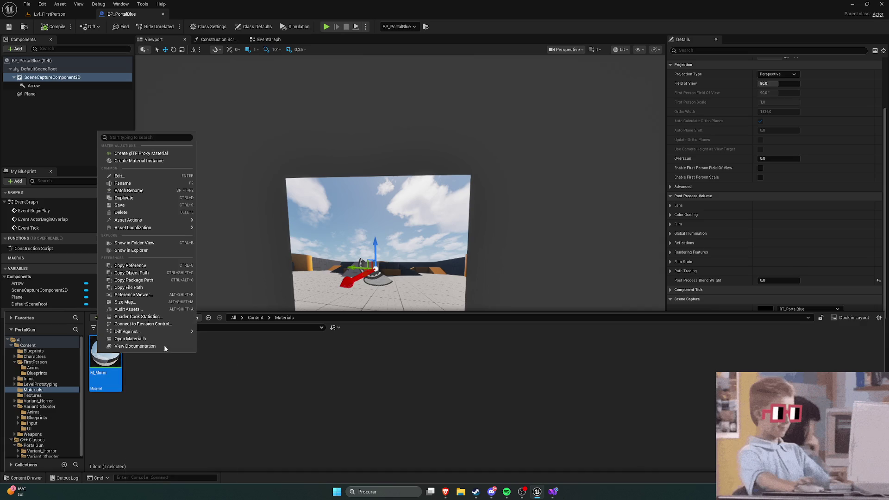
pyautogui.click(114, 198)
pyautogui.write('M_Portal')
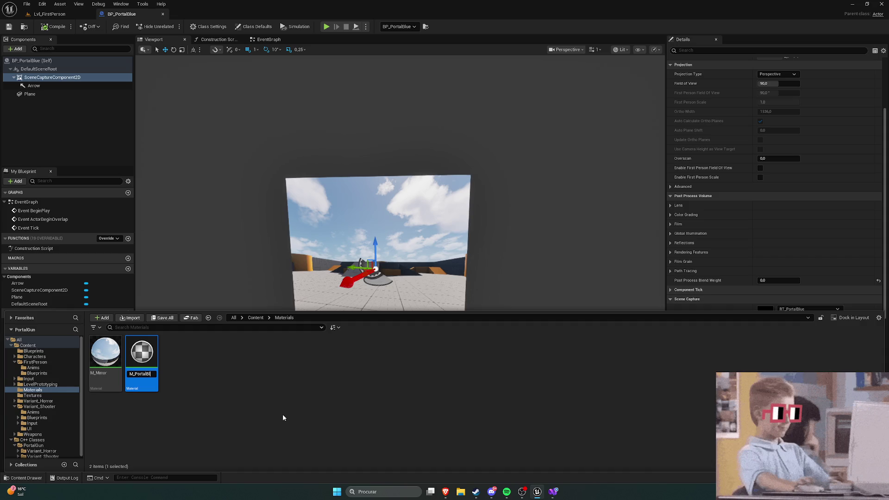
pyautogui.write('Blue')
pyautogui.press('Return')
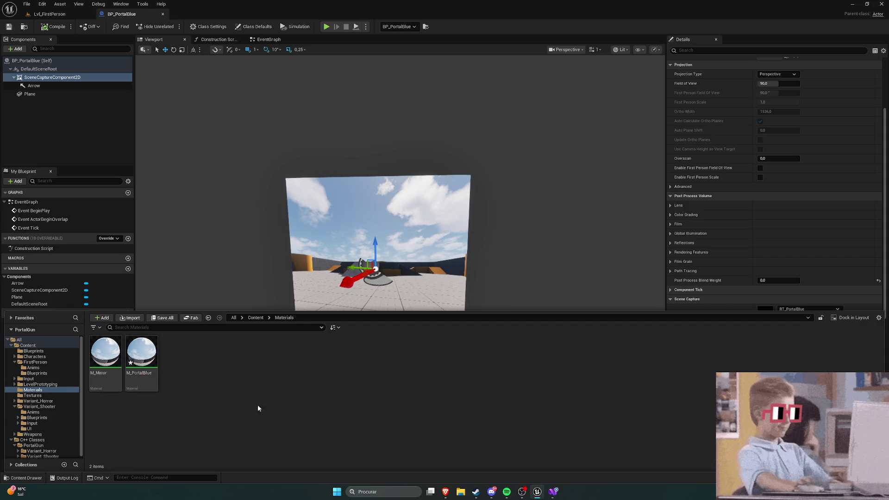
pyautogui.doubleClick(157, 351)
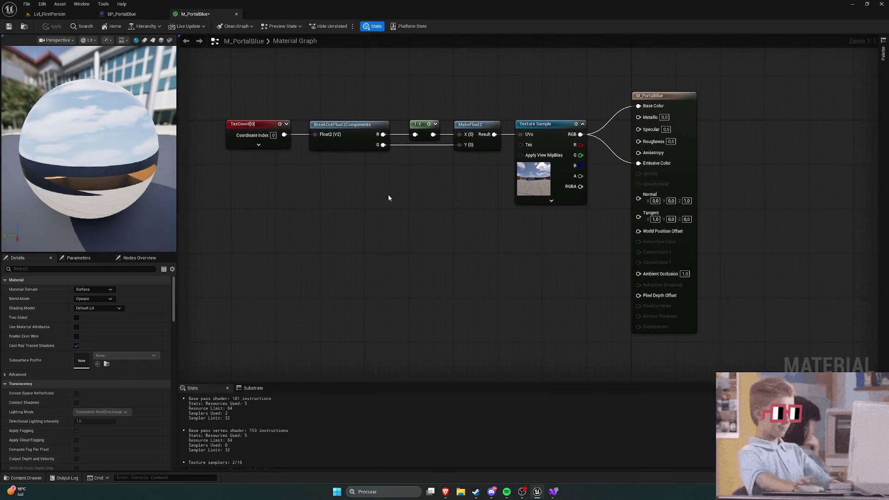
# Replace the RT_Mirror Texture Sample node with an RT_PortalBlue node beside MakeFloat2
pyautogui.click(466, 136)
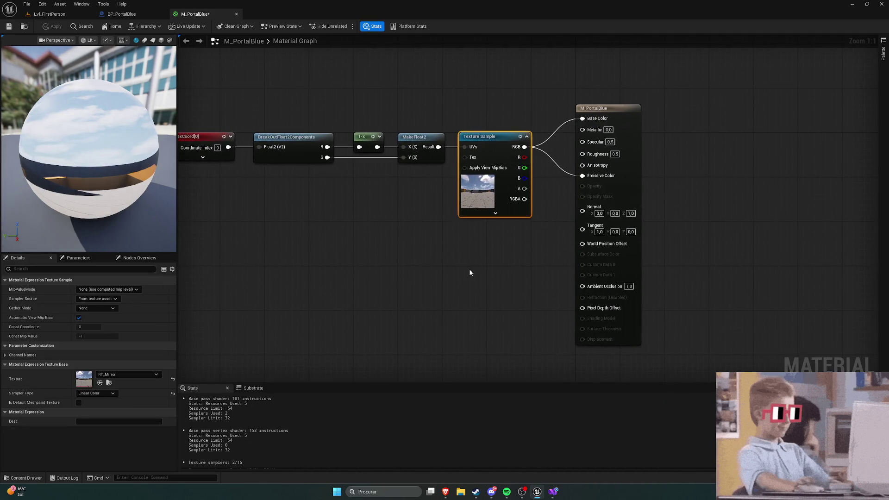
pyautogui.press('Delete')
pyautogui.hotkey('ctrl', 'space')
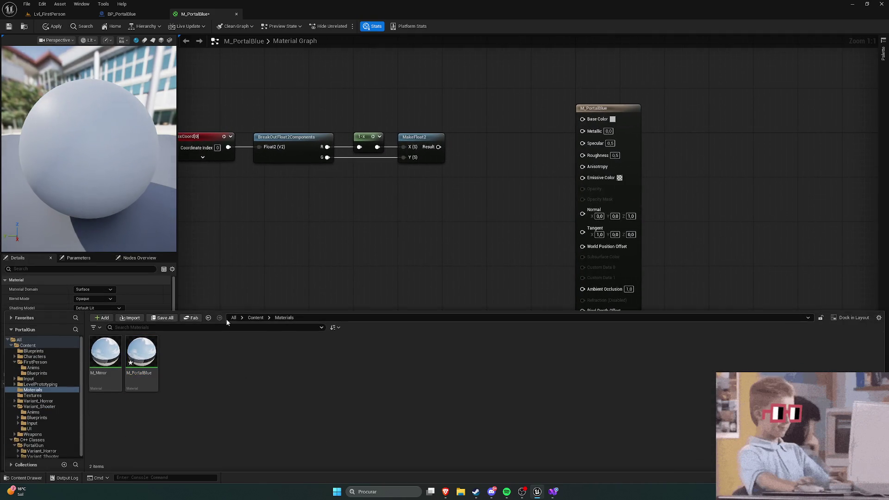
pyautogui.doubleClick(286, 352)
pyautogui.moveTo(143, 353); pyautogui.dragTo(471, 200)
pyautogui.moveTo(425, 237); pyautogui.dragTo(414, 171)
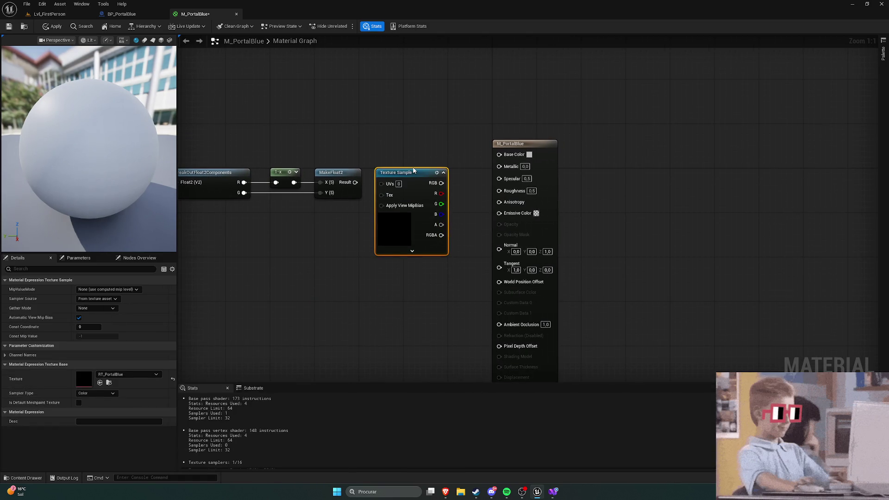
# Wire MakeFloat2 into the UVs and RGB into Base Color and Emissive Color
pyautogui.moveTo(355, 182); pyautogui.dragTo(382, 183)
pyautogui.moveTo(441, 182); pyautogui.dragTo(498, 155)
pyautogui.moveTo(444, 183)
pyautogui.mouseDown()
pyautogui.moveTo(496, 199)
pyautogui.moveTo(499, 211)
pyautogui.mouseUp()
pyautogui.moveTo(261, 264); pyautogui.dragTo(373, 239)
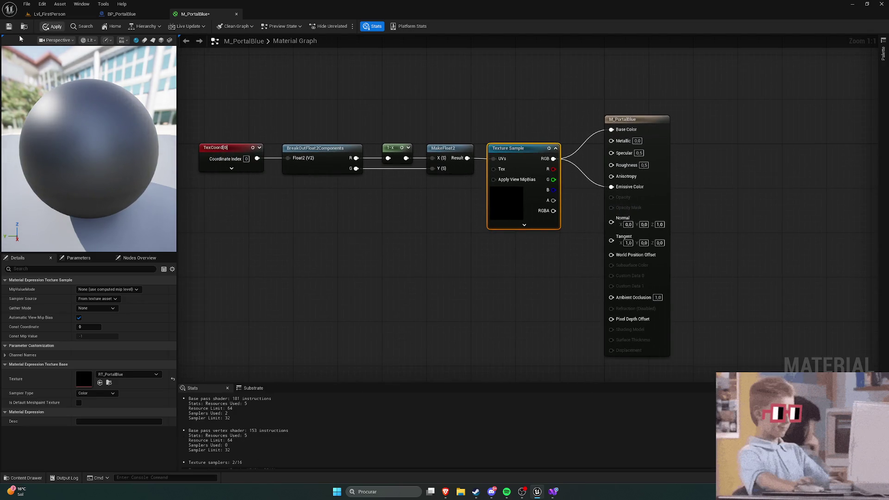
pyautogui.click(46, 14)
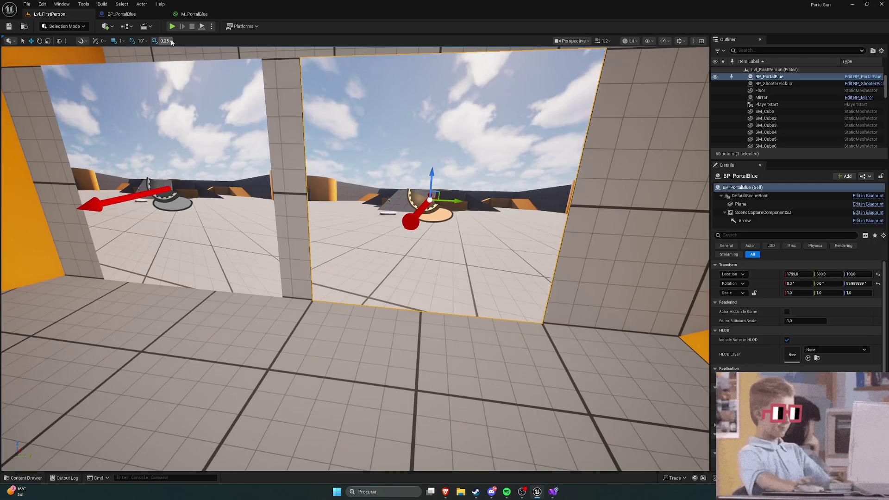
# Play the level, walk through and back from both portal windows, then switch to BP_PortalBlue
pyautogui.hotkey('alt', 'p')
pyautogui.press('w')
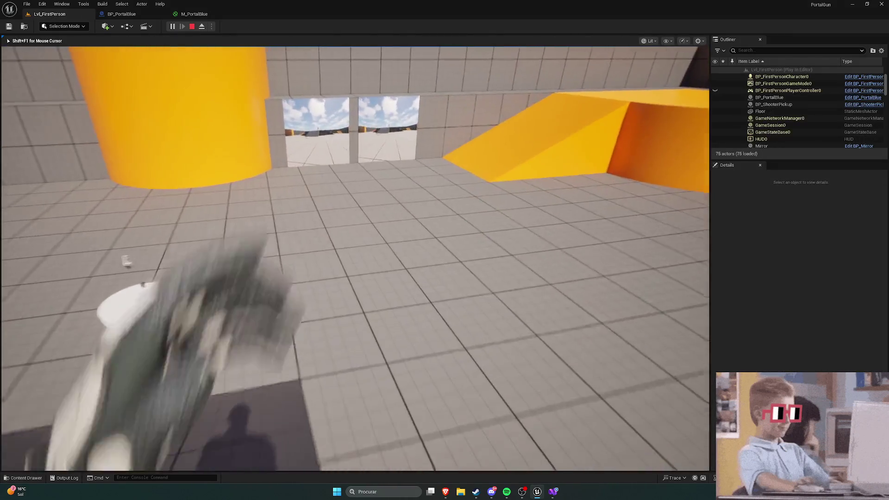
pyautogui.press('w')
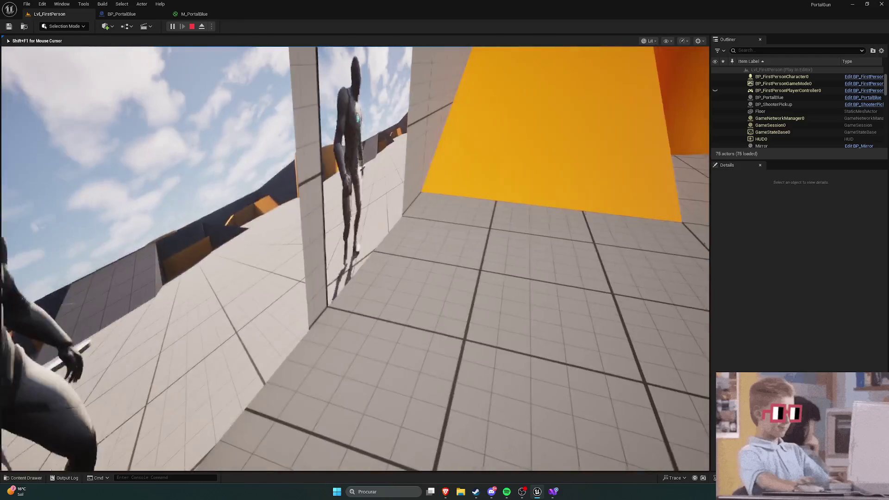
pyautogui.press('w')
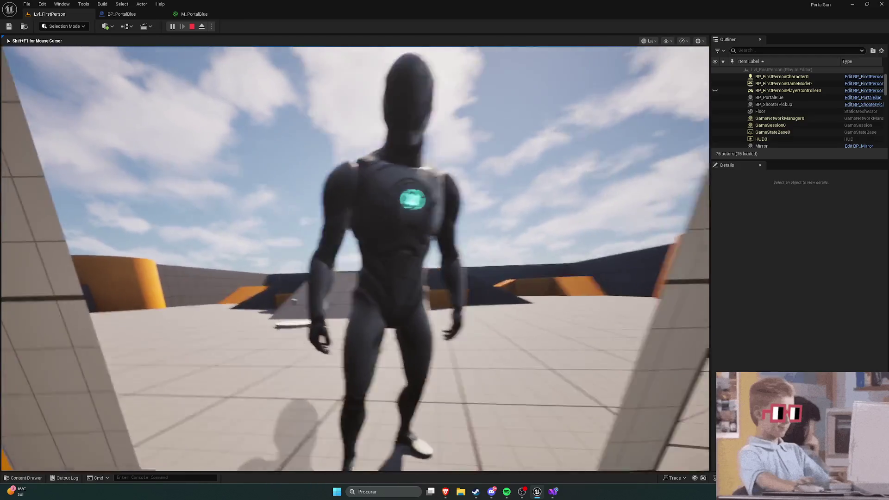
pyautogui.press('s')
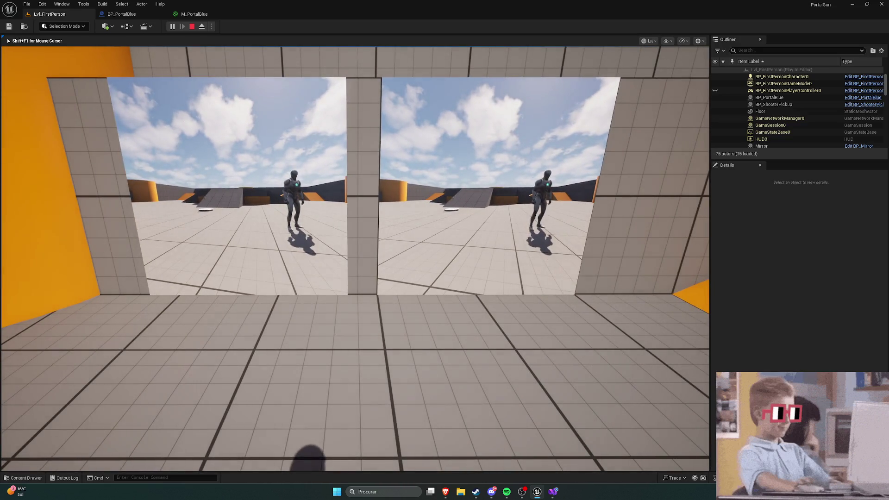
pyautogui.press('w')
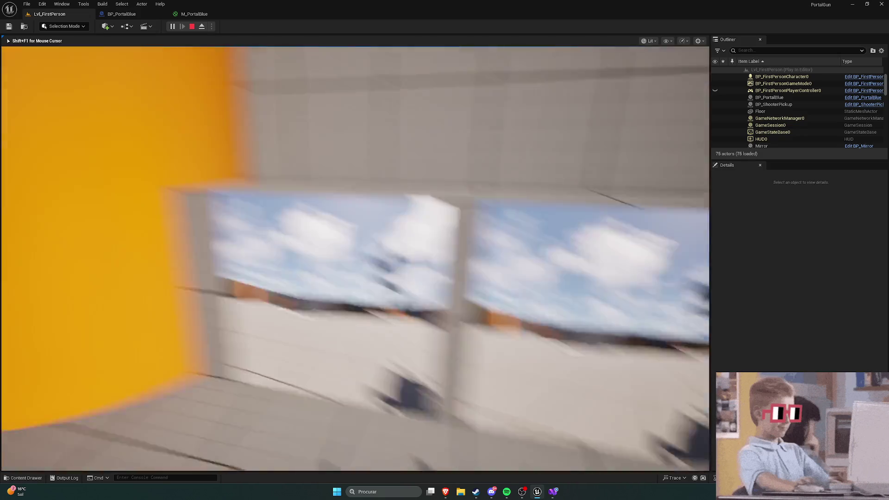
pyautogui.press('Escape')
pyautogui.click(123, 15)
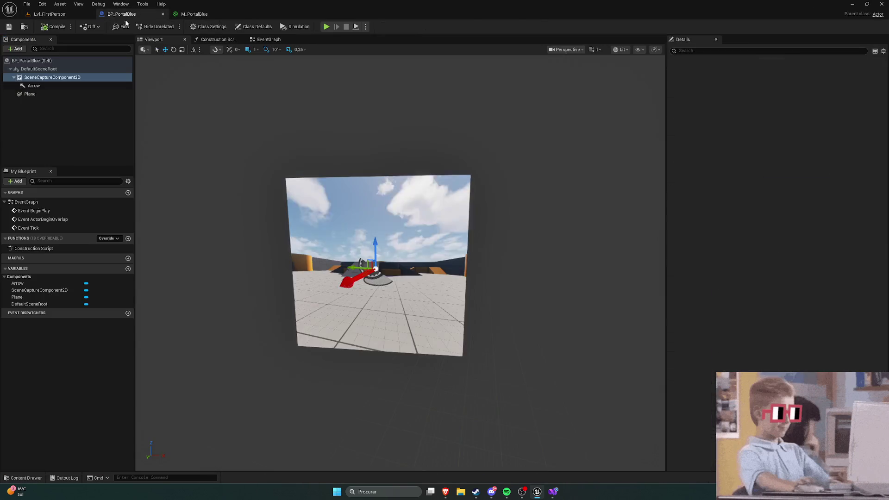
# Set the Plane component's Element 0 material to M_PortalBlue, then play Lvl_FirstPerson
pyautogui.click(32, 94)
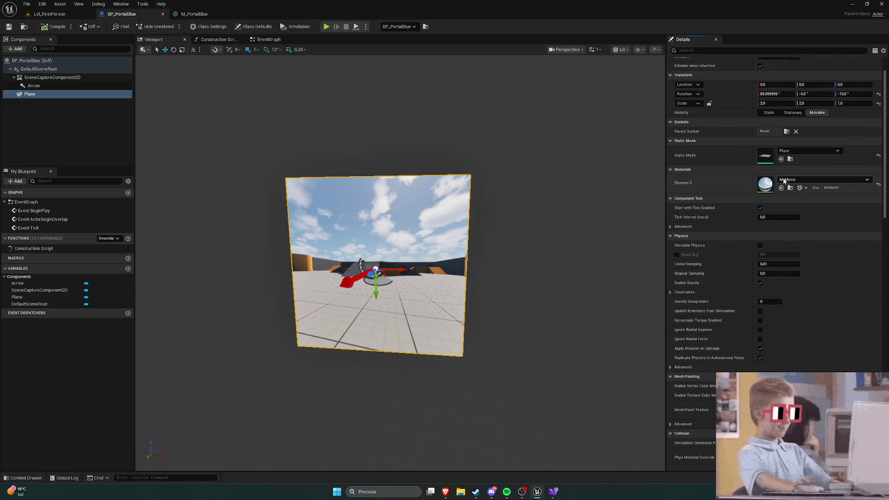
pyautogui.click(815, 180)
pyautogui.write('mir')
pyautogui.click(821, 251)
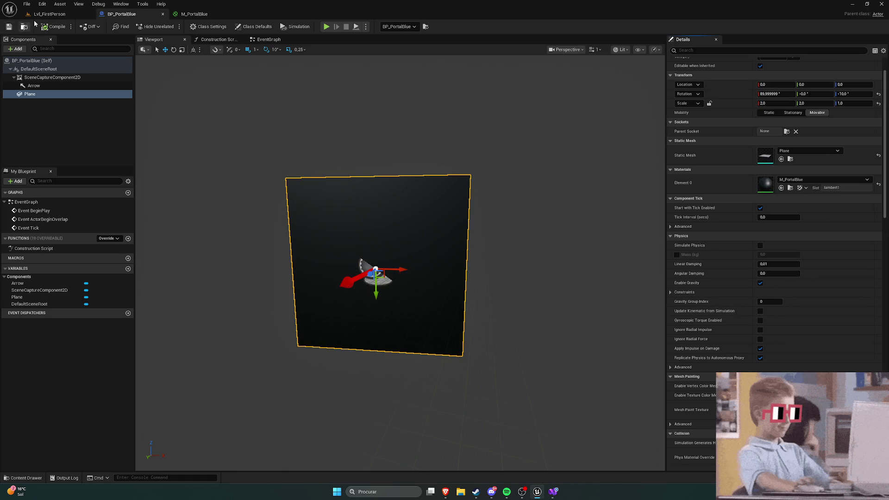
pyautogui.click(47, 14)
pyautogui.click(172, 26)
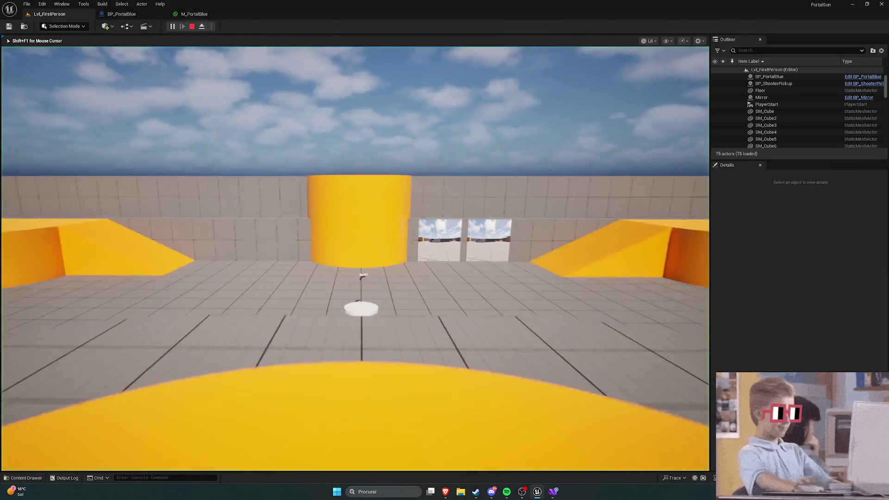
# Walk up to the portal windows, face them head-on, then stop playing
pyautogui.press('w')
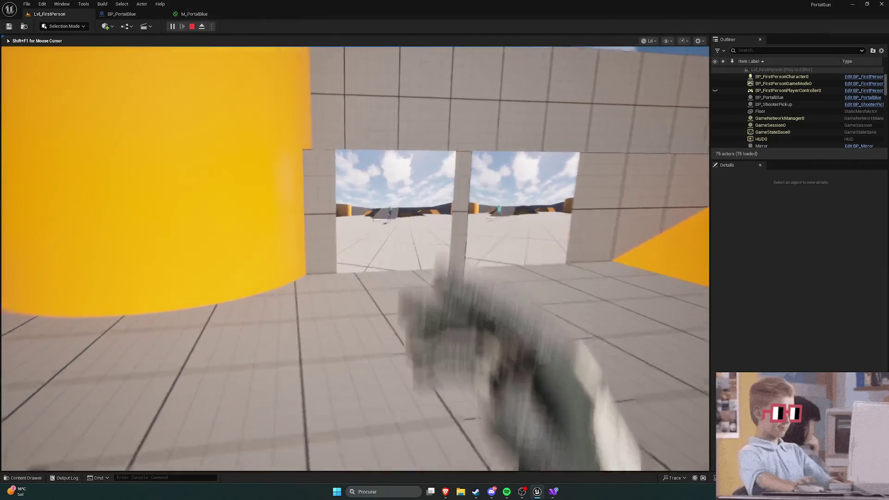
pyautogui.press('s')
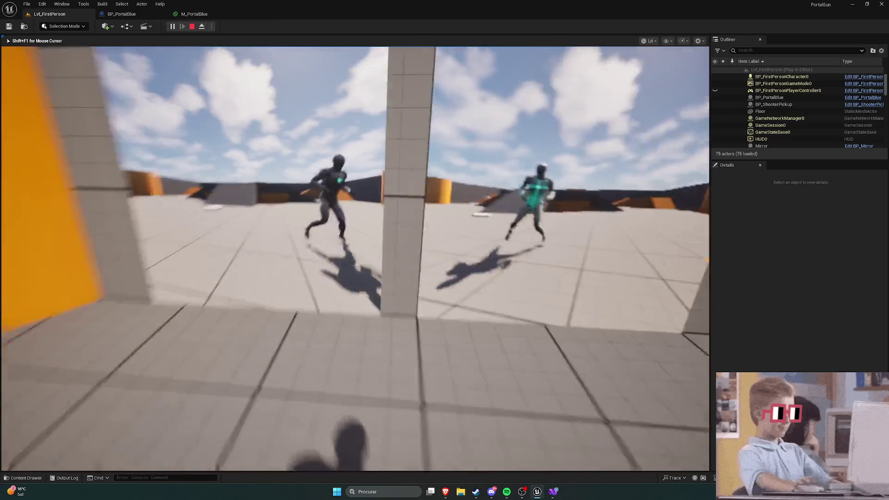
pyautogui.press('w')
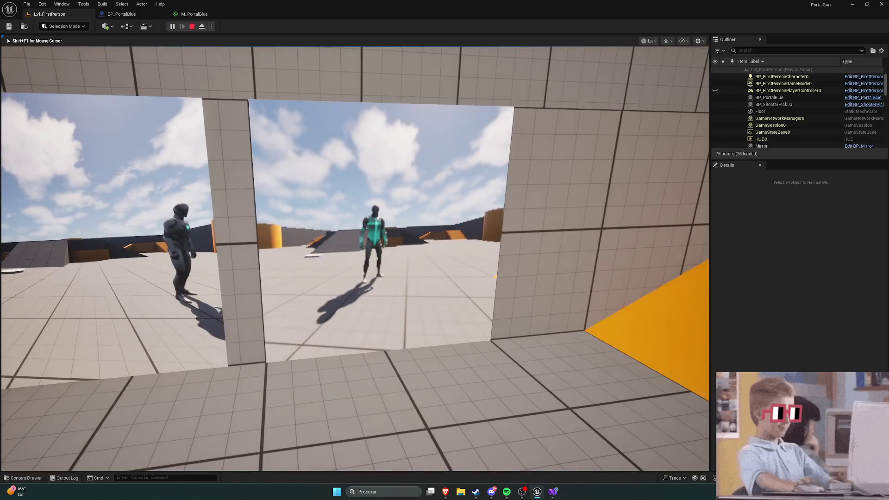
pyautogui.press('d')
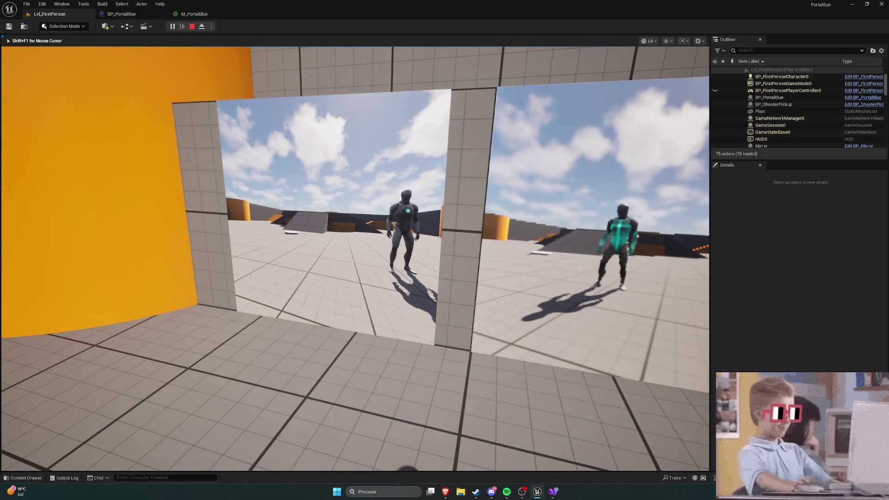
pyautogui.press('a')
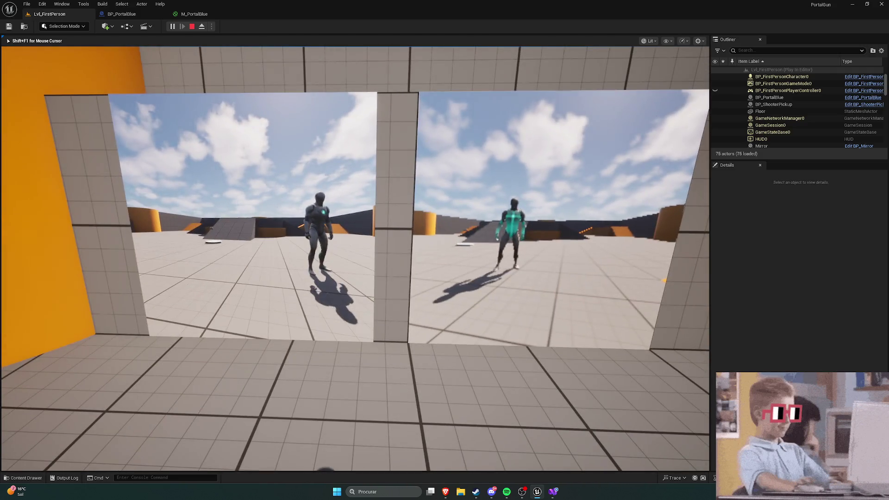
pyautogui.press('Escape')
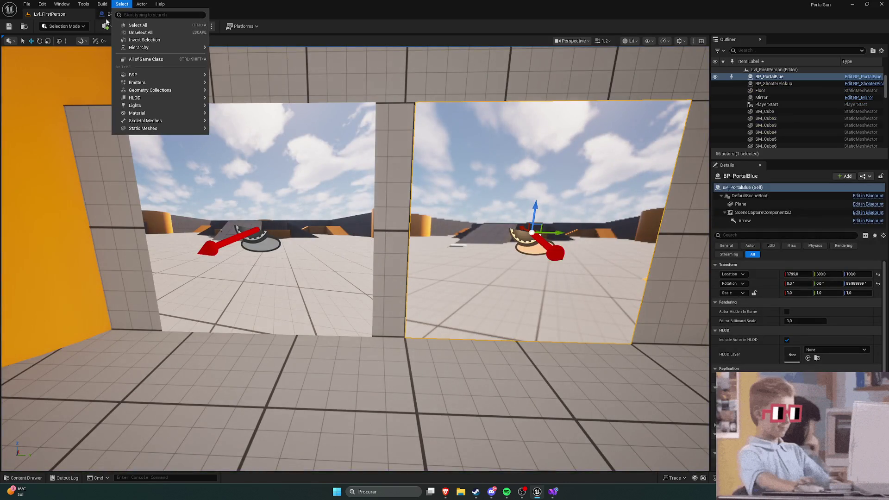
# Set RT_PortalBlue's Size X and Size Y to 2000 and save it
pyautogui.click(112, 17)
pyautogui.hotkey('ctrl', 'space')
pyautogui.click(138, 355)
pyautogui.doubleClick(137, 354)
pyautogui.click(779, 178)
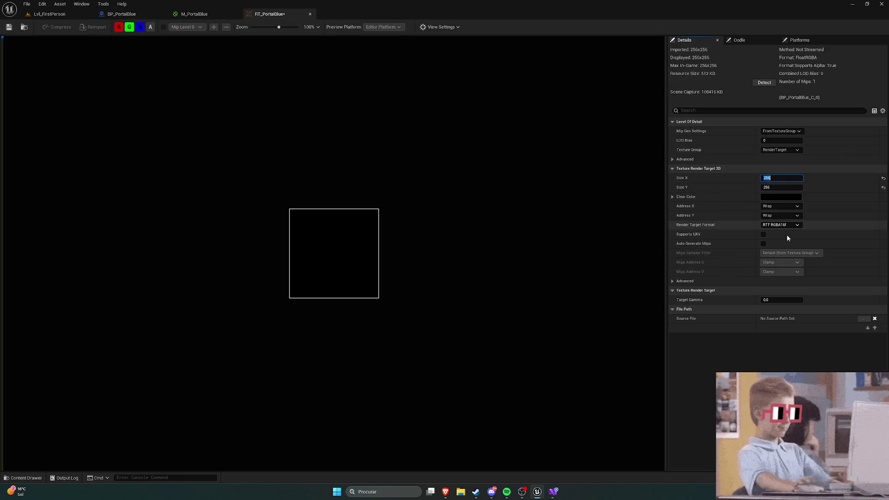
pyautogui.write('2000')
pyautogui.press('Tab')
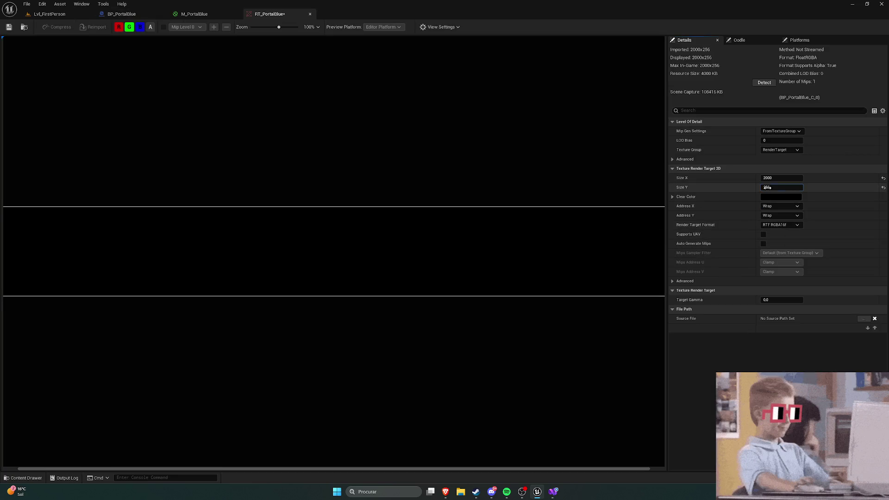
pyautogui.write('2000')
pyautogui.press('Return')
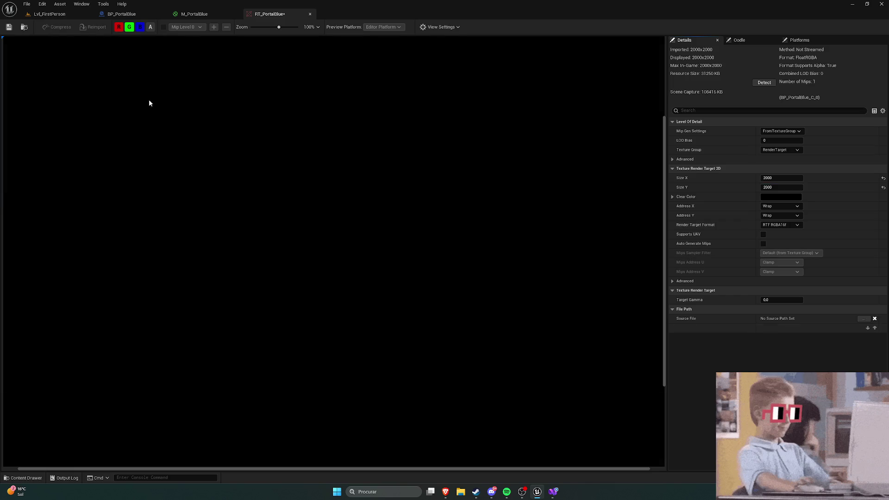
pyautogui.click(8, 27)
pyautogui.click(50, 14)
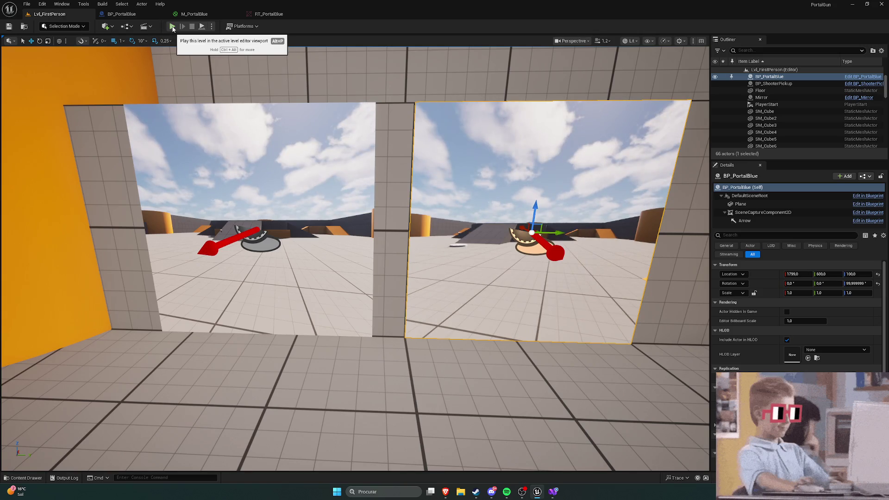
# Move the Mirror plane left in front of the cylinder and back against the wall
pyautogui.scroll(-10, 249, 105)
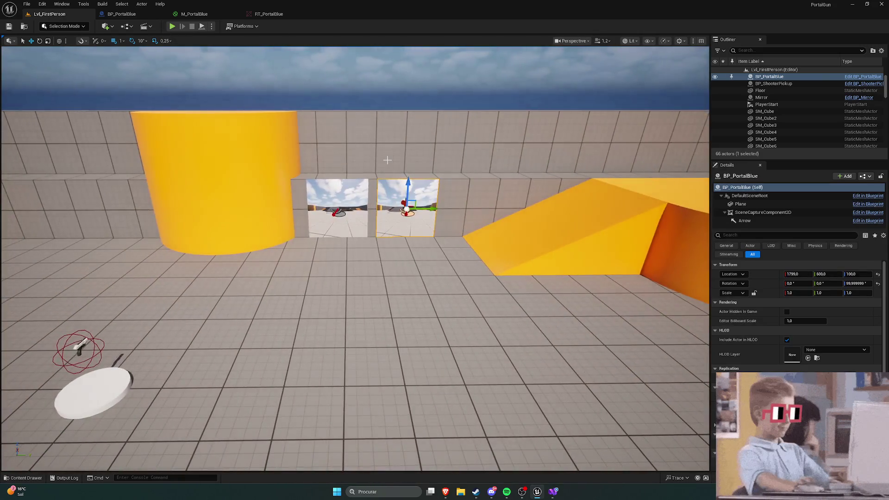
pyautogui.scroll(5, 355, 259)
pyautogui.click(425, 196)
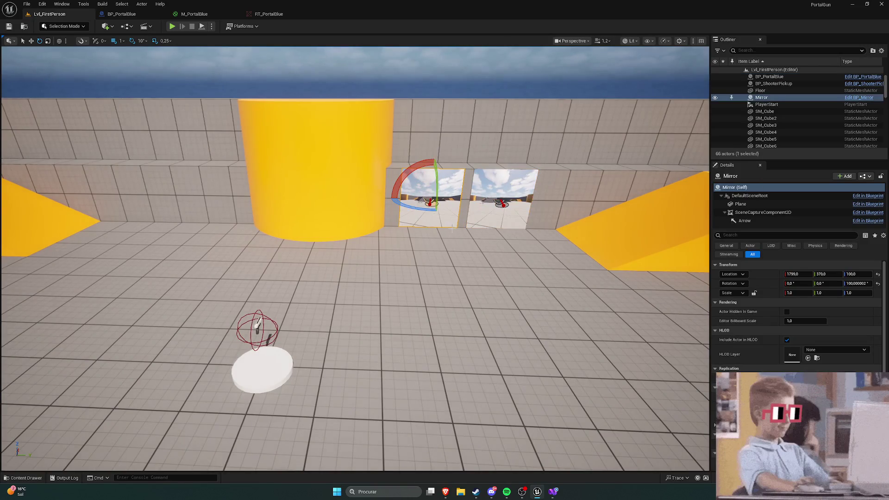
pyautogui.moveTo(427, 196)
pyautogui.mouseDown()
pyautogui.moveTo(442, 226)
pyautogui.moveTo(144, 231)
pyautogui.mouseUp()
pyautogui.press('f')
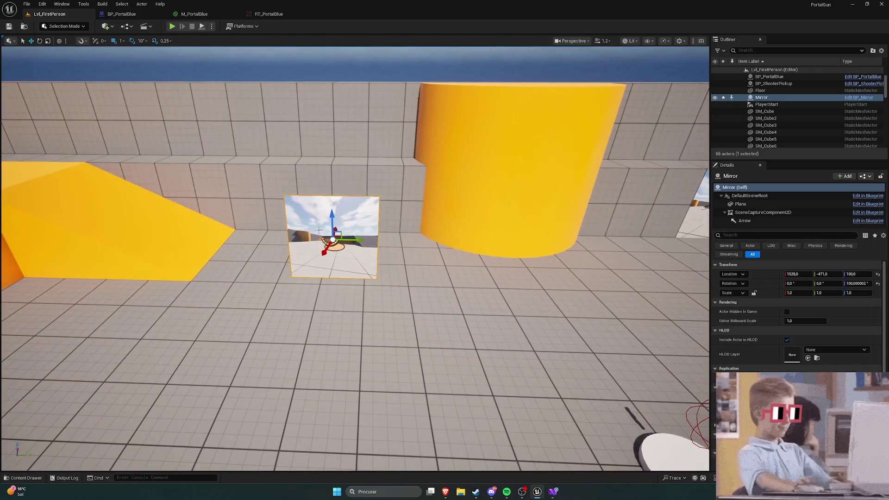
pyautogui.moveTo(335, 230); pyautogui.dragTo(344, 192)
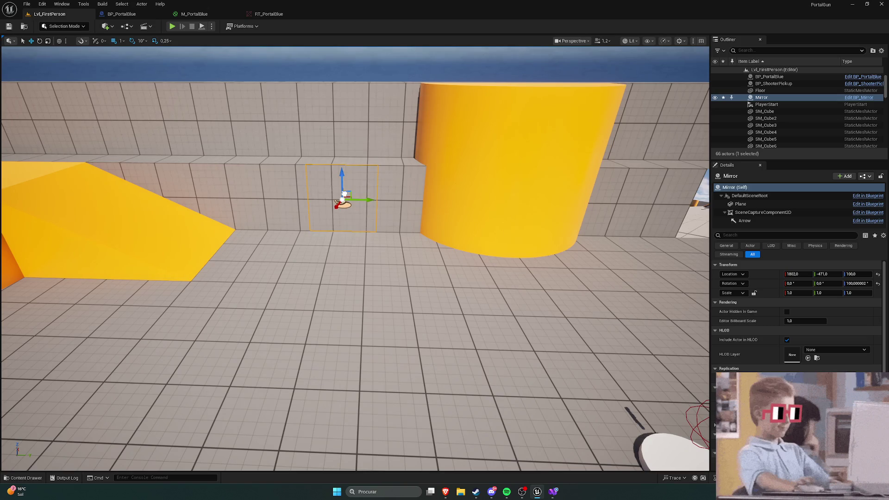
pyautogui.moveTo(344, 260)
pyautogui.mouseDown()
pyautogui.moveTo(459, 206)
pyautogui.moveTo(381, 217)
pyautogui.mouseUp()
# Slide BP_PortalBlue left along the wall to about Y 400
pyautogui.click(459, 206)
pyautogui.click(384, 259)
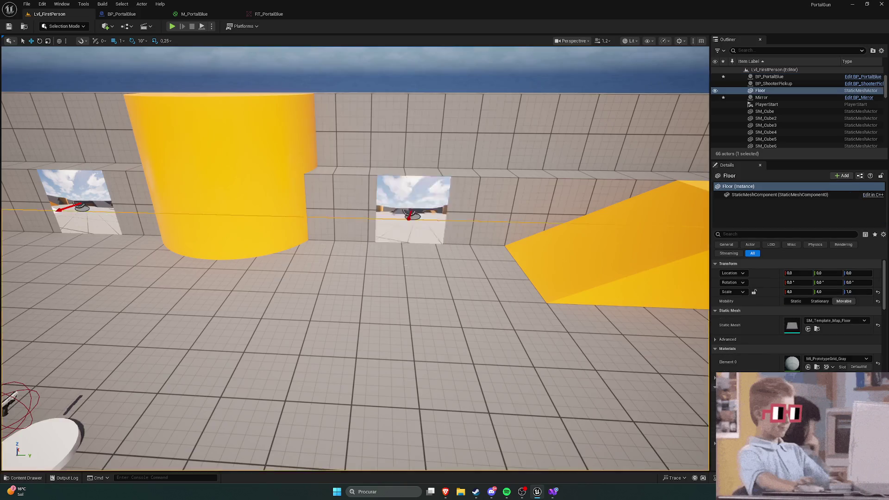
pyautogui.press('f')
pyautogui.press('w')
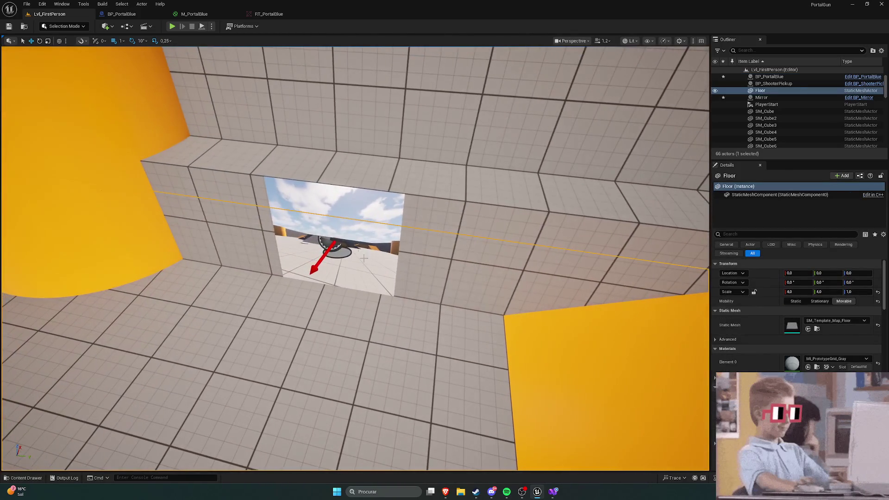
pyautogui.click(379, 270)
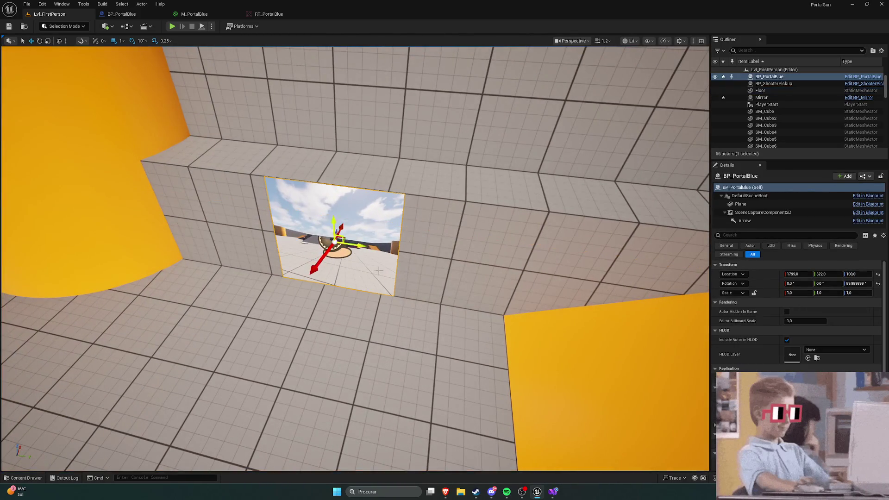
pyautogui.moveTo(363, 248); pyautogui.dragTo(291, 236)
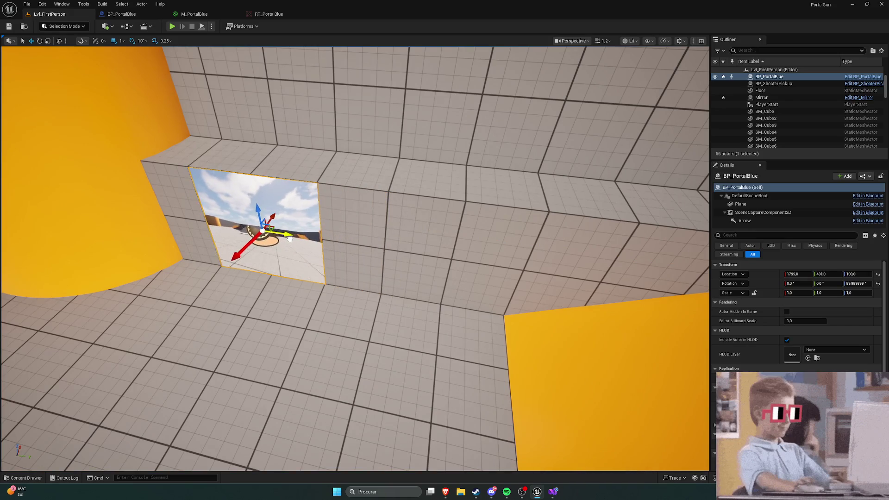
# Swing the view around to face the Mirror portal, select it, and show the Textures
pyautogui.click(417, 347)
pyautogui.moveTo(417, 348)
pyautogui.mouseDown()
pyautogui.moveTo(324, 278)
pyautogui.moveTo(232, 186)
pyautogui.mouseUp()
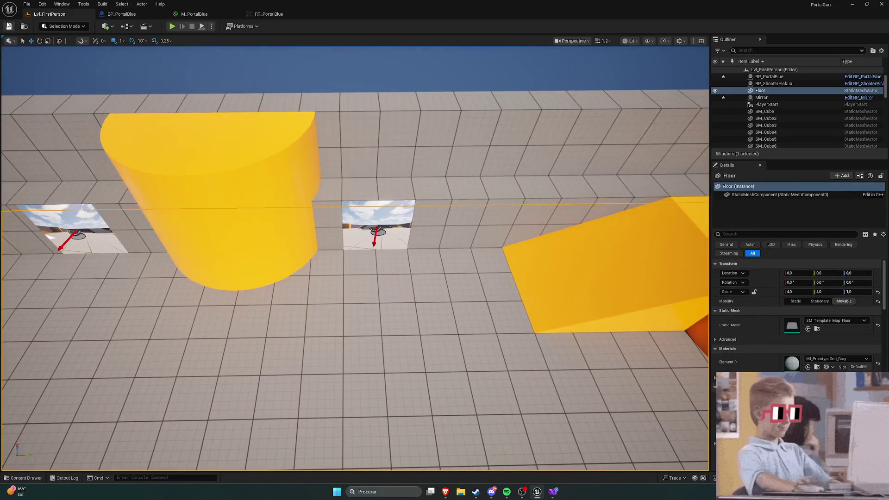
pyautogui.moveTo(346, 175); pyautogui.dragTo(346, 130)
pyautogui.moveTo(424, 238)
pyautogui.mouseDown()
pyautogui.moveTo(424, 218)
pyautogui.moveTo(424, 238)
pyautogui.mouseUp()
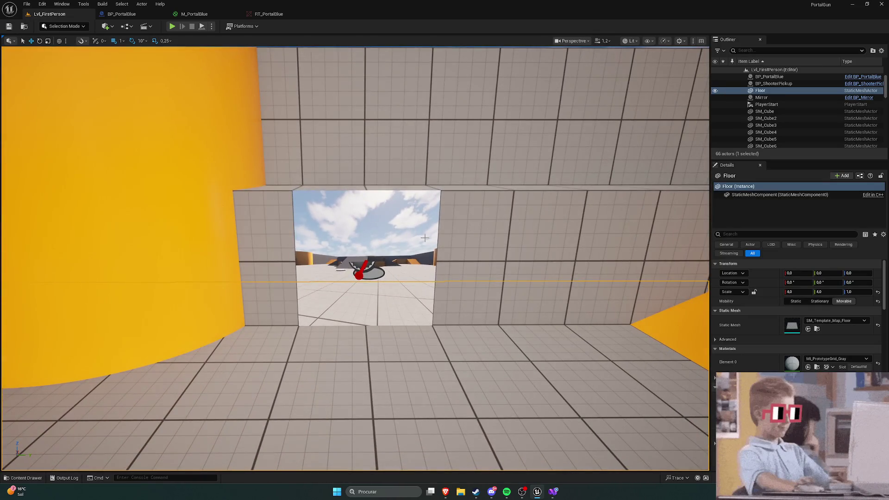
pyautogui.moveTo(355, 244); pyautogui.dragTo(301, 213)
pyautogui.click(285, 195)
pyautogui.hotkey('ctrl', 'space')
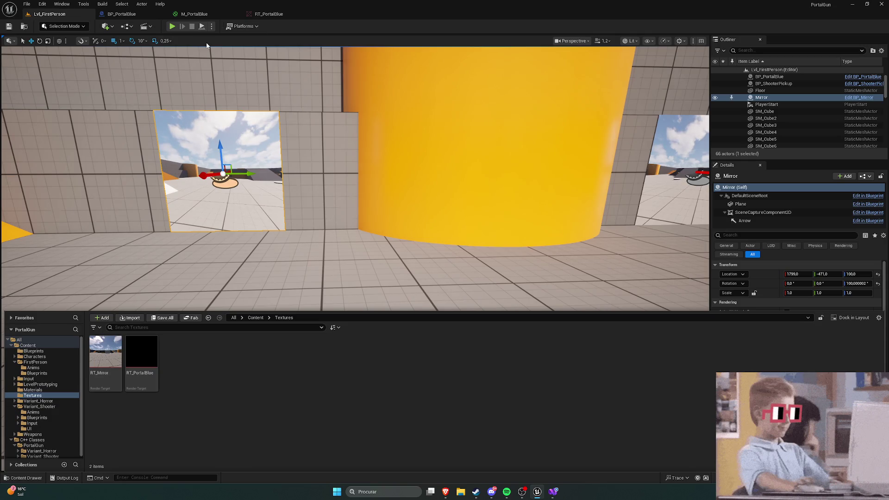
# Delete the TexCoord, BreakOut, 1-x and MakeFloat2 nodes from M_PortalBlue and save
pyautogui.click(195, 14)
pyautogui.moveTo(259, 113); pyautogui.dragTo(446, 208)
pyautogui.click(418, 316)
pyautogui.moveTo(258, 78)
pyautogui.mouseDown()
pyautogui.moveTo(327, 143)
pyautogui.moveTo(476, 164)
pyautogui.mouseUp()
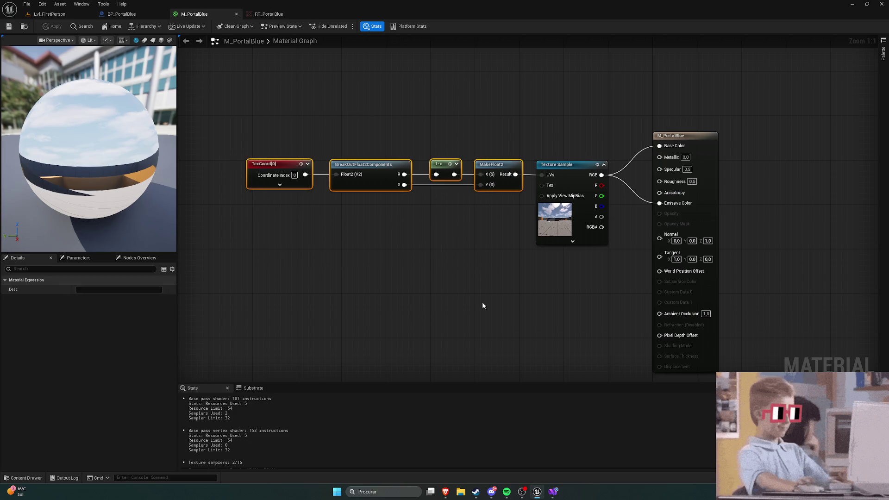
pyautogui.press('Delete')
pyautogui.click(8, 26)
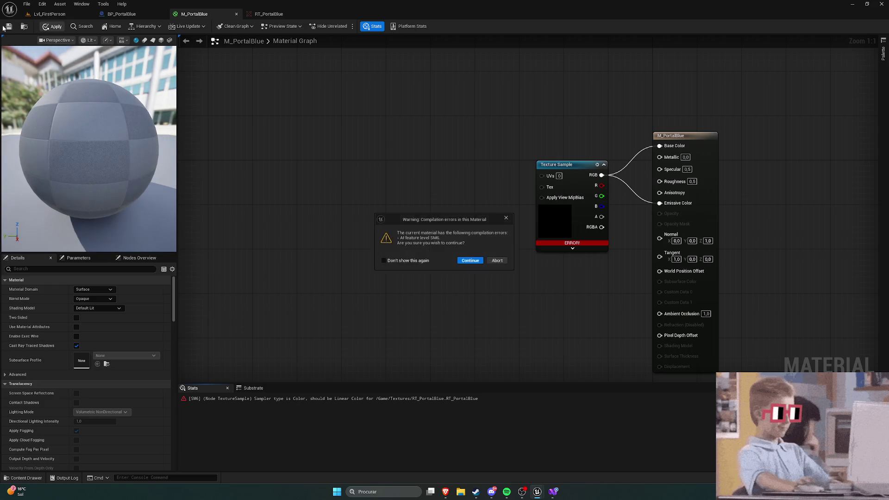
pyautogui.click(468, 262)
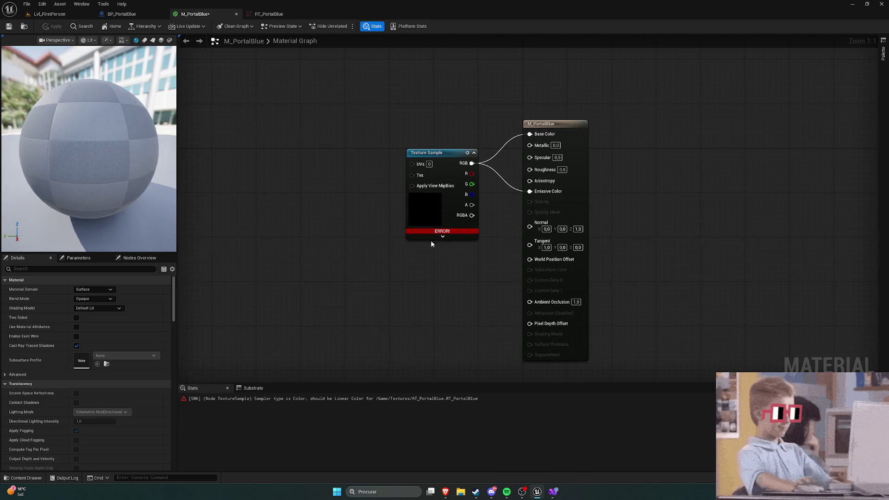
# Set the Texture Sample's Sampler Type to Linear Color and apply the changes
pyautogui.scroll(-2, 87, 323)
pyautogui.click(434, 152)
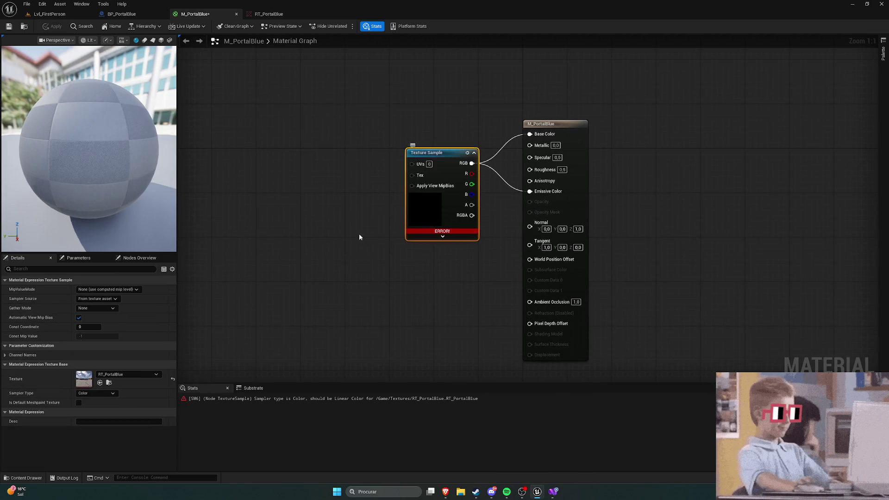
pyautogui.click(95, 393)
pyautogui.click(89, 439)
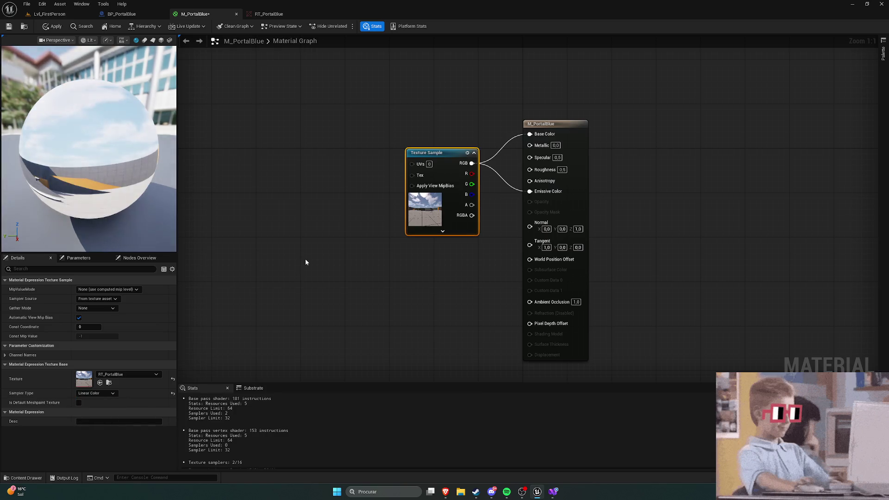
pyautogui.click(304, 260)
pyautogui.click(47, 27)
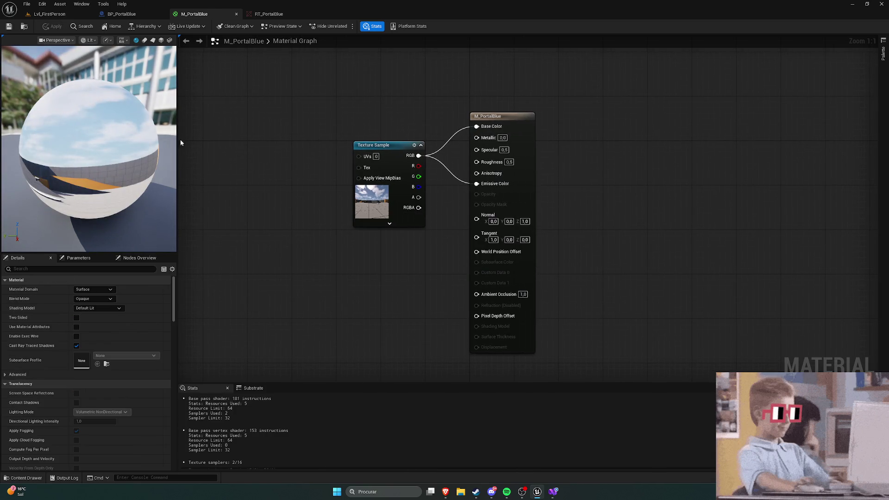
pyautogui.click(49, 14)
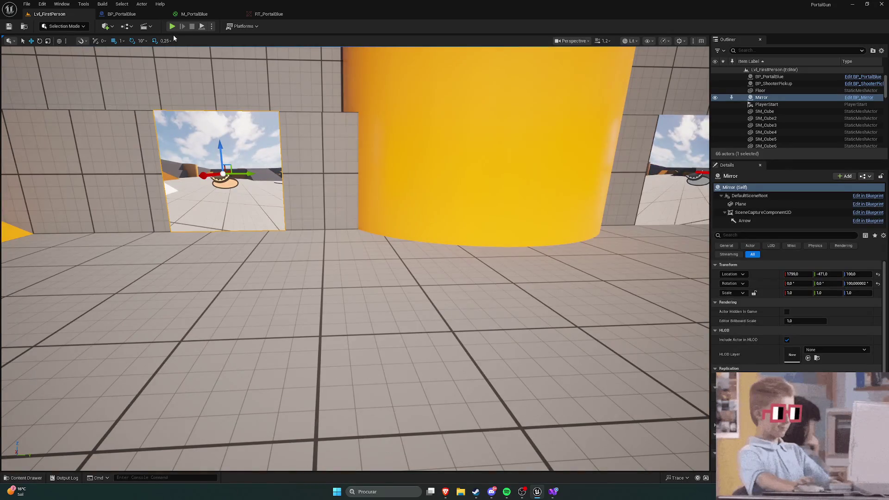
# Fly the viewport around the cylinder and through the mirror wall to inspect both portals
pyautogui.scroll(-3, 315, 128)
pyautogui.press('Right')
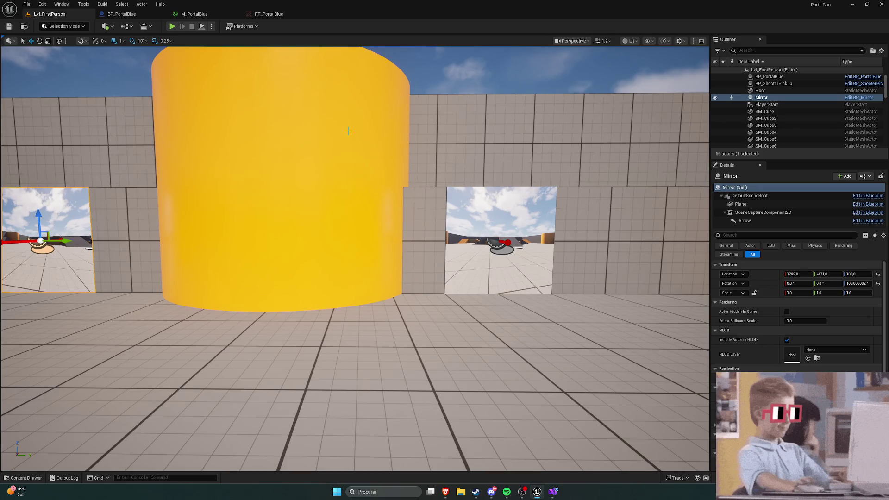
pyautogui.press('Left')
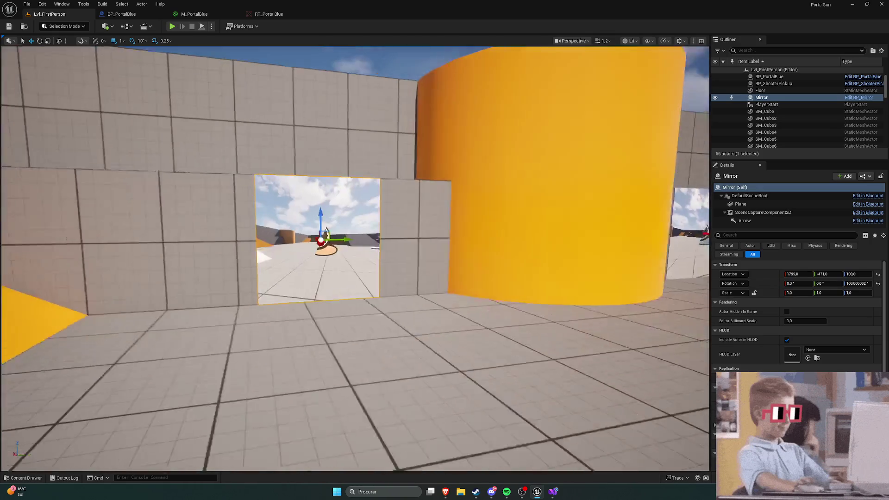
pyautogui.scroll(-3, 355, 237)
pyautogui.press('Right')
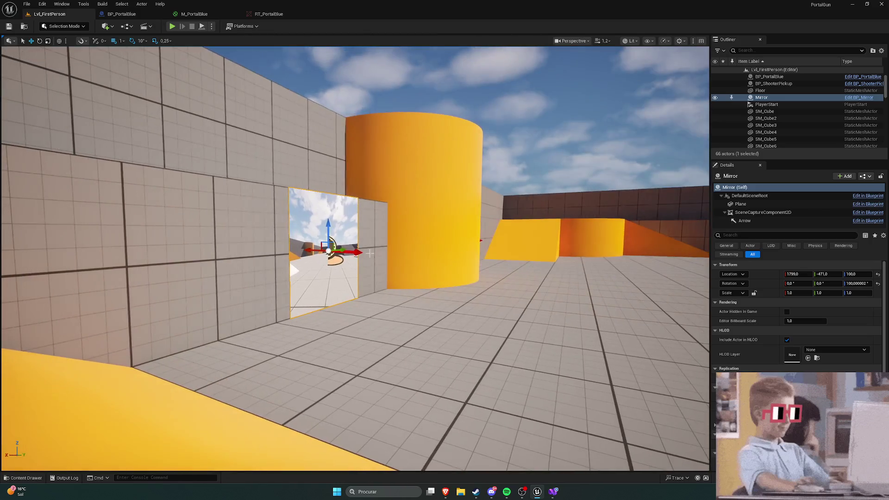
pyautogui.scroll(3, 340, 241)
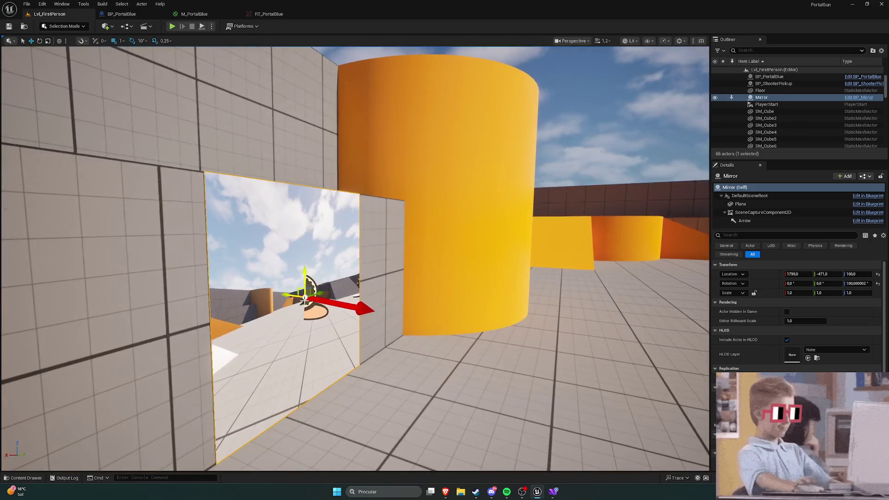
pyautogui.press('Up')
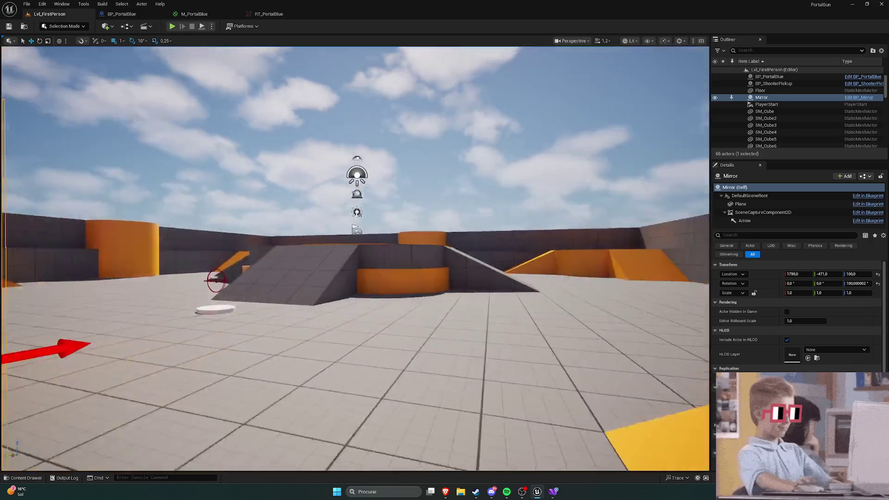
pyautogui.press('Left')
pyautogui.press('Left')
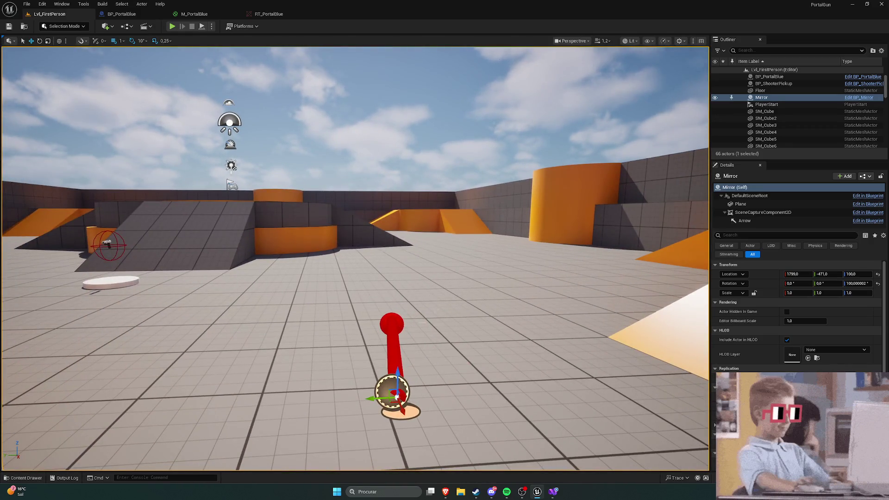
pyautogui.moveTo(392, 243)
pyautogui.mouseDown()
pyautogui.moveTo(493, 227)
pyautogui.moveTo(431, 231)
pyautogui.moveTo(463, 195)
pyautogui.mouseUp()
# Search Windows for 'paint' and launch Paint
pyautogui.click(399, 491)
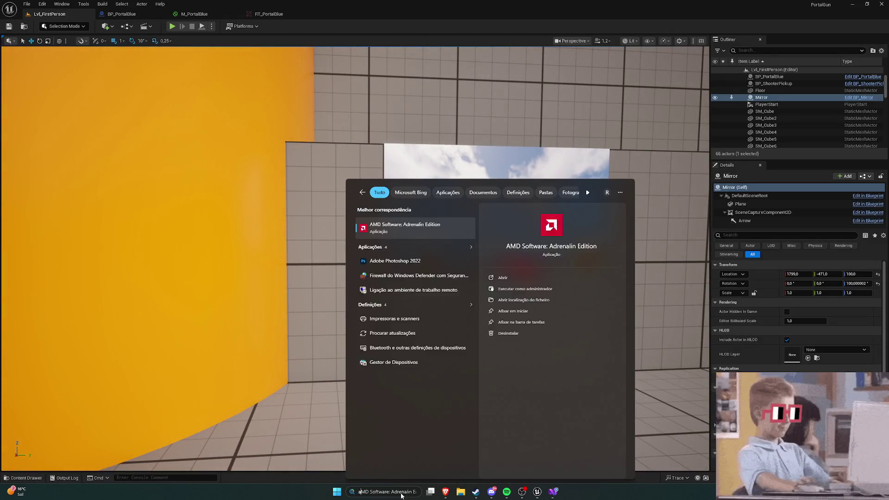
pyautogui.write('paint')
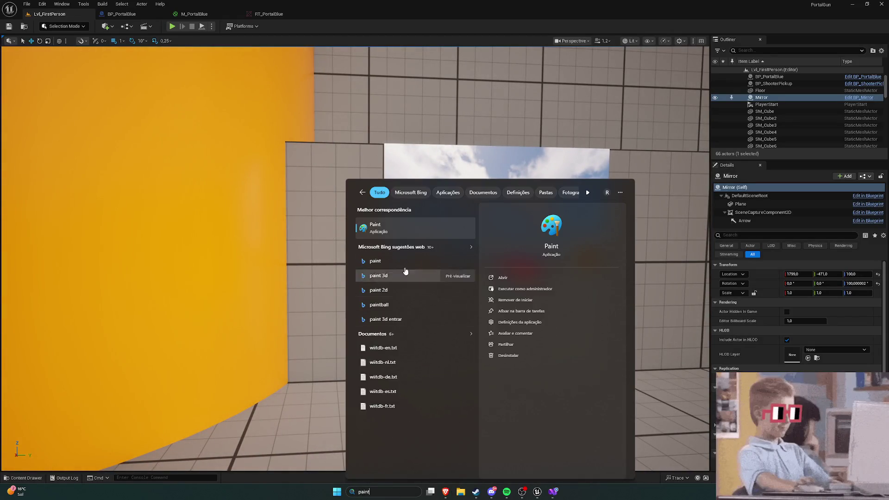
pyautogui.press('Return')
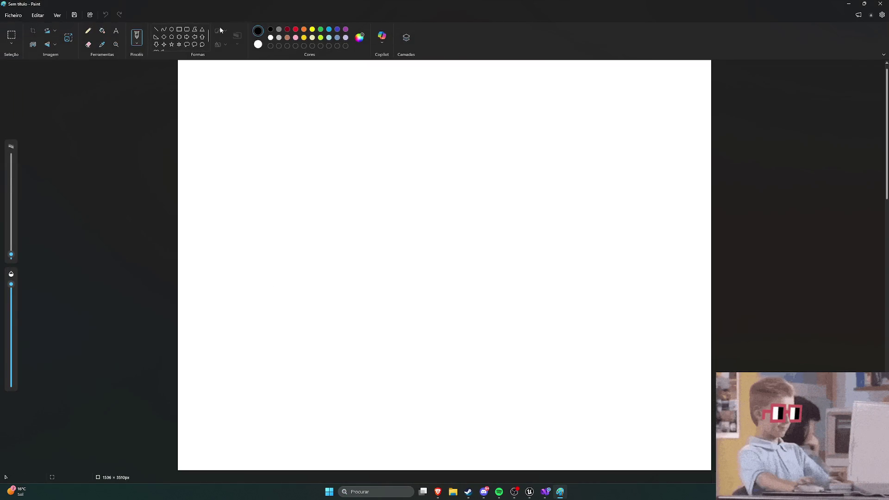
# Draw a blue vertical portal line on the left and an orange one on the right
pyautogui.click(330, 30)
pyautogui.moveTo(243, 162); pyautogui.dragTo(250, 300)
pyautogui.click(304, 30)
pyautogui.moveTo(634, 159); pyautogui.dragTo(644, 297)
# Sketch a stick figure's head and body between the two portal lines
pyautogui.click(271, 30)
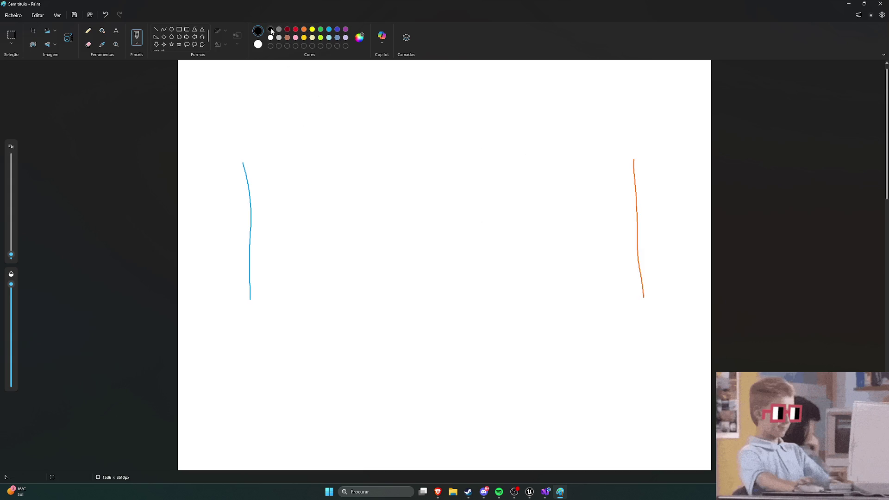
pyautogui.click(329, 29)
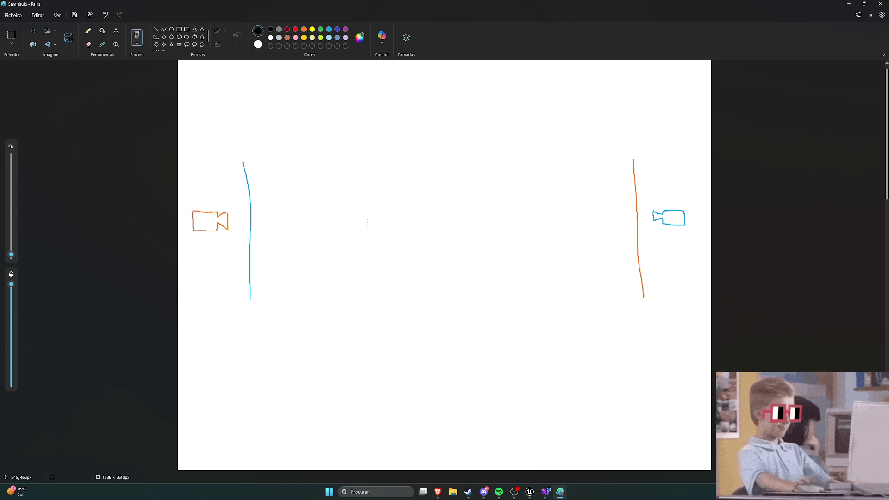
pyautogui.moveTo(327, 183); pyautogui.dragTo(318, 180)
pyautogui.moveTo(325, 229); pyautogui.dragTo(317, 278)
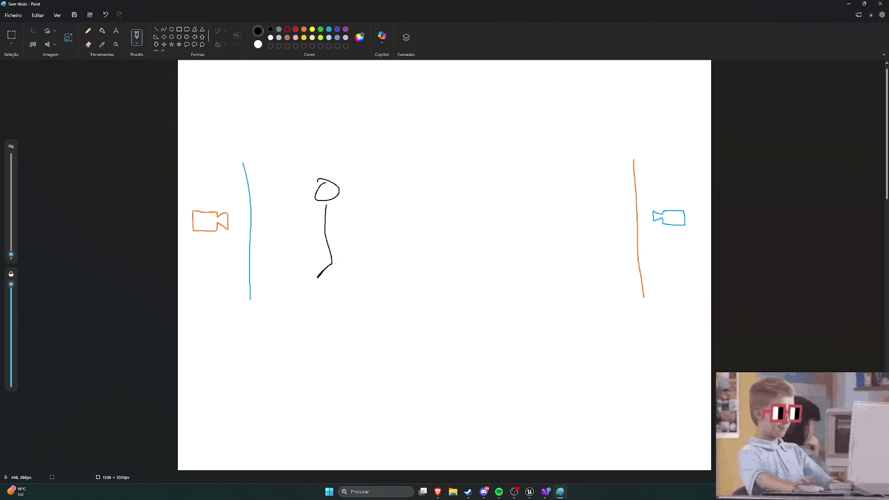
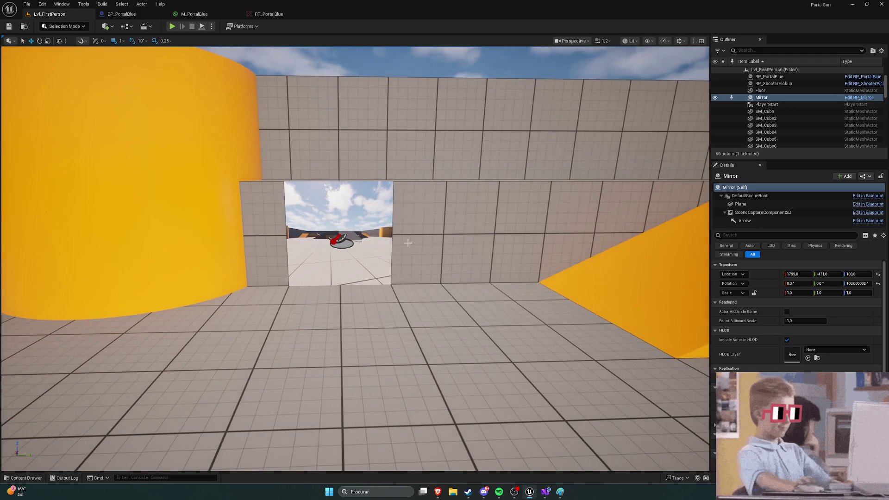
# Browse the Content Drawer to the Content > Blueprints folder
pyautogui.hotkey('ctrl', 'space')
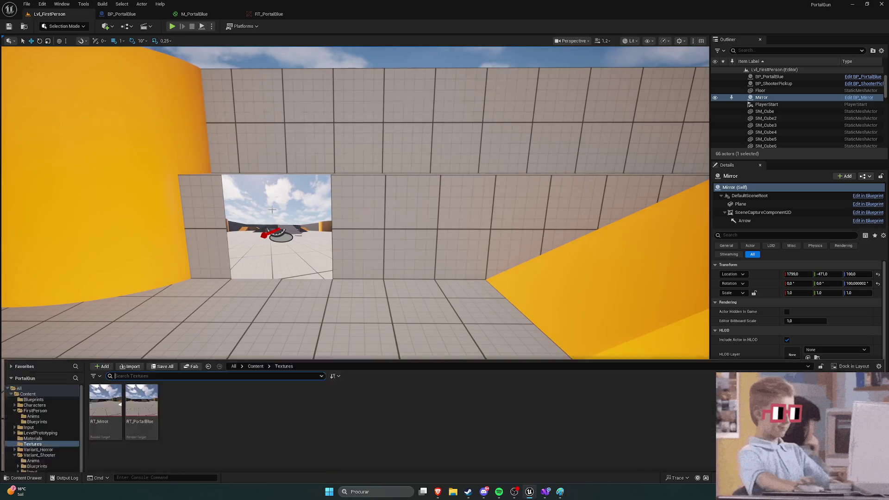
pyautogui.click(237, 348)
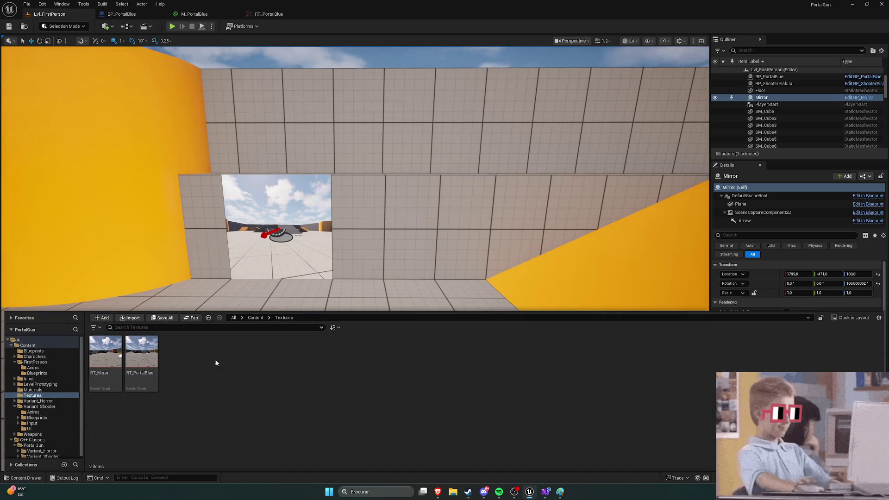
pyautogui.moveTo(149, 360)
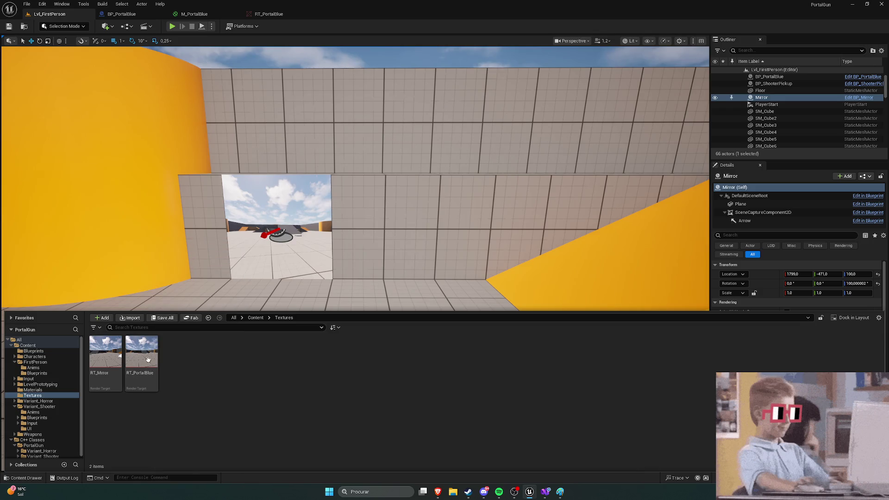
pyautogui.click(371, 248)
pyautogui.hotkey('ctrl', 'space')
pyautogui.click(256, 317)
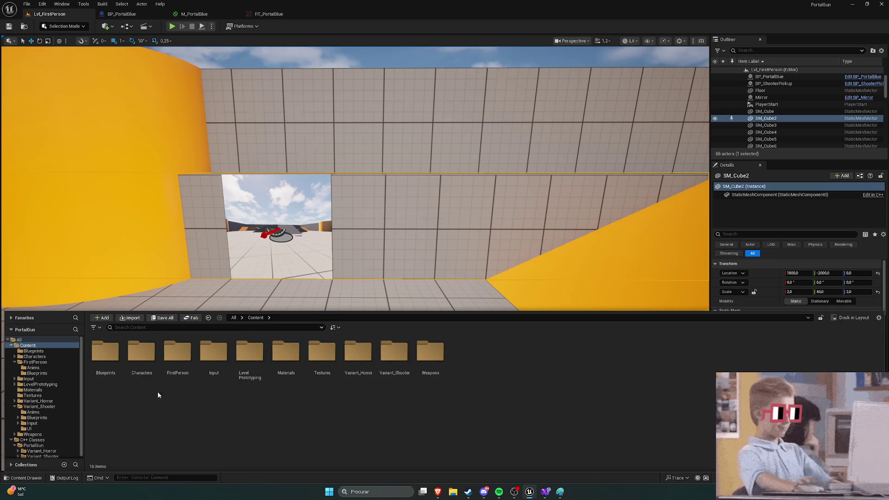
pyautogui.doubleClick(105, 351)
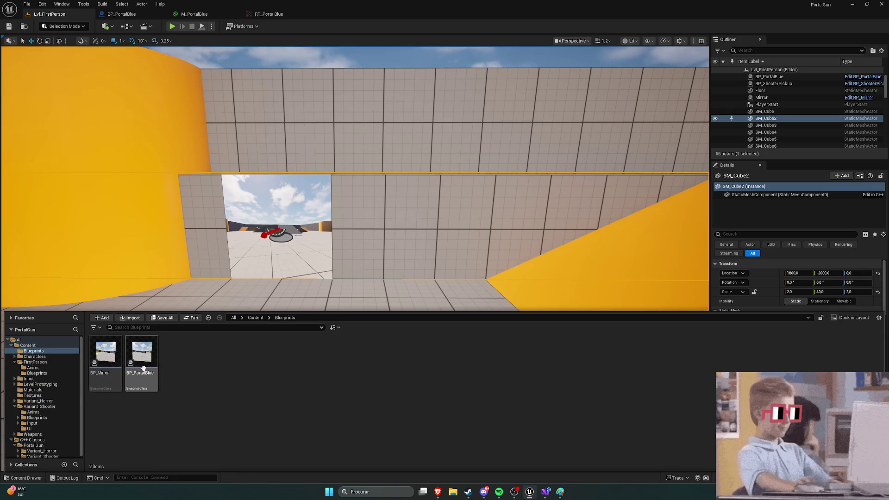
# Duplicate BP_PortalBlue and name the copy BP_PortalOrange
pyautogui.rightClick(146, 367)
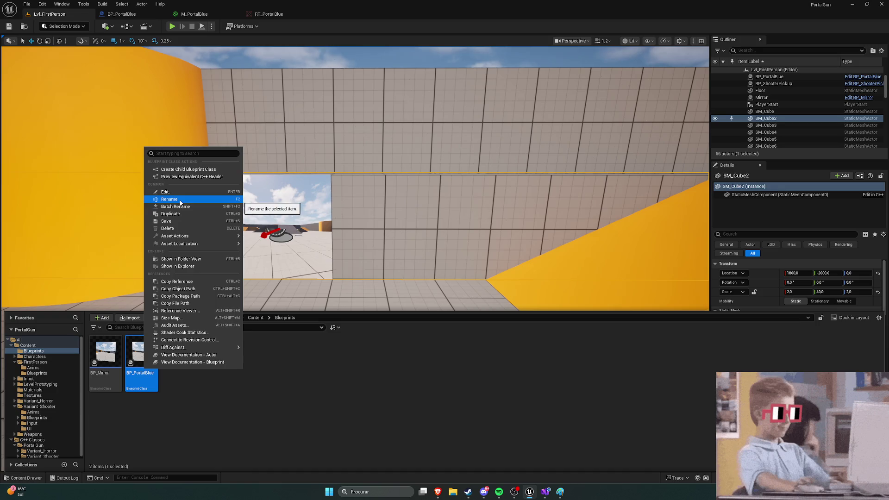
pyautogui.click(171, 214)
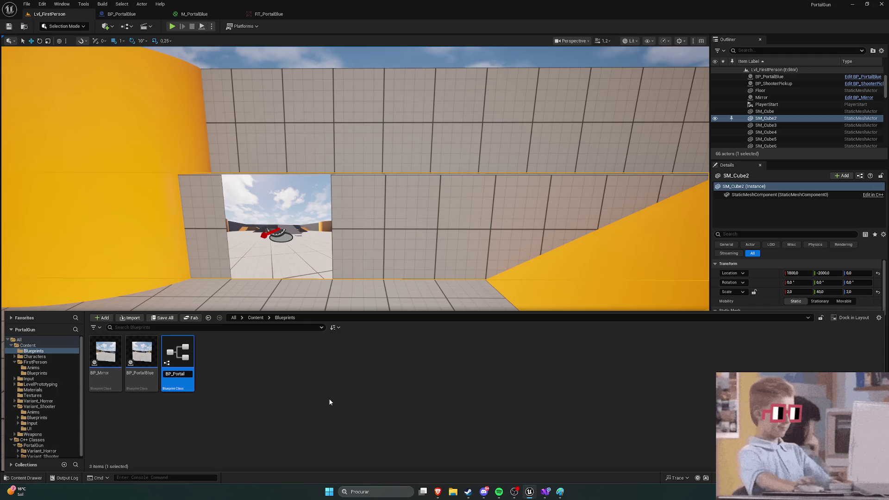
pyautogui.write('nge')
pyautogui.press('Return')
pyautogui.click(329, 398)
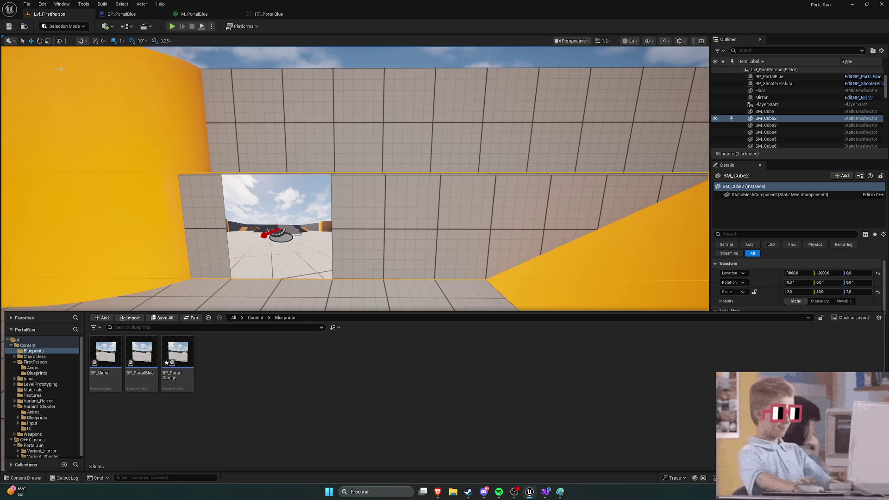
pyautogui.click(13, 27)
pyautogui.hotkey('ctrl', 'space')
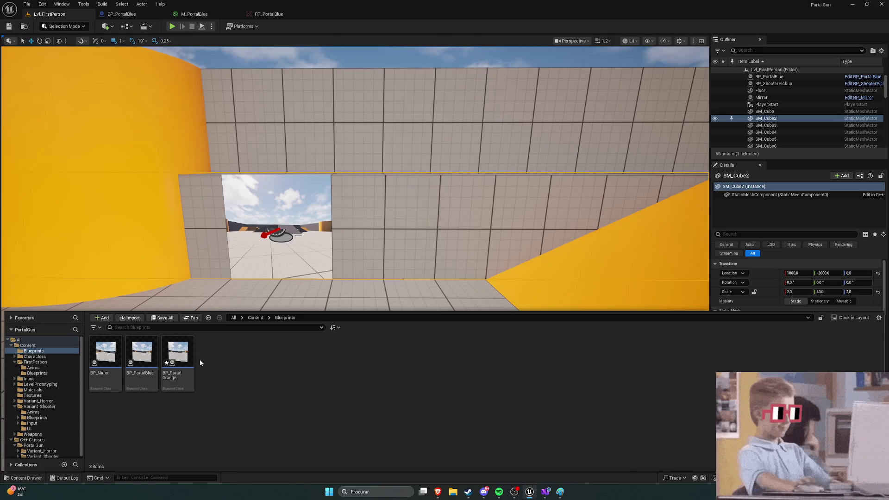
# In Content > Textures, duplicate RT_PortalBlue as RT_PortalOrange
pyautogui.click(254, 318)
pyautogui.doubleClick(322, 353)
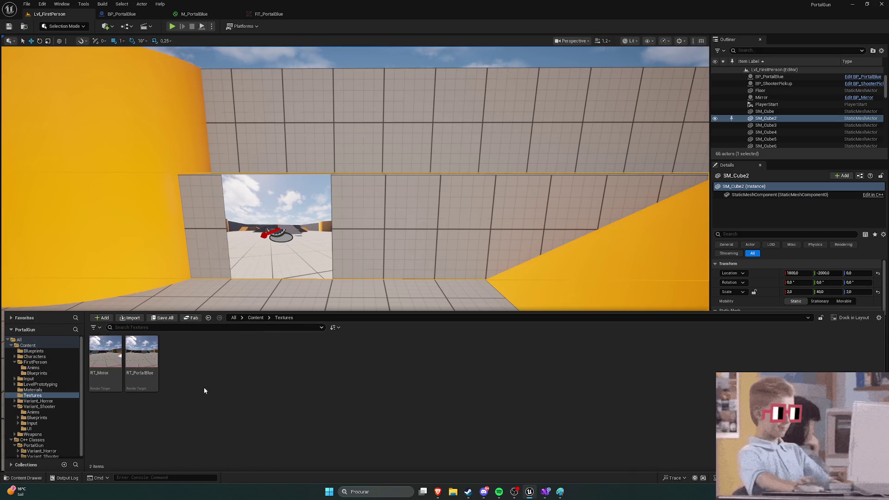
pyautogui.rightClick(144, 368)
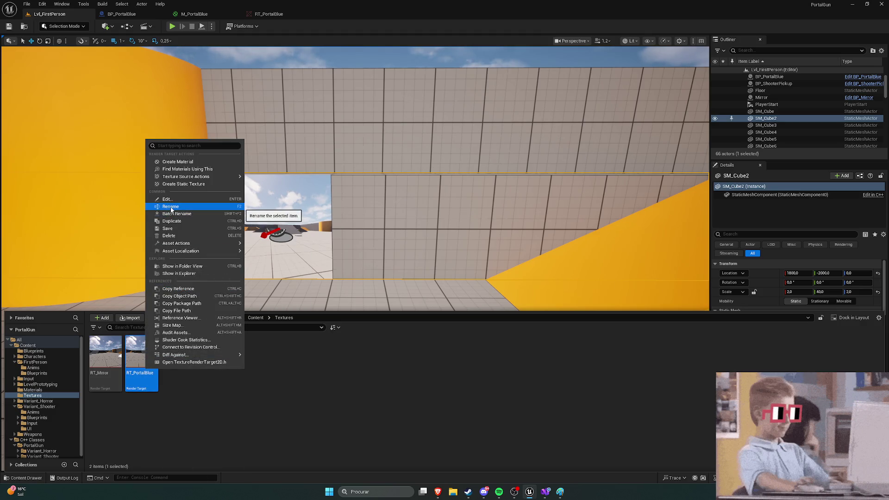
pyautogui.click(173, 221)
pyautogui.write('RT_PortalBlOrange')
pyautogui.press('Return')
pyautogui.click(275, 380)
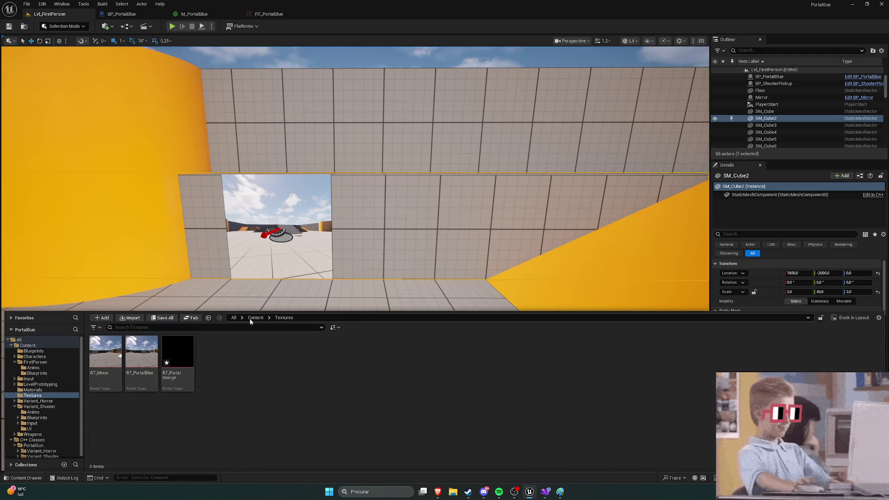
# In Content > Materials, duplicate M_PortalBlue as M_PortalOrange
pyautogui.click(250, 319)
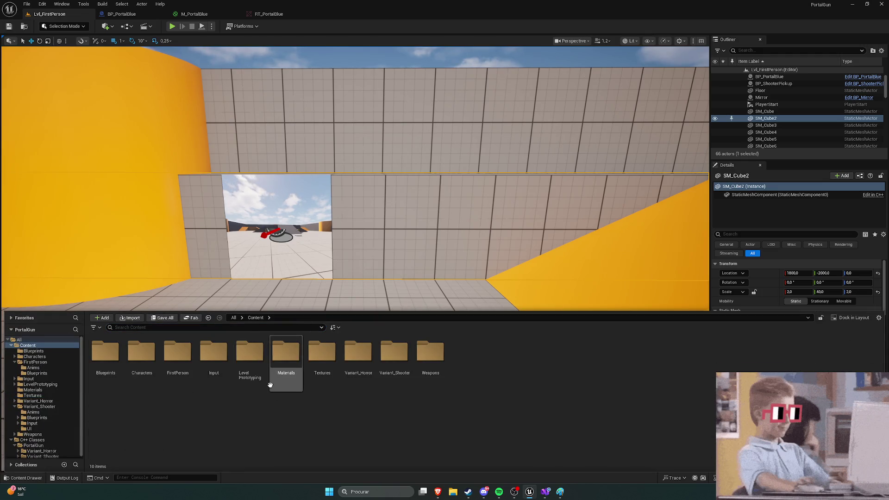
pyautogui.doubleClick(285, 363)
pyautogui.rightClick(144, 356)
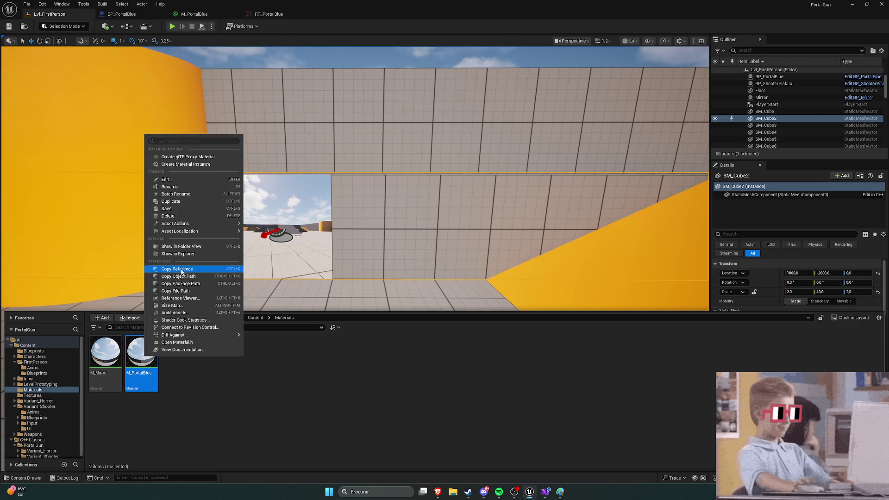
pyautogui.click(171, 201)
pyautogui.press('End')
pyautogui.press('BackSpace')
pyautogui.press('BackSpace')
pyautogui.press('BackSpace')
pyautogui.write('Orange')
pyautogui.press('Return')
pyautogui.click(254, 401)
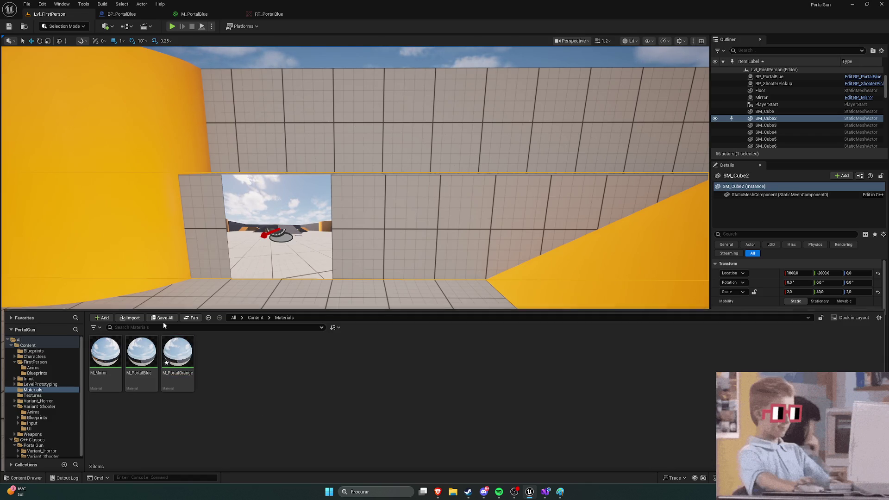
pyautogui.click(264, 320)
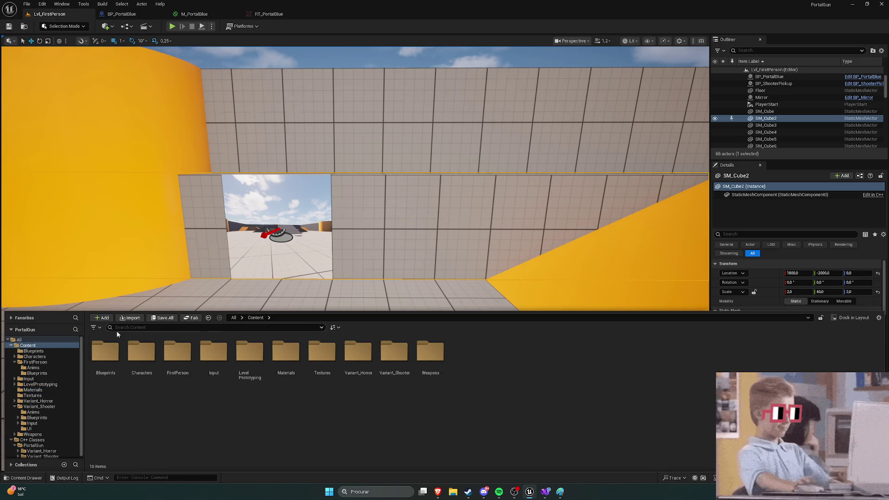
# Place BP_PortalOrange in the level, raised into the wall opening at 1799, 666, 100
pyautogui.doubleClick(120, 358)
pyautogui.moveTo(187, 374)
pyautogui.mouseDown()
pyautogui.moveTo(305, 329)
pyautogui.moveTo(361, 266)
pyautogui.moveTo(400, 327)
pyautogui.mouseUp()
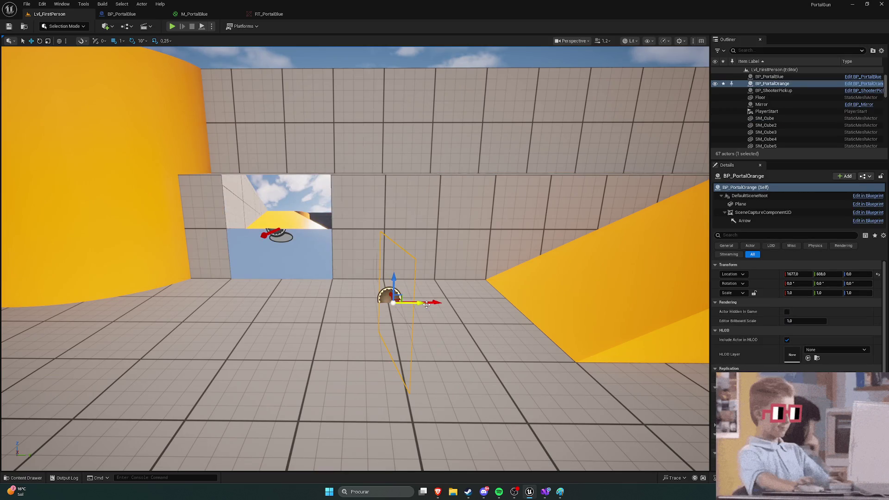
pyautogui.moveTo(394, 287)
pyautogui.mouseDown()
pyautogui.moveTo(394, 225)
pyautogui.moveTo(408, 251)
pyautogui.moveTo(445, 249)
pyautogui.mouseUp()
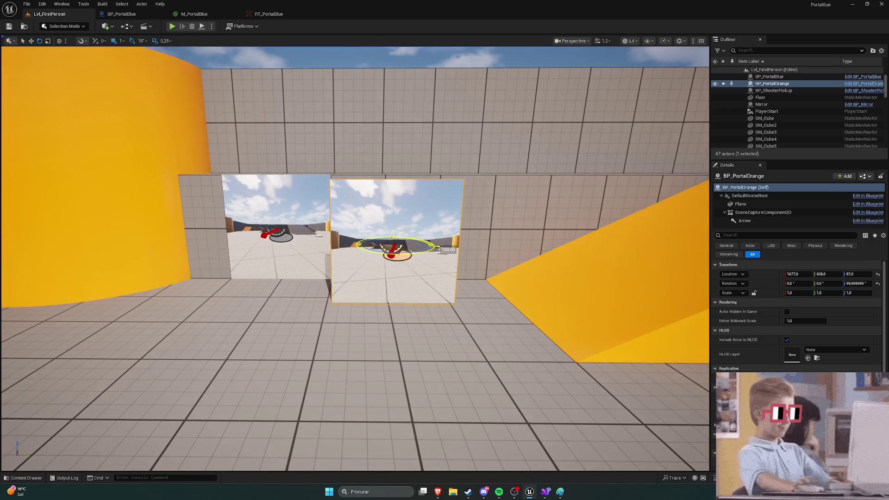
pyautogui.press('w')
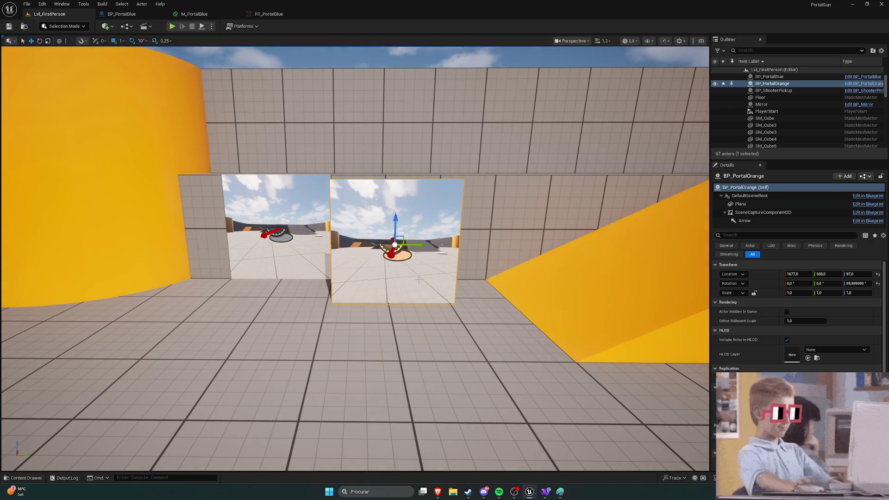
pyautogui.moveTo(460, 249)
pyautogui.mouseDown()
pyautogui.moveTo(326, 271)
pyautogui.moveTo(452, 270)
pyautogui.moveTo(537, 255)
pyautogui.mouseUp()
pyautogui.moveTo(285, 267)
pyautogui.mouseDown()
pyautogui.moveTo(334, 262)
pyautogui.moveTo(311, 246)
pyautogui.mouseUp()
pyautogui.scroll(-8, 212, 303)
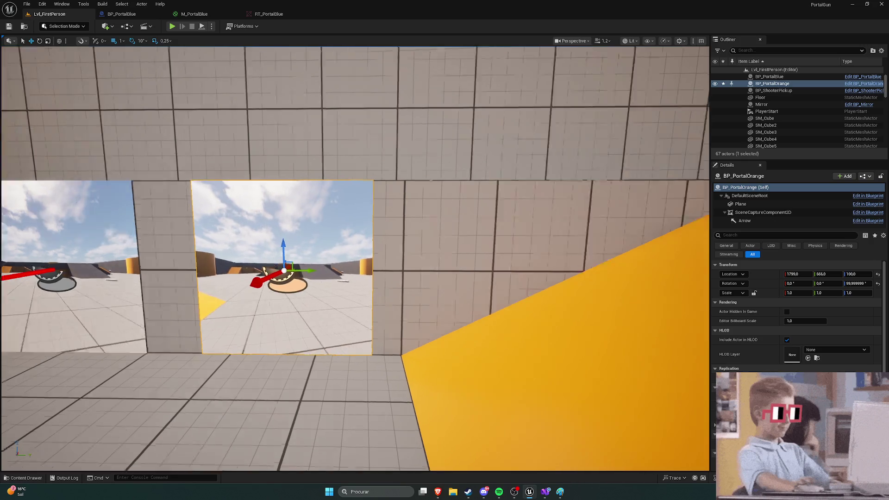
pyautogui.click(287, 169)
pyautogui.hotkey('ctrl', 'space')
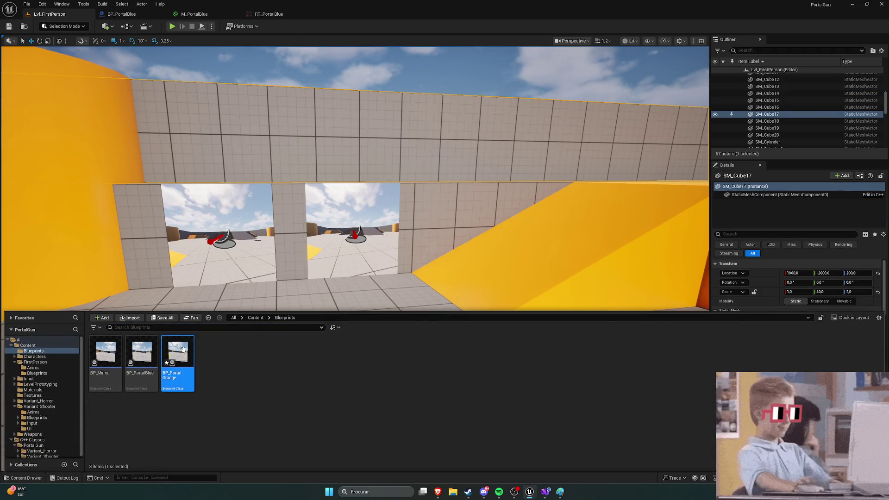
# Set BP_PortalOrange's Plane material Element 0 to M_PortalOrange
pyautogui.doubleClick(183, 350)
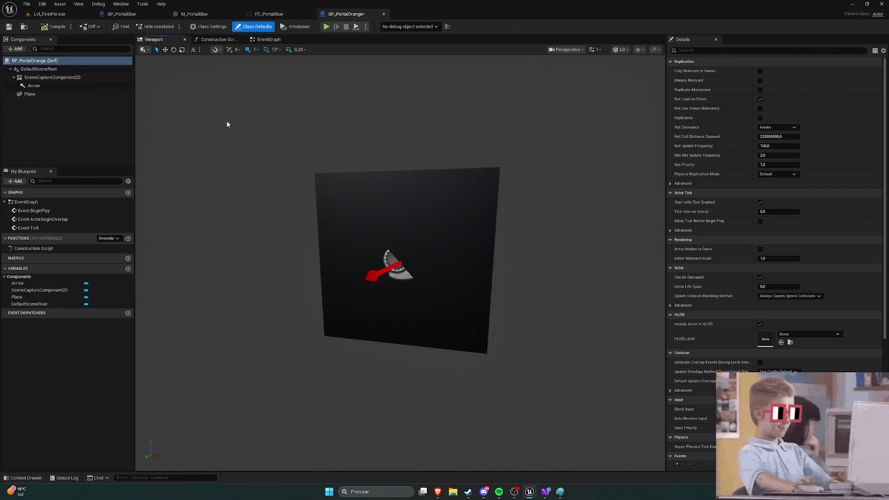
pyautogui.click(37, 68)
pyautogui.click(36, 94)
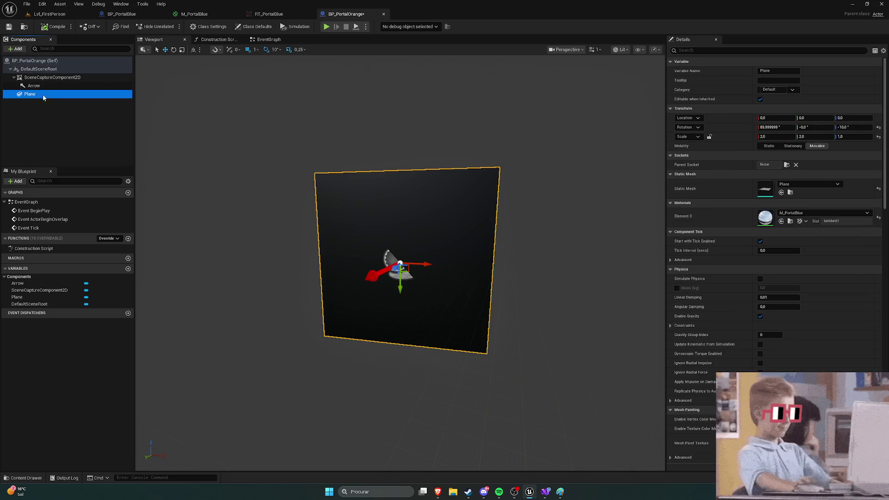
pyautogui.click(807, 212)
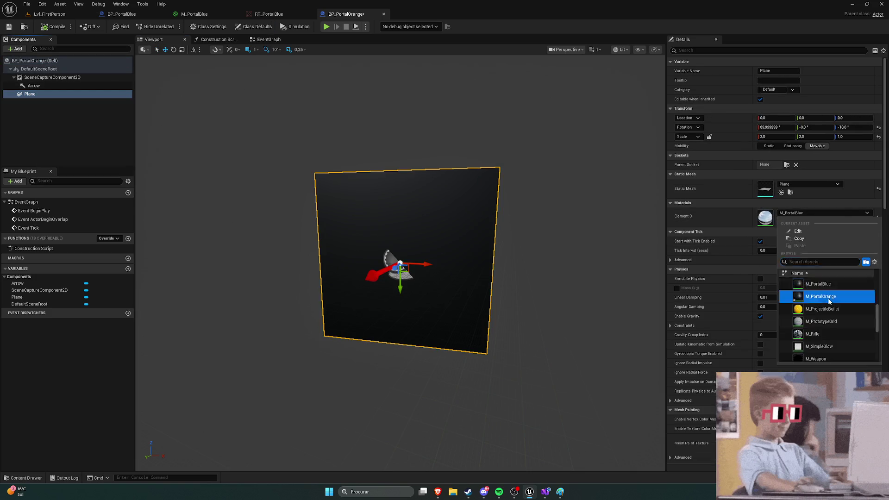
pyautogui.click(815, 288)
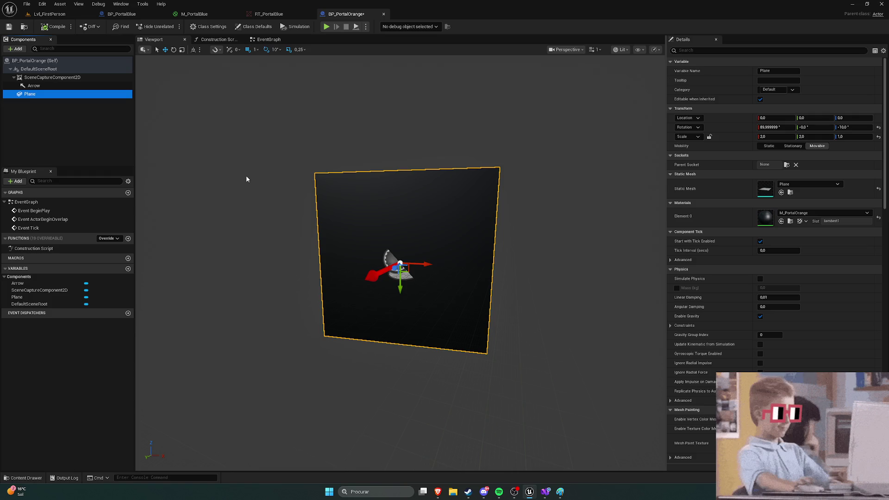
# Set the SceneCaptureComponent2D Texture Target to RT_PortalOrange
pyautogui.click(46, 78)
pyautogui.scroll(-3, 781, 324)
pyautogui.click(809, 342)
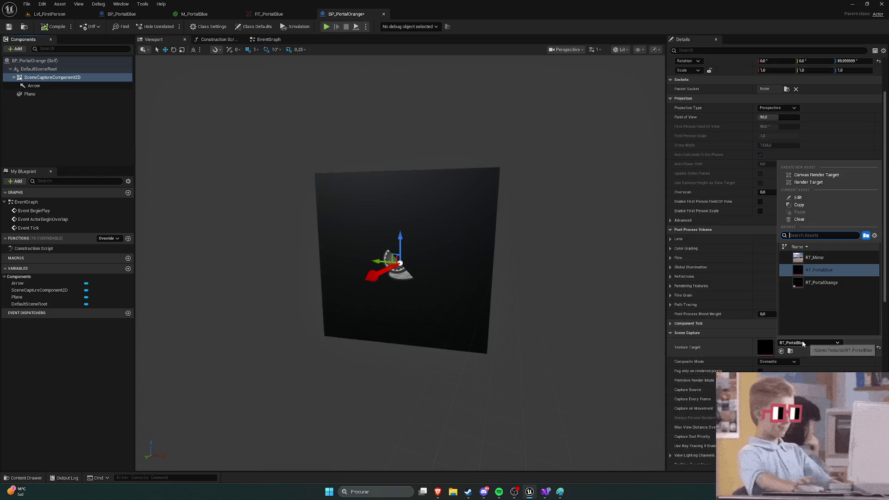
pyautogui.click(824, 283)
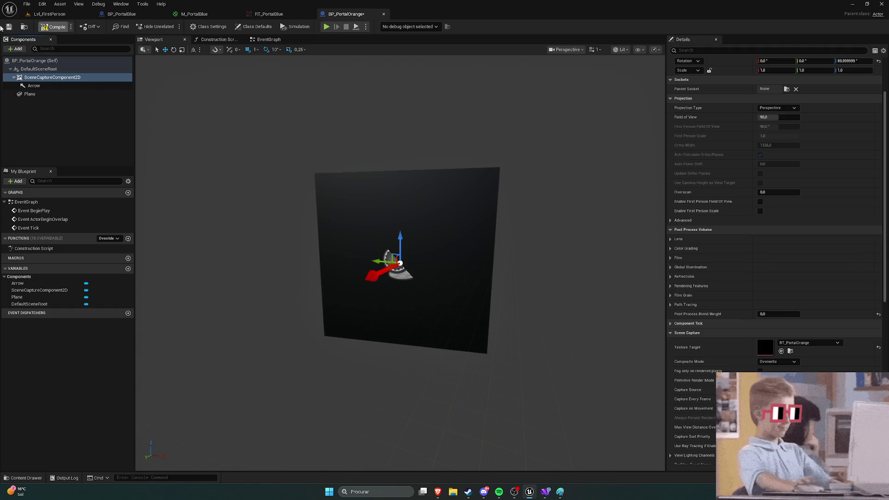
pyautogui.hotkey('ctrl', 'space')
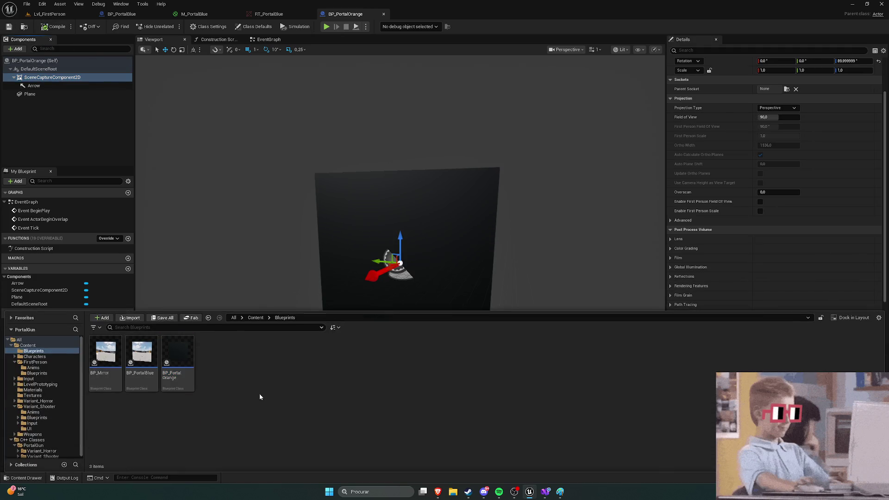
pyautogui.click(256, 318)
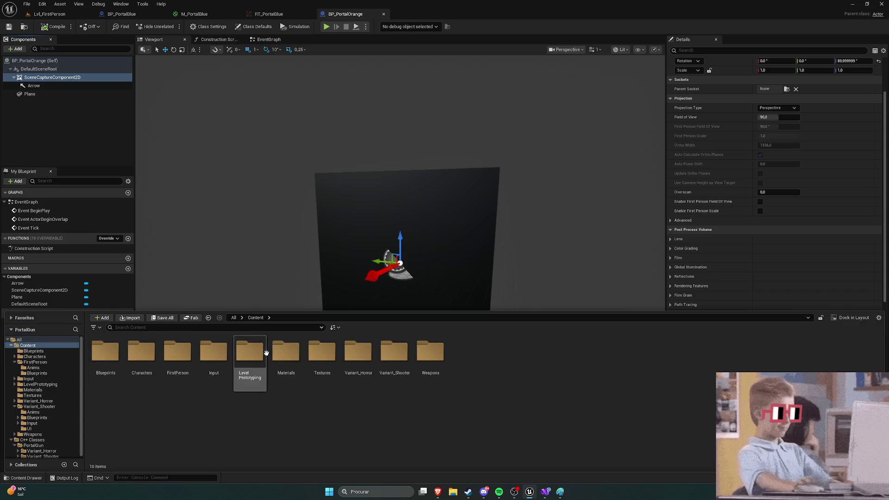
# Open the RT_PortalOrange render target from Content > Textures and save it
pyautogui.doubleClick(319, 356)
pyautogui.doubleClick(183, 356)
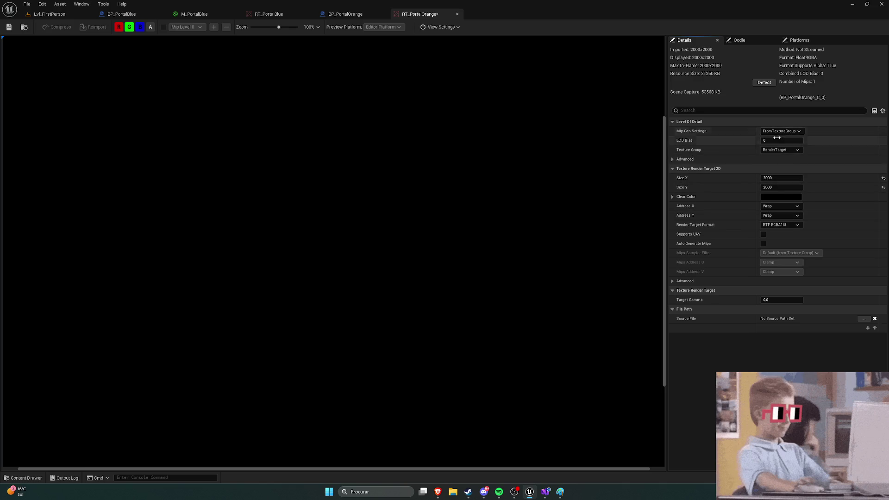
pyautogui.scroll(-3, 273, 163)
pyautogui.hotkey('ctrl', 'space')
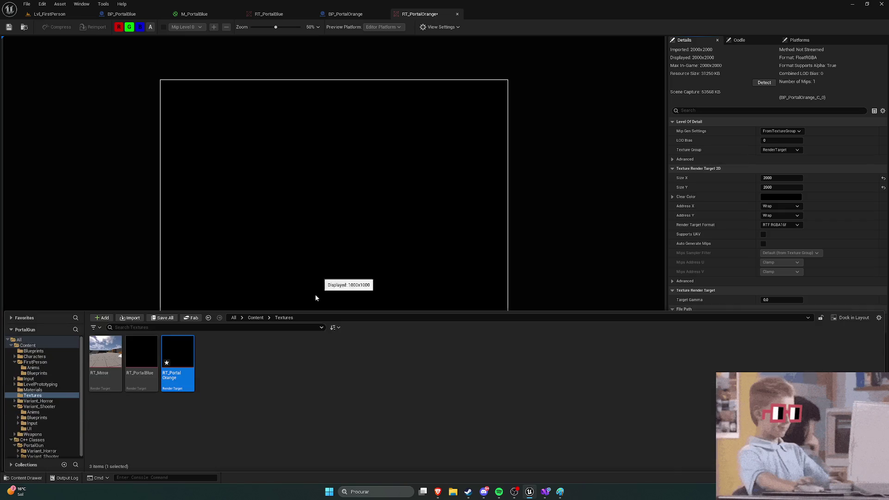
pyautogui.click(8, 27)
pyautogui.hotkey('ctrl', 'space')
# Check that M_PortalOrange's Texture Sample uses RT_PortalBlue, then return to Lvl_FirstPerson
pyautogui.click(255, 317)
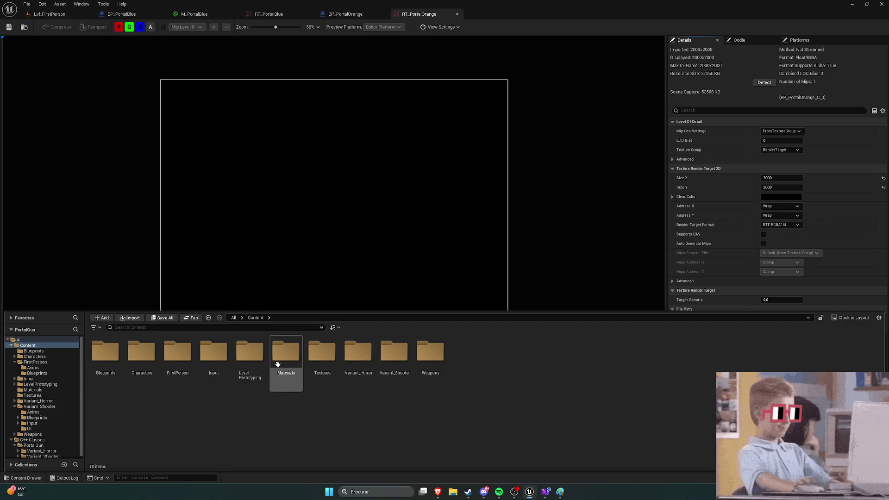
pyautogui.doubleClick(286, 359)
pyautogui.doubleClick(186, 357)
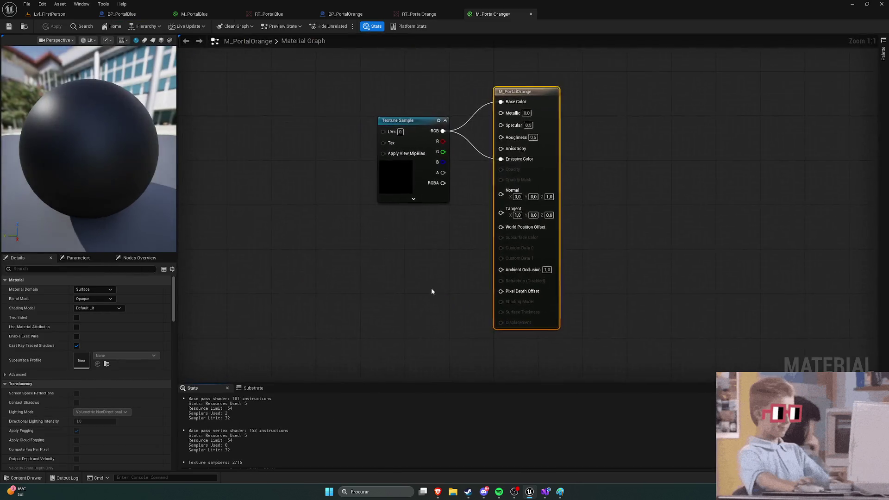
pyautogui.click(414, 139)
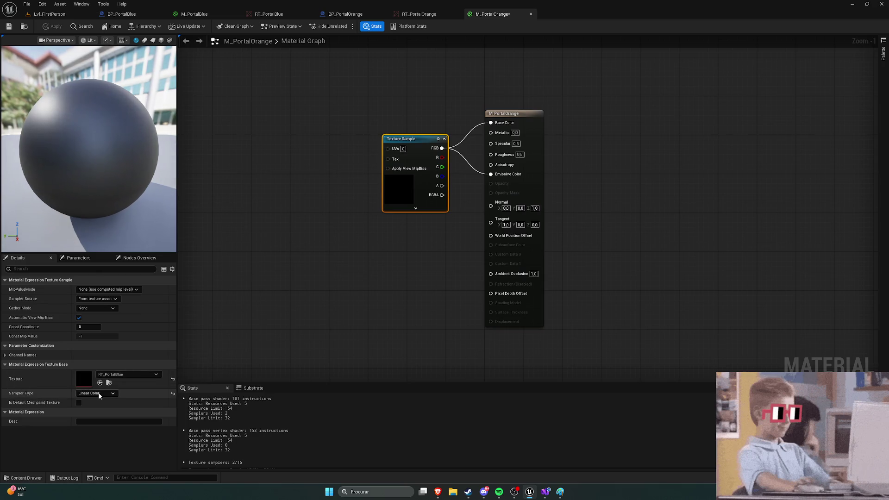
pyautogui.click(357, 267)
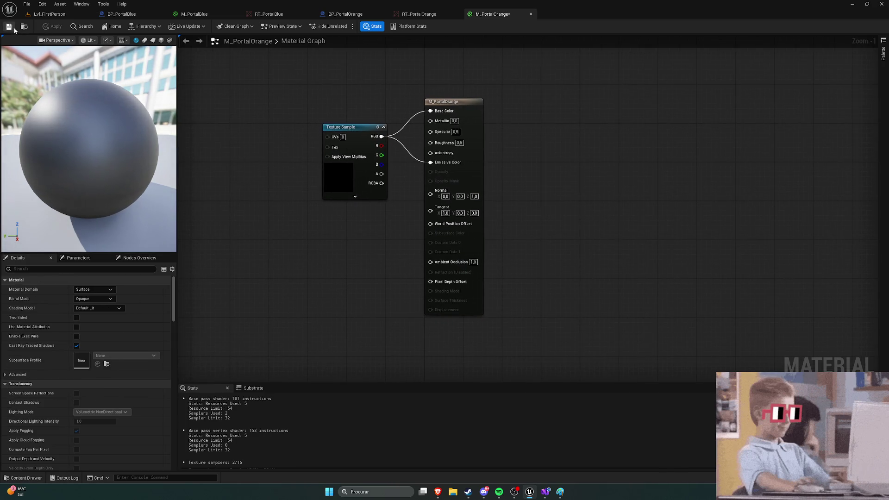
pyautogui.click(41, 20)
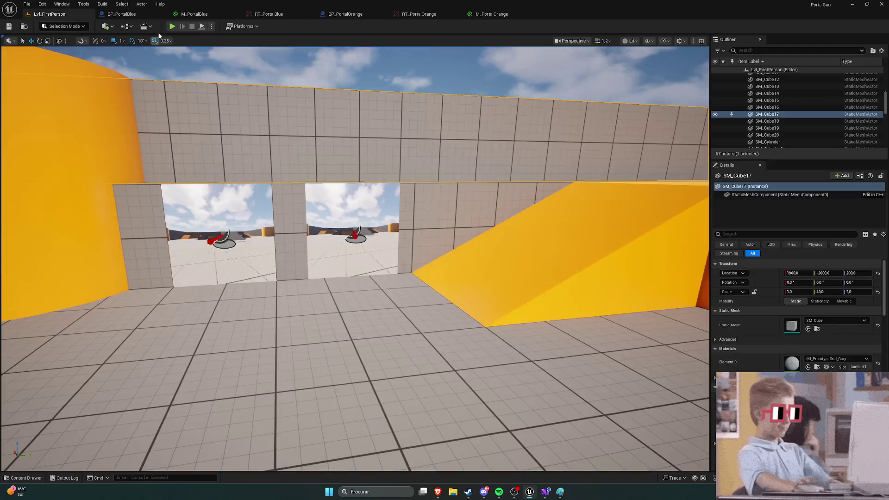
pyautogui.click(172, 27)
pyautogui.press('w')
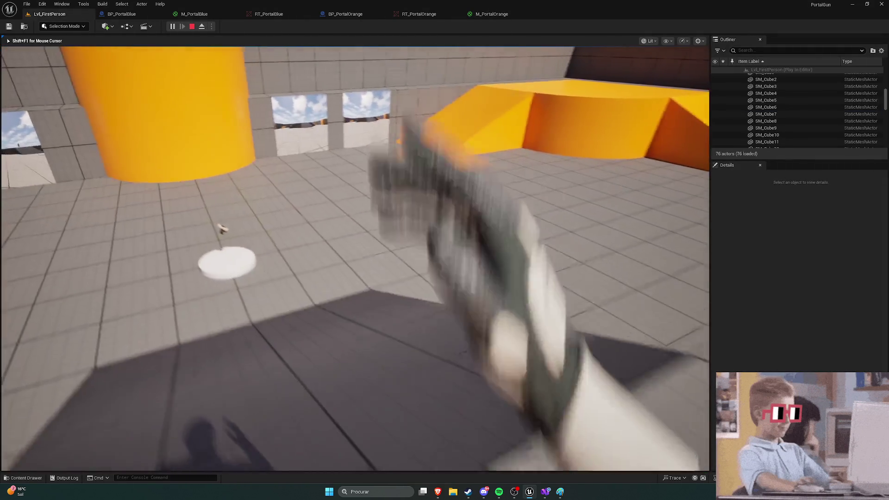
pyautogui.press('w')
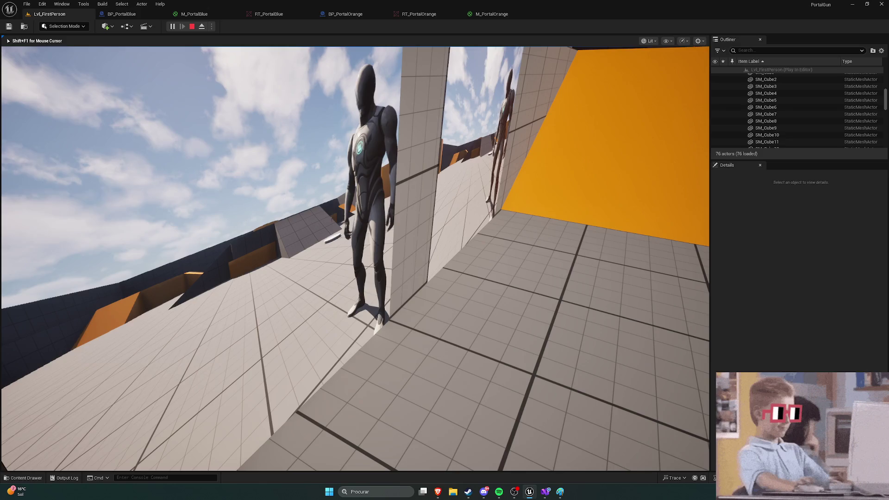
pyautogui.press('Escape')
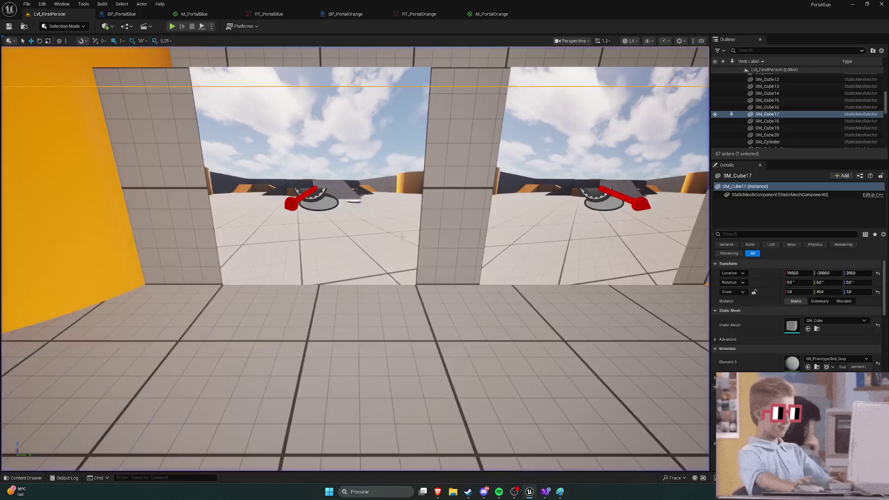
pyautogui.press('s')
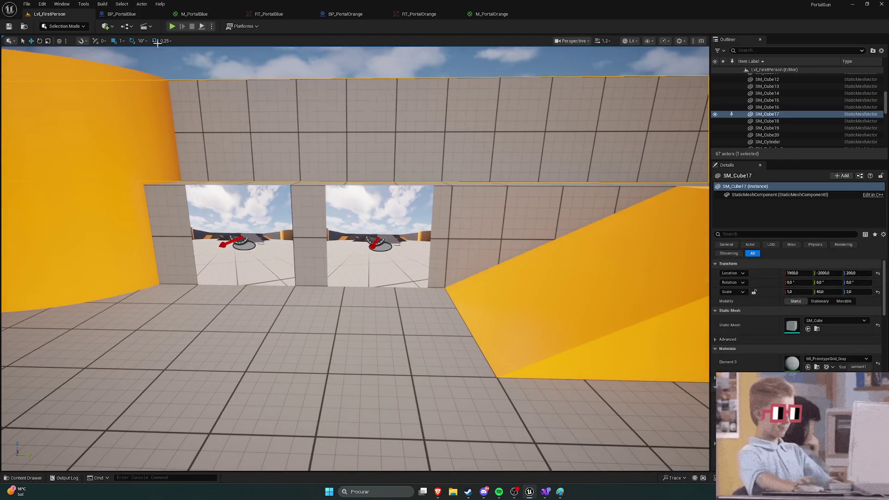
pyautogui.click(134, 15)
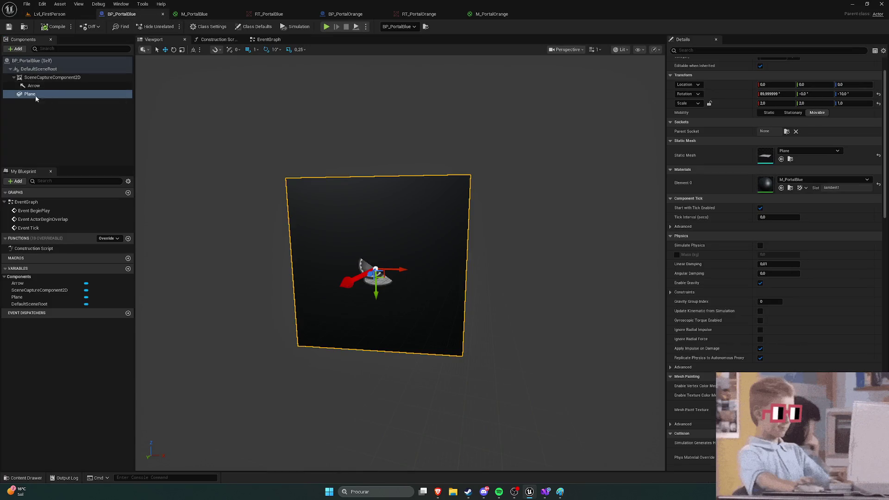
# Set BP_PortalBlue's Plane material Element 0 to M_PortalOrange
pyautogui.click(38, 78)
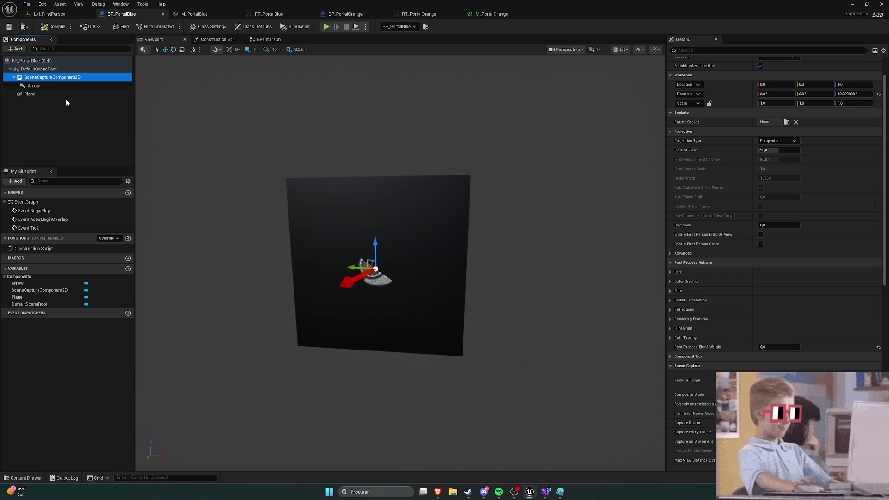
pyautogui.click(39, 70)
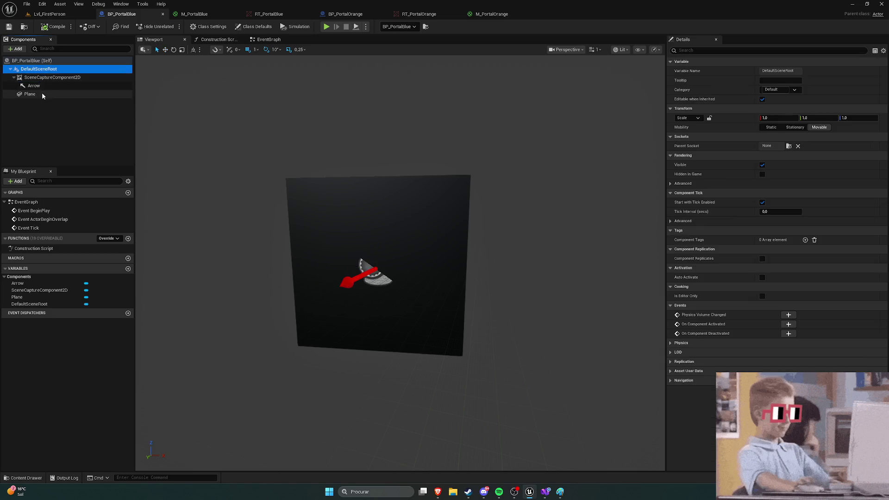
pyautogui.click(43, 96)
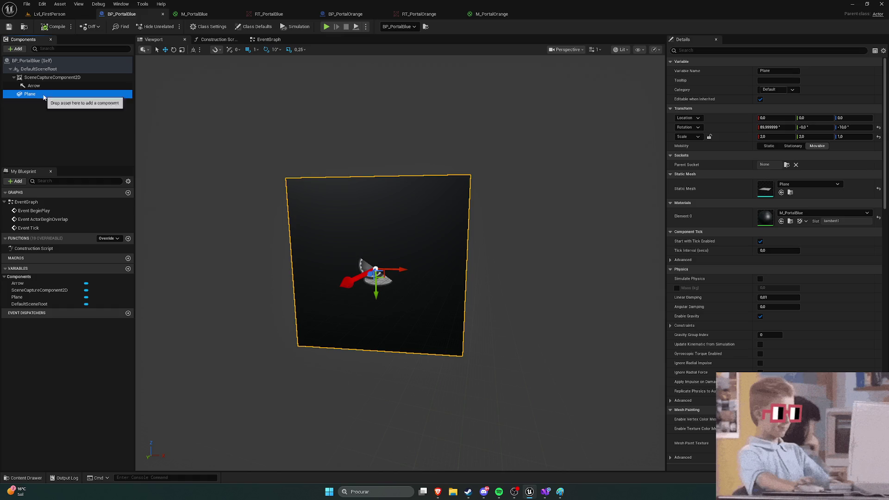
pyautogui.click(789, 213)
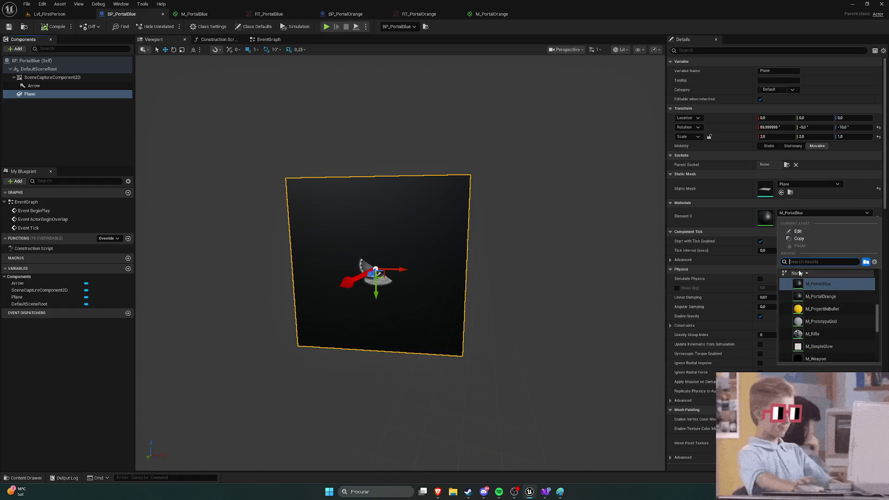
pyautogui.click(810, 296)
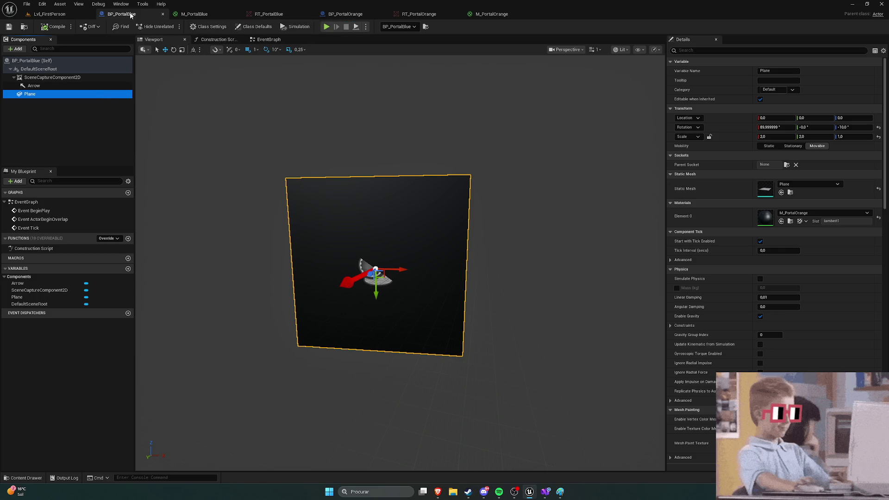
# Set BP_PortalOrange's Plane material Element 0 to M_PortalBlue
pyautogui.click(359, 15)
pyautogui.click(64, 95)
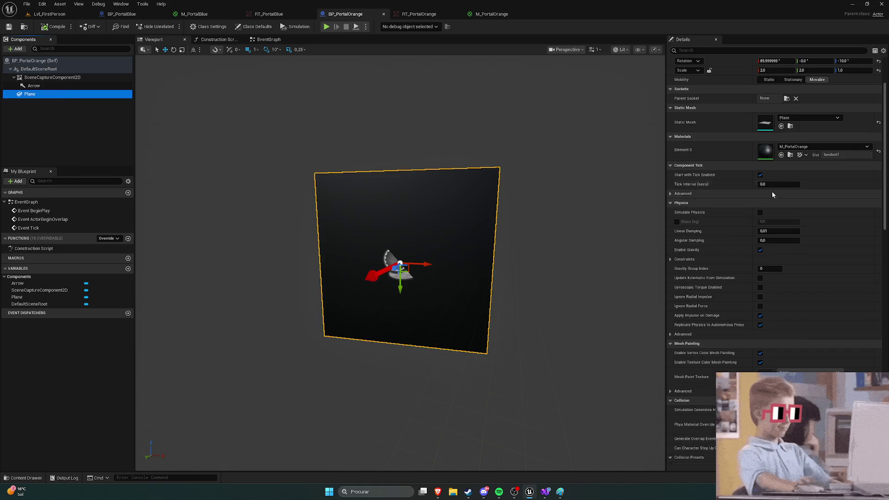
pyautogui.click(801, 147)
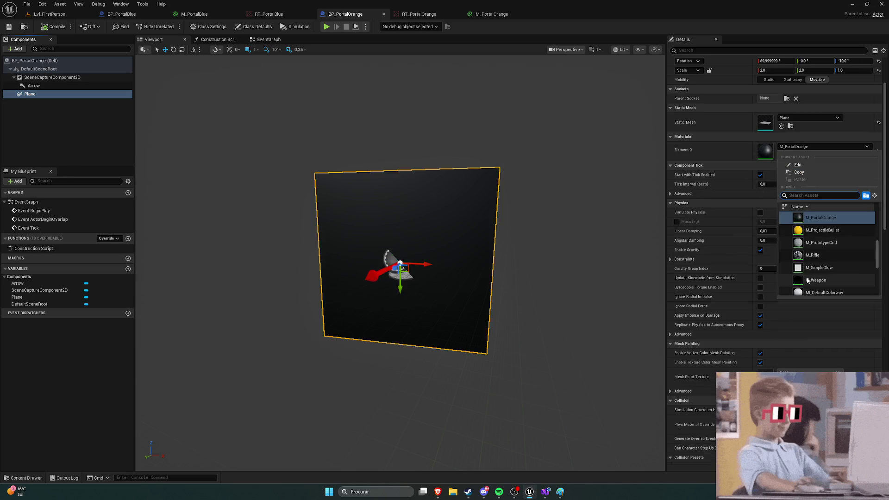
pyautogui.scroll(1, 815, 241)
pyautogui.click(820, 216)
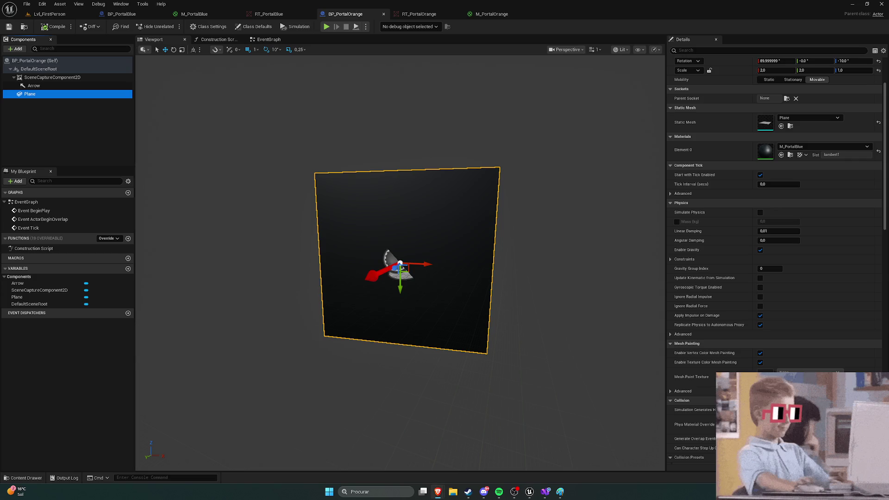
pyautogui.press('super+1')
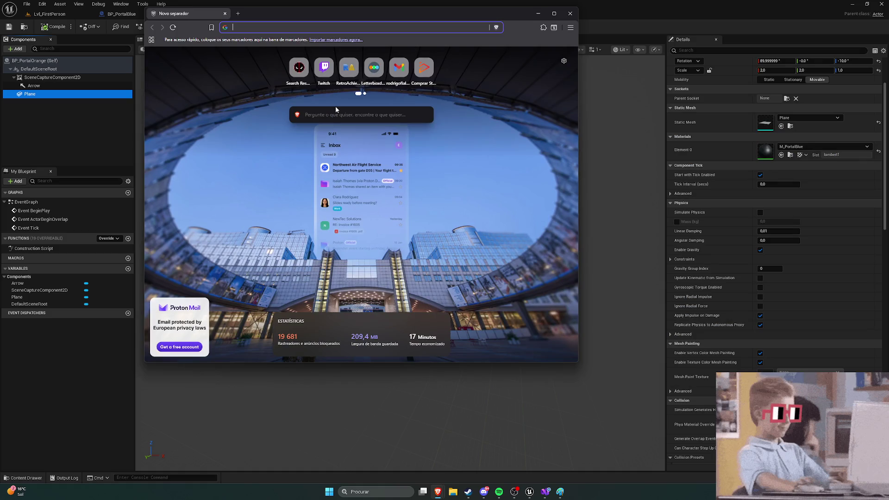
# Search the web for dod_orange and skip ahead in the Day of Defeat gameplay video
pyautogui.write('dod_orange')
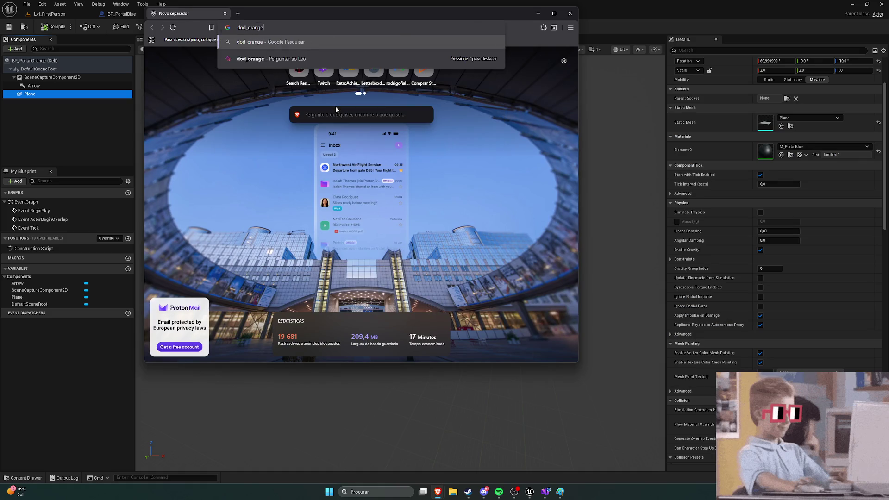
pyautogui.press('Return')
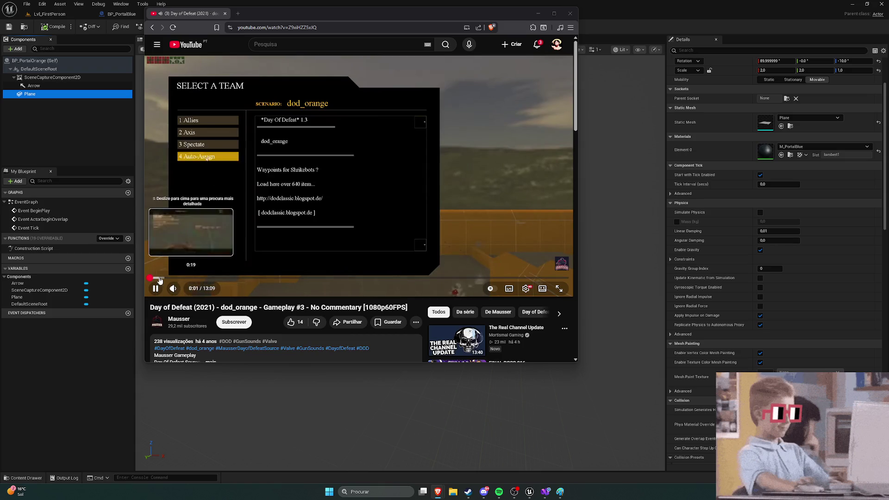
pyautogui.click(159, 278)
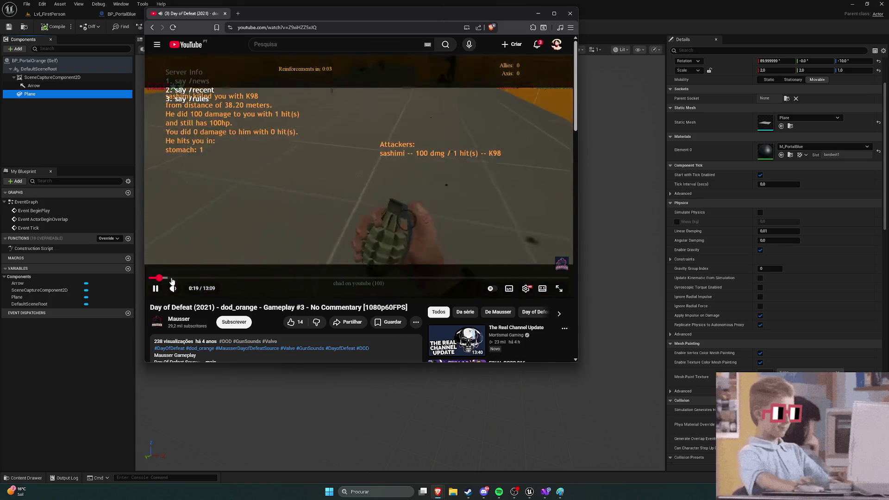
pyautogui.click(178, 279)
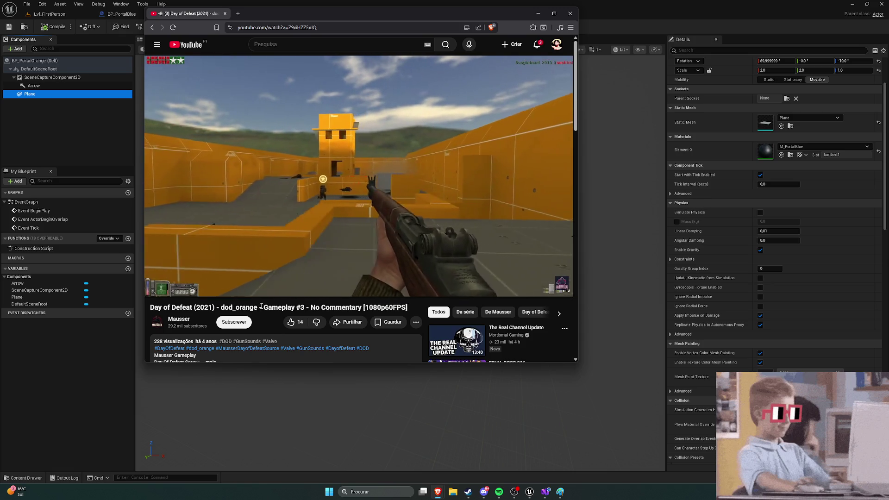
# Expand the video description, maximize the browser, skip to a later scene and pause
pyautogui.scroll(-1, 265, 306)
pyautogui.scroll(-1, 264, 305)
pyautogui.click(185, 293)
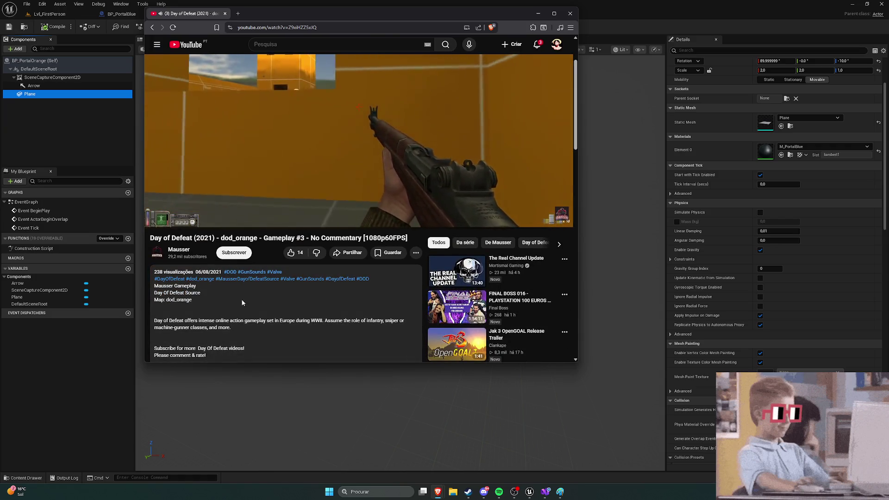
pyautogui.scroll(2, 256, 305)
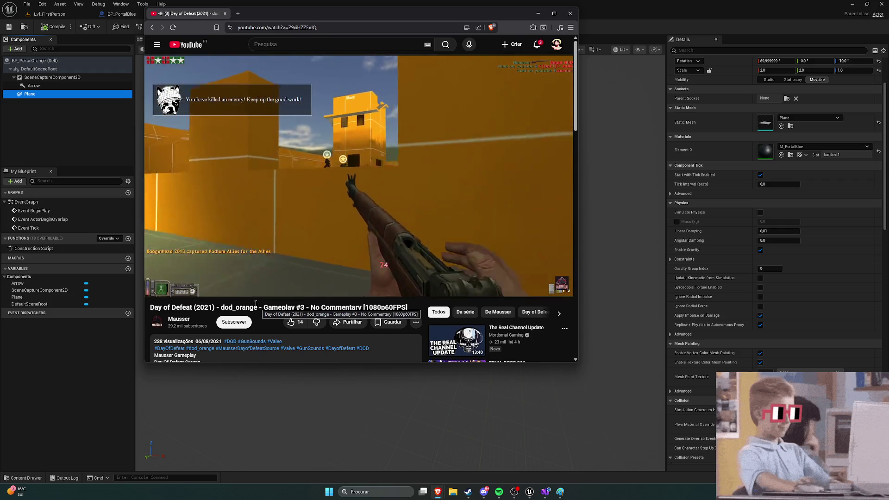
pyautogui.moveTo(175, 148)
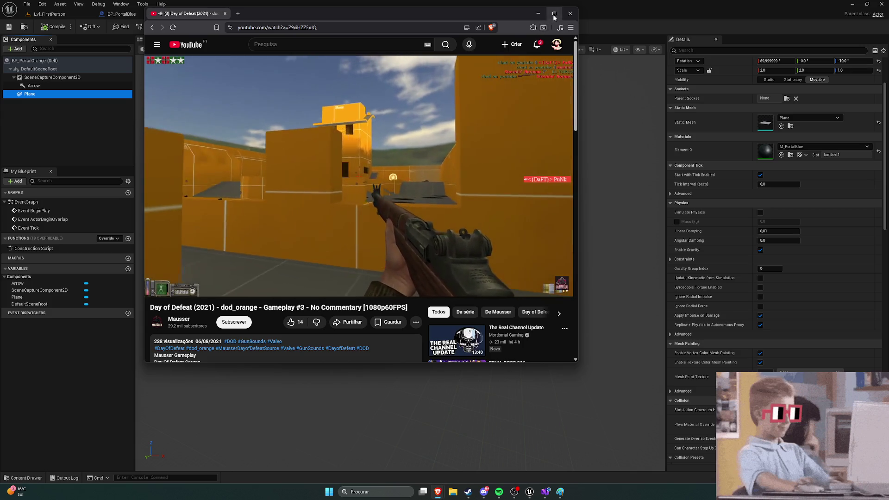
pyautogui.press('super+Up')
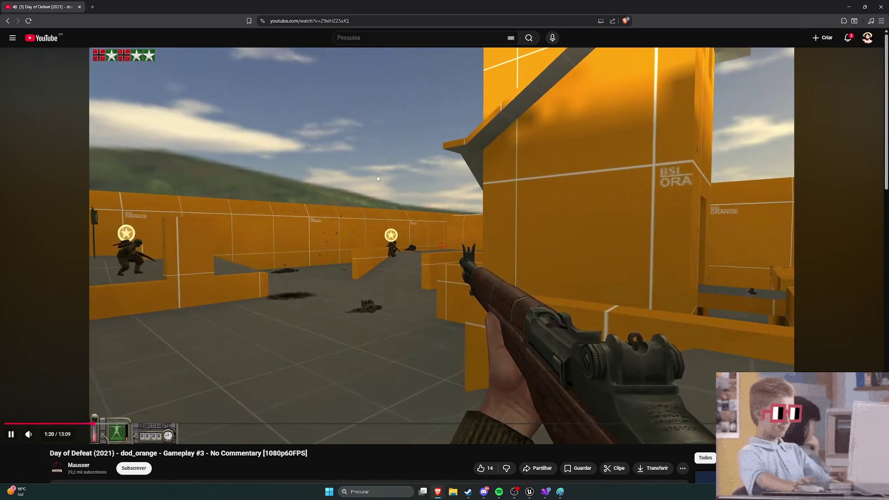
pyautogui.click(119, 424)
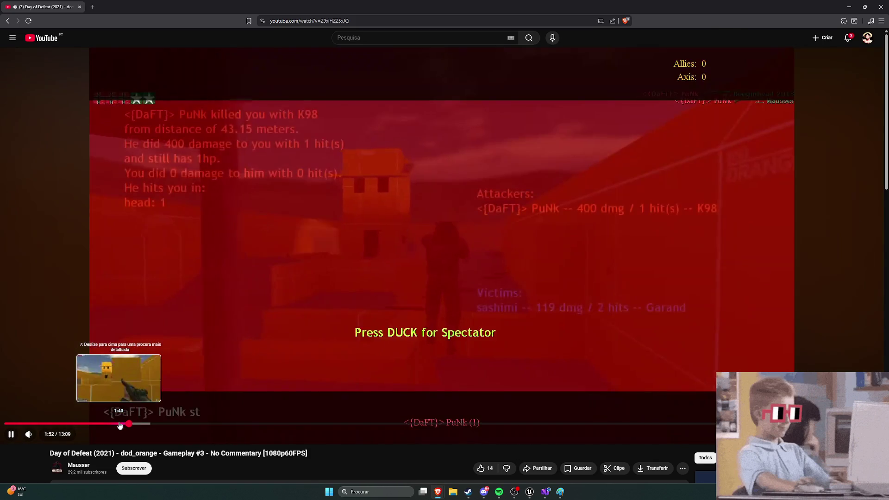
pyautogui.click(294, 213)
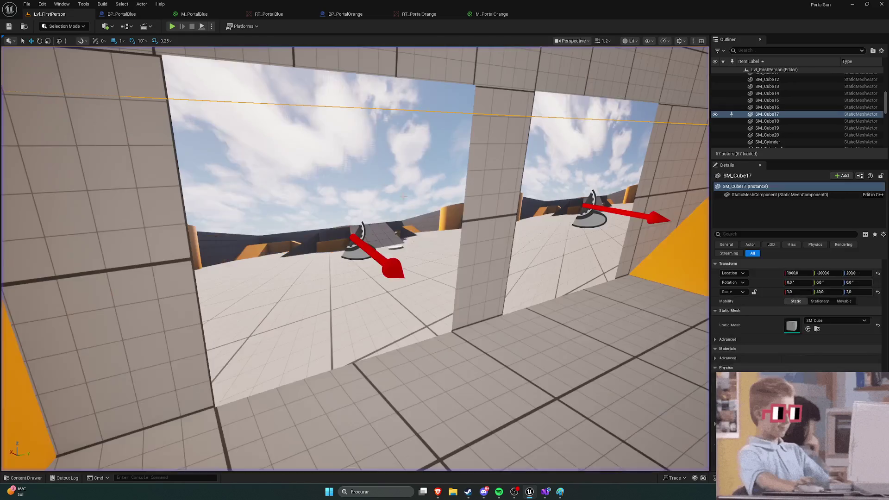
# Rotate BP_PortalOrange -90 degrees, move it onto the open floor at 1199, 646, 100, and play
pyautogui.press('f')
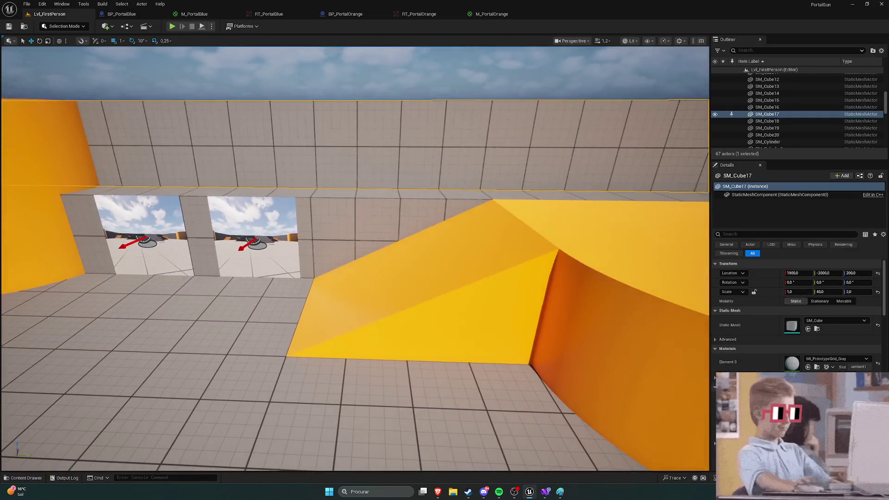
pyautogui.click(287, 234)
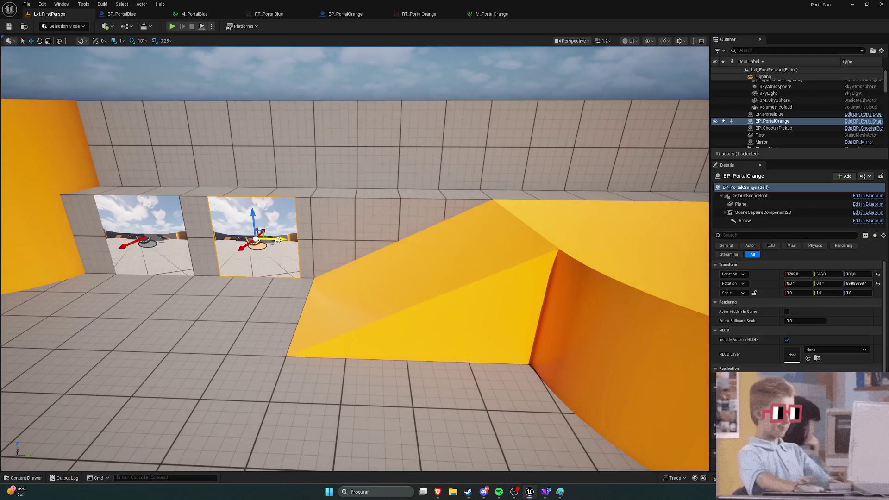
pyautogui.moveTo(279, 240); pyautogui.dragTo(202, 303)
pyautogui.moveTo(193, 338); pyautogui.dragTo(210, 321)
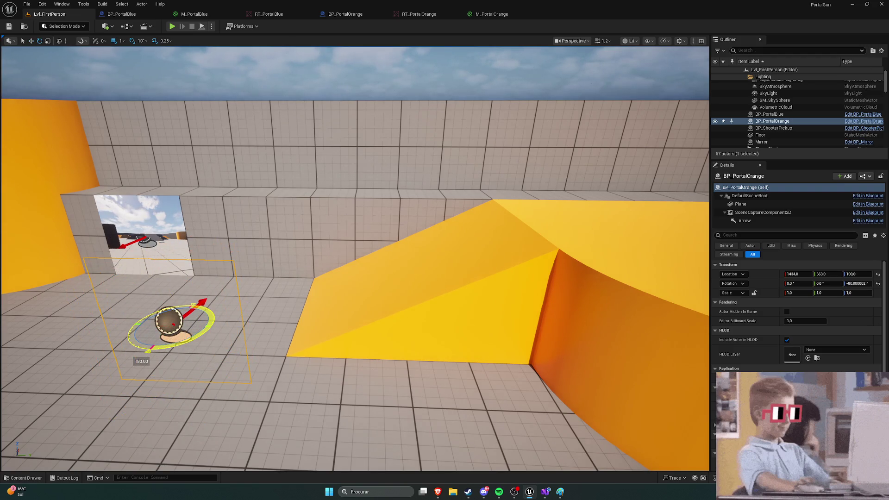
pyautogui.moveTo(212, 334)
pyautogui.mouseDown()
pyautogui.moveTo(194, 352)
pyautogui.moveTo(206, 361)
pyautogui.mouseUp()
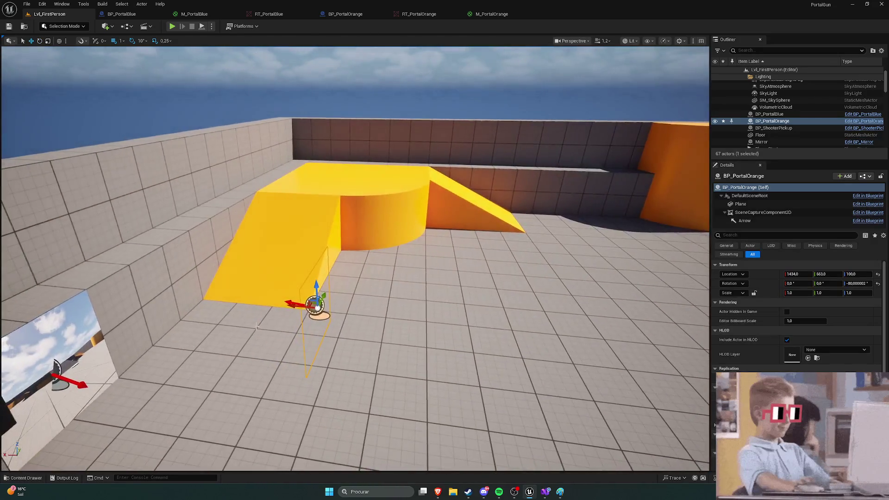
pyautogui.moveTo(259, 310)
pyautogui.mouseDown()
pyautogui.moveTo(352, 291)
pyautogui.moveTo(419, 296)
pyautogui.moveTo(352, 277)
pyautogui.moveTo(393, 270)
pyautogui.mouseUp()
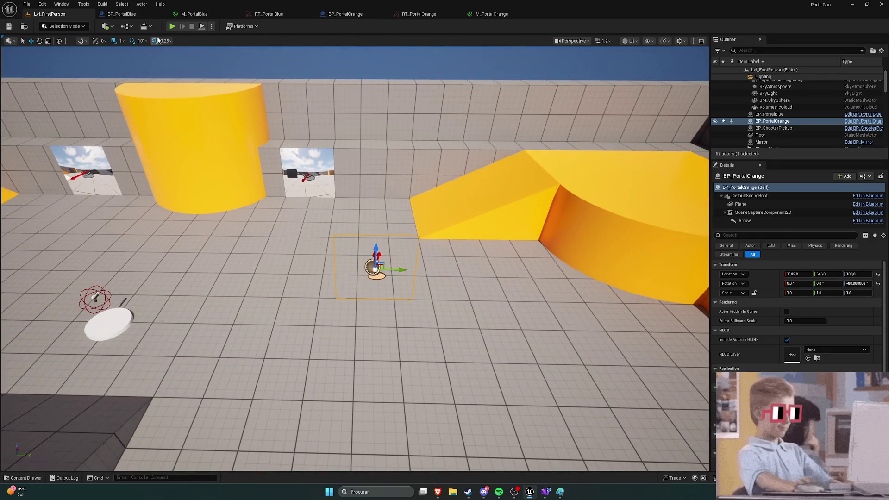
pyautogui.click(172, 26)
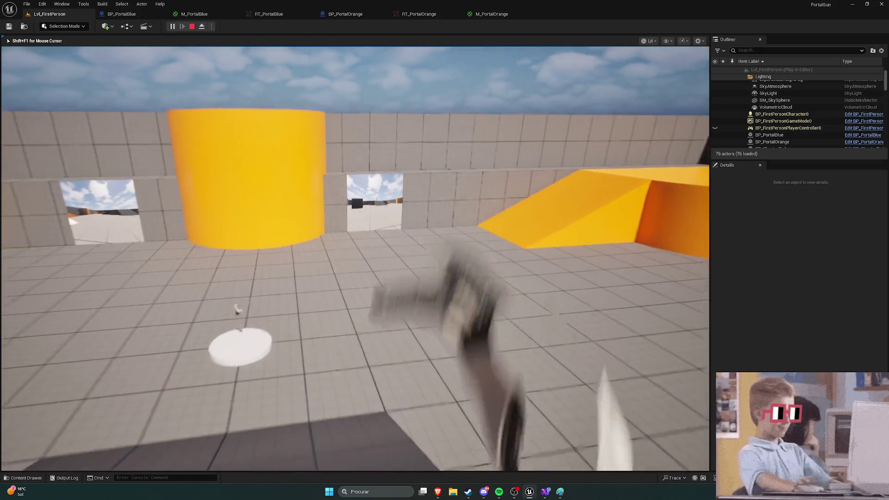
# Walk the player back and forth through both portals, then stop the play session
pyautogui.press('w')
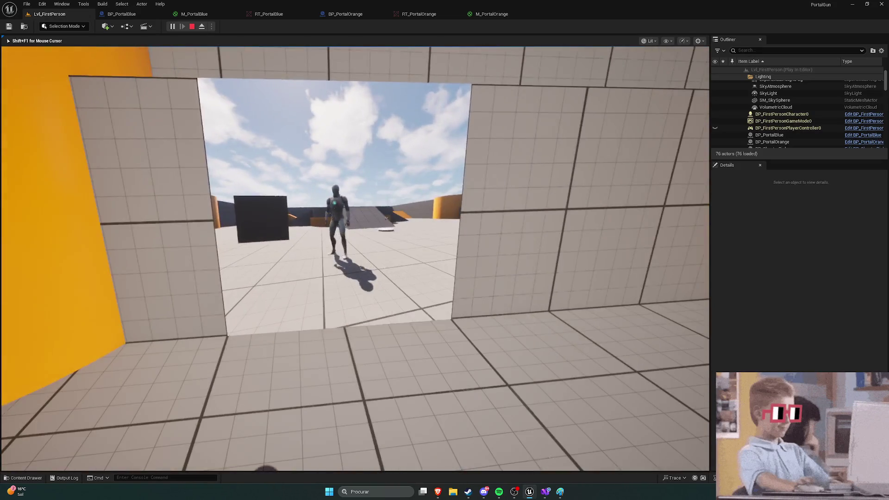
pyautogui.press('w')
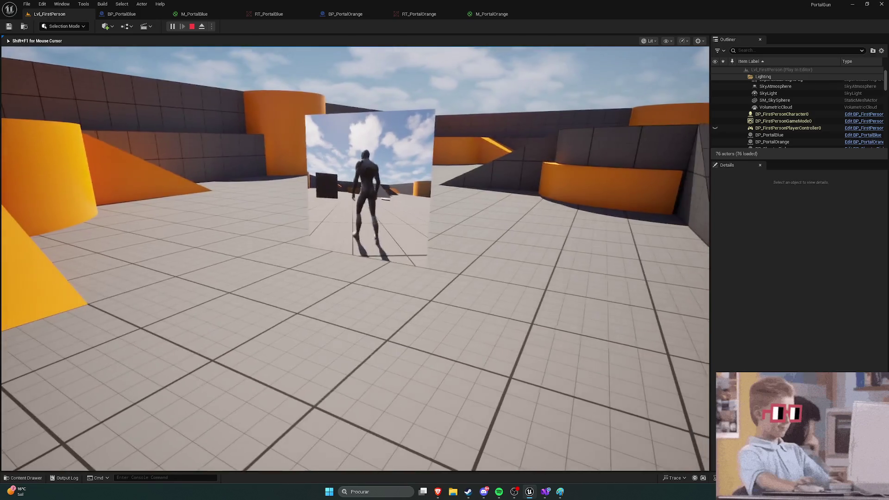
pyautogui.press('w')
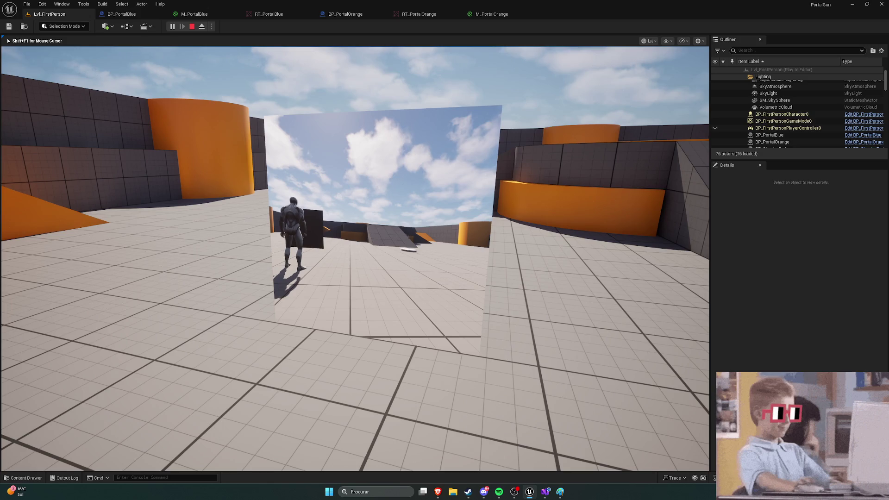
pyautogui.press('w')
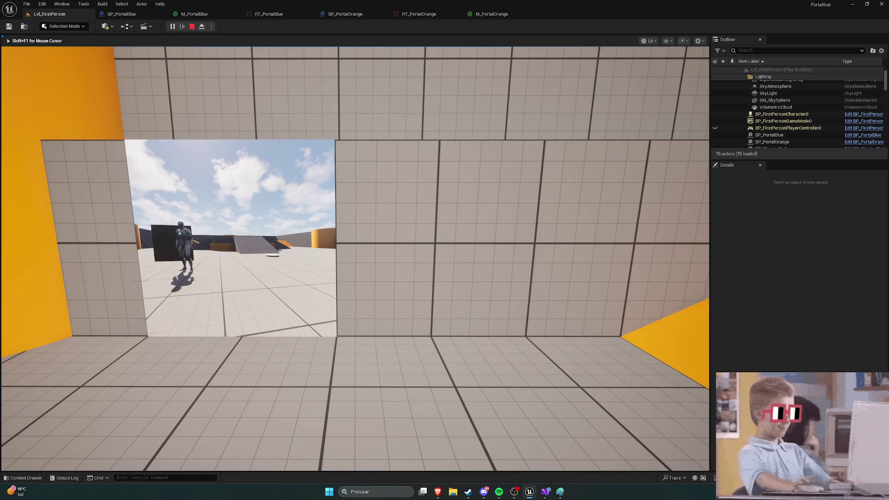
pyautogui.press('w')
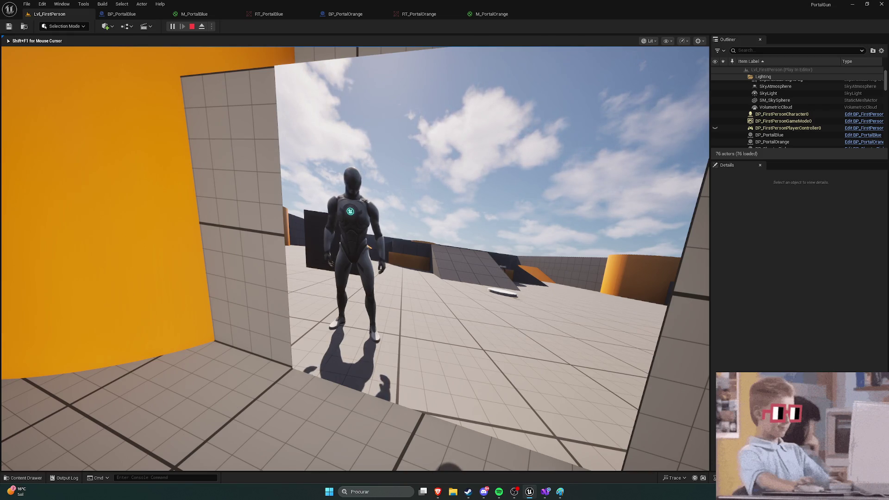
pyautogui.press('w')
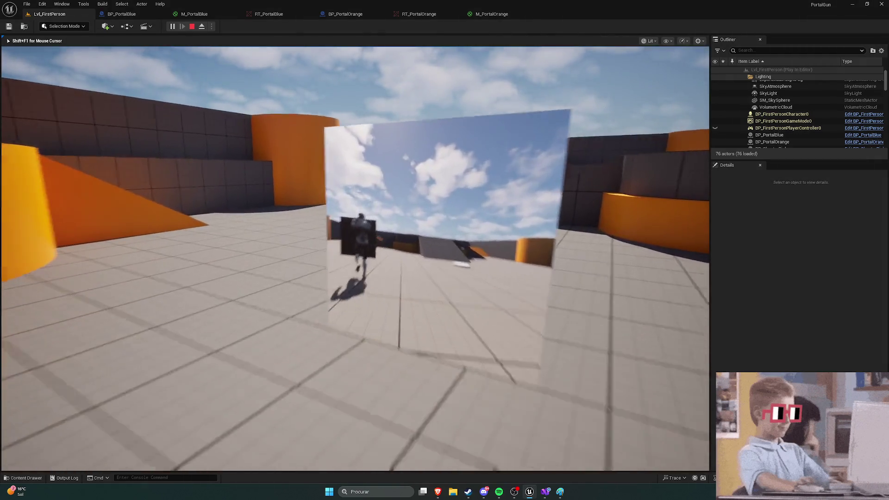
pyautogui.press('w')
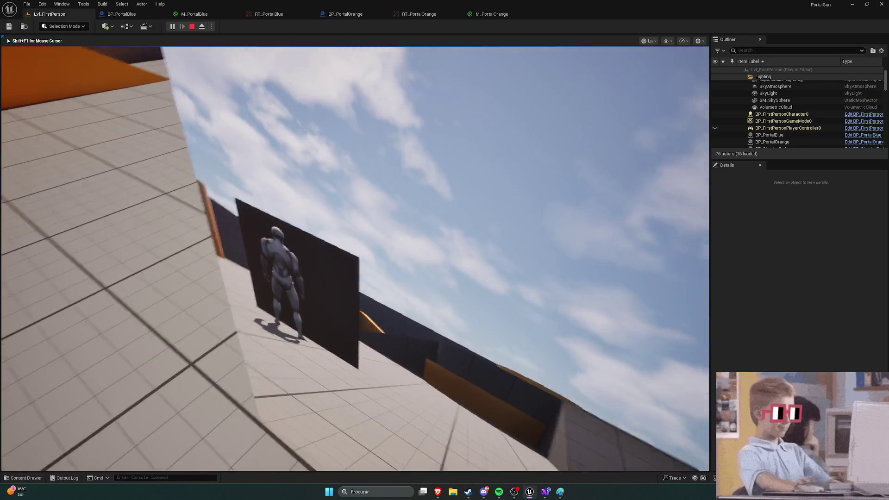
pyautogui.press('w')
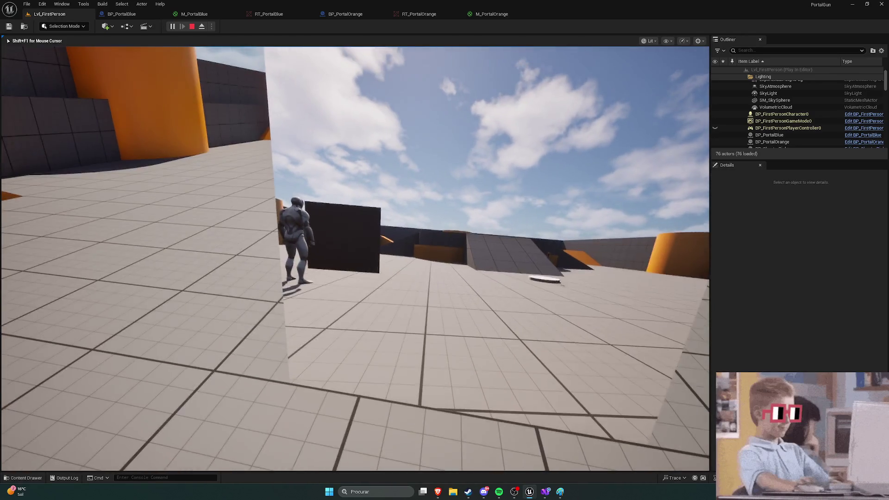
pyautogui.press('Escape')
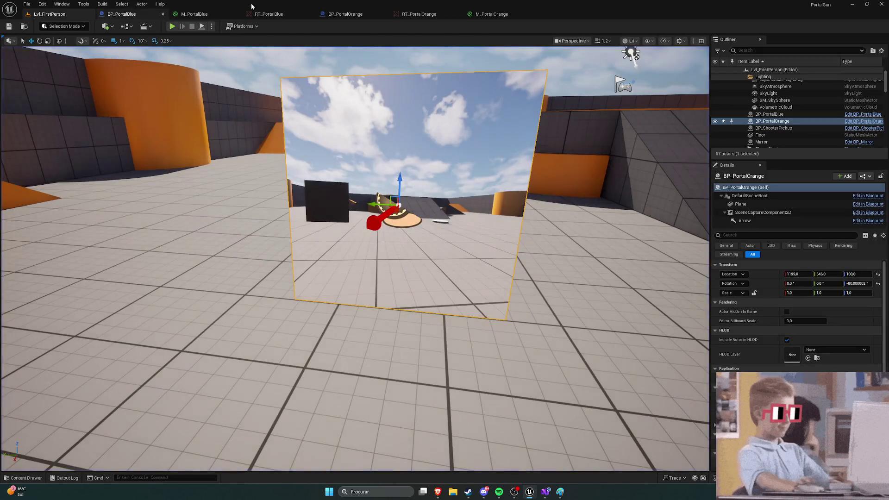
# Edit the field of view of BP_PortalOrange's SceneCaptureComponent2D
pyautogui.click(352, 14)
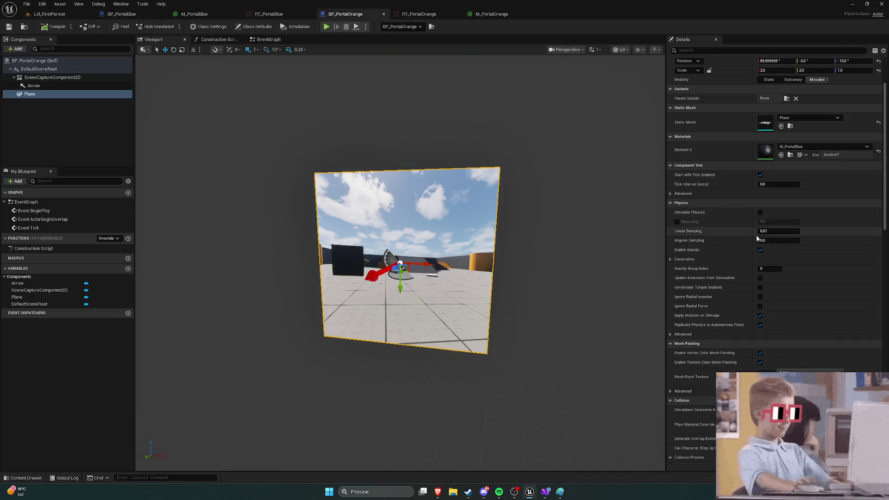
pyautogui.scroll(2, 739, 227)
pyautogui.scroll(3, 741, 201)
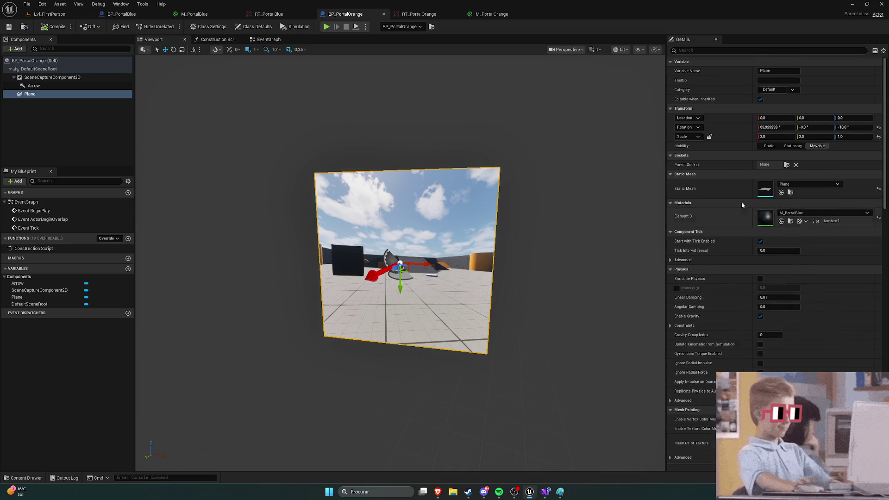
pyautogui.click(52, 77)
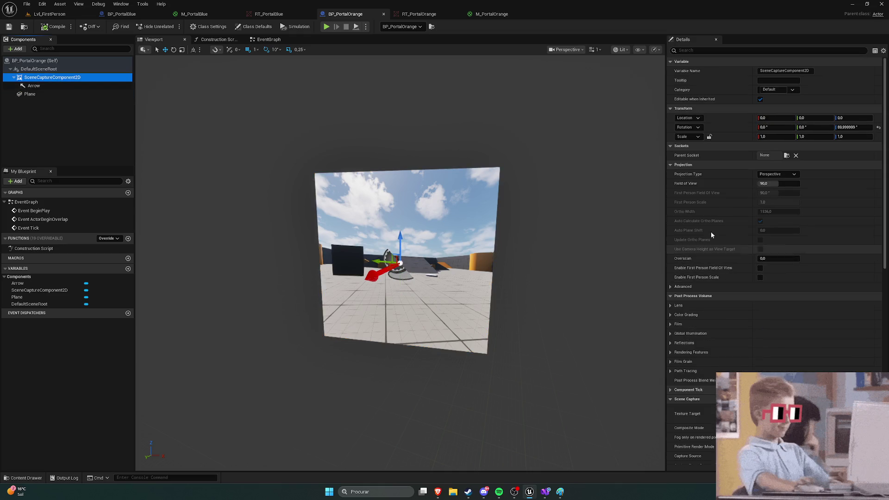
pyautogui.click(765, 183)
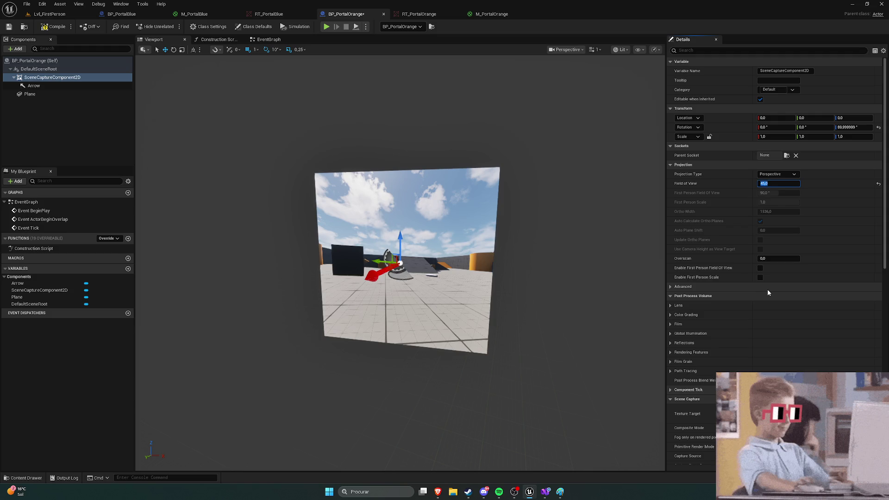
pyautogui.click(60, 129)
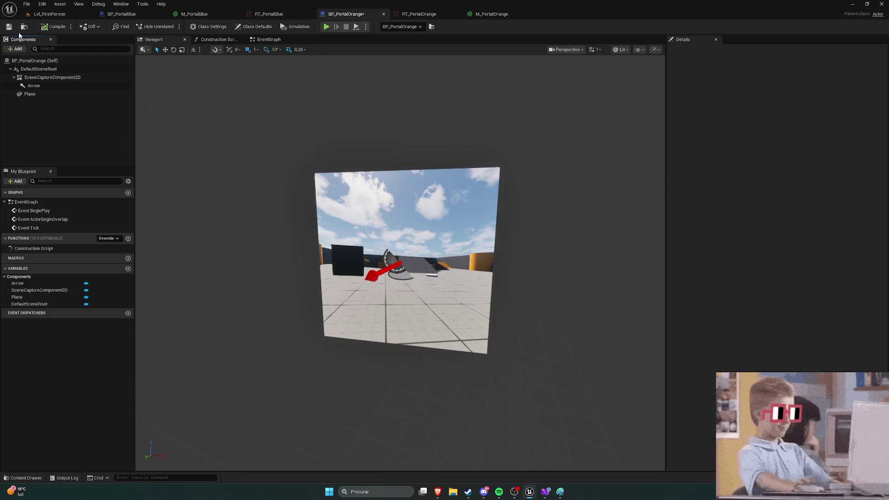
# Set BP_PortalBlue's capture field of view to 45, compile, and play the level again
pyautogui.hotkey('ctrl', 'Tab')
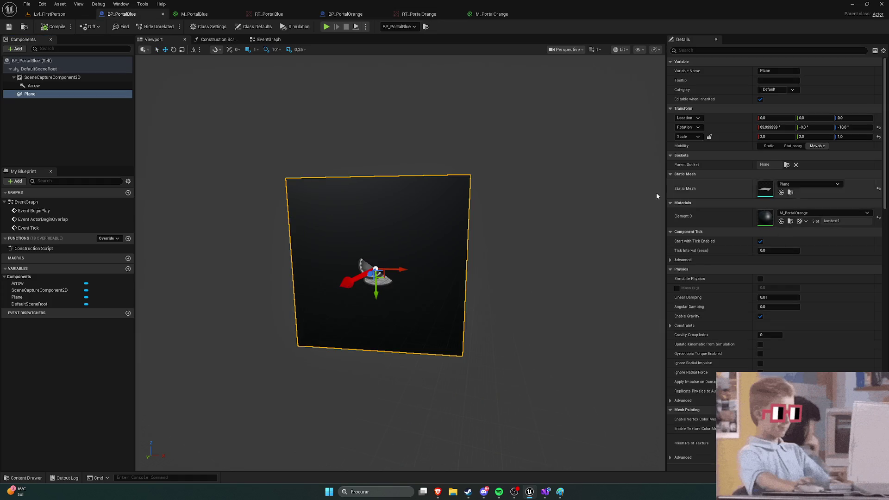
pyautogui.click(51, 78)
pyautogui.click(764, 183)
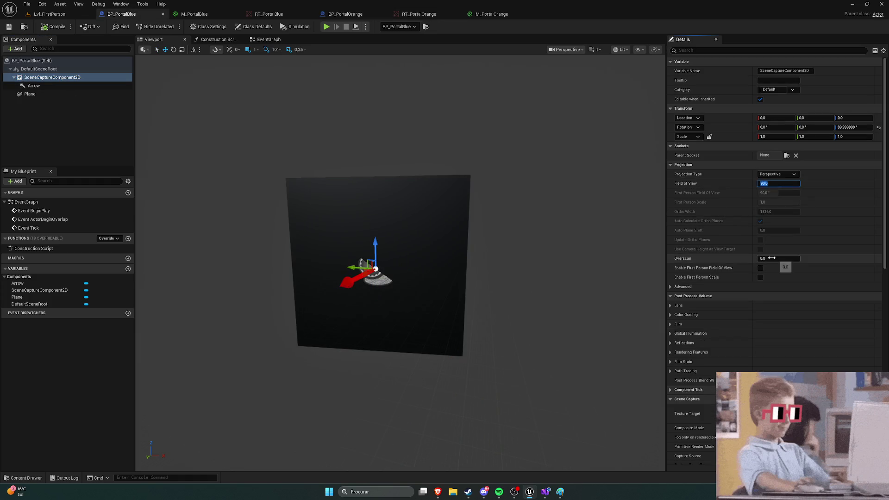
pyautogui.write('45')
pyautogui.press('Return')
pyautogui.click(46, 29)
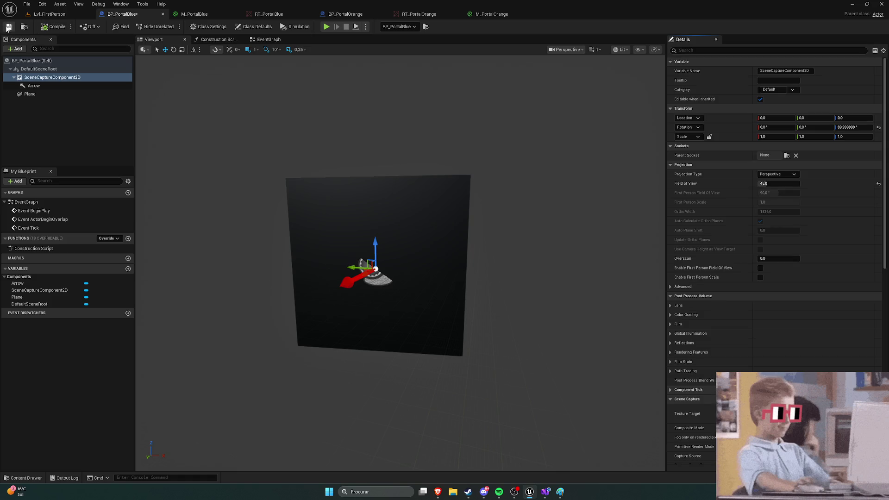
pyautogui.hotkey('alt', 'p')
# Walk through the portal to check the narrower capture view, stop play, and show the Materials folder
pyautogui.press('w')
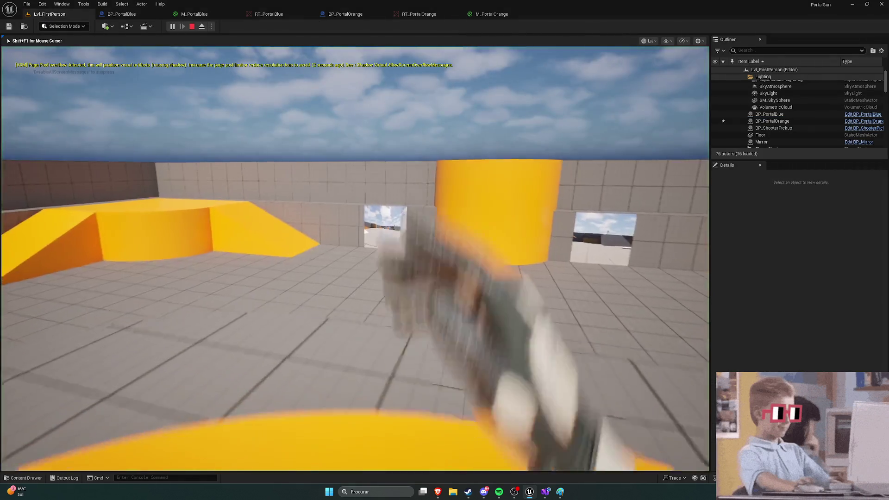
pyautogui.press('w')
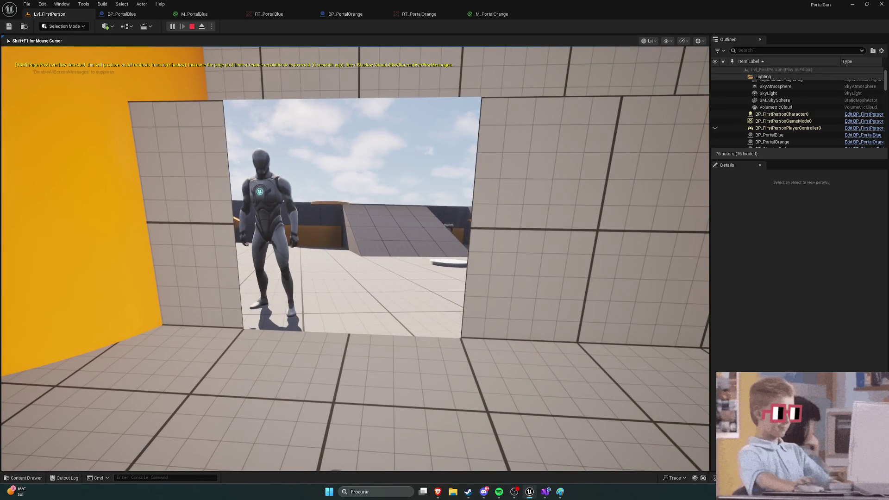
pyautogui.press('w')
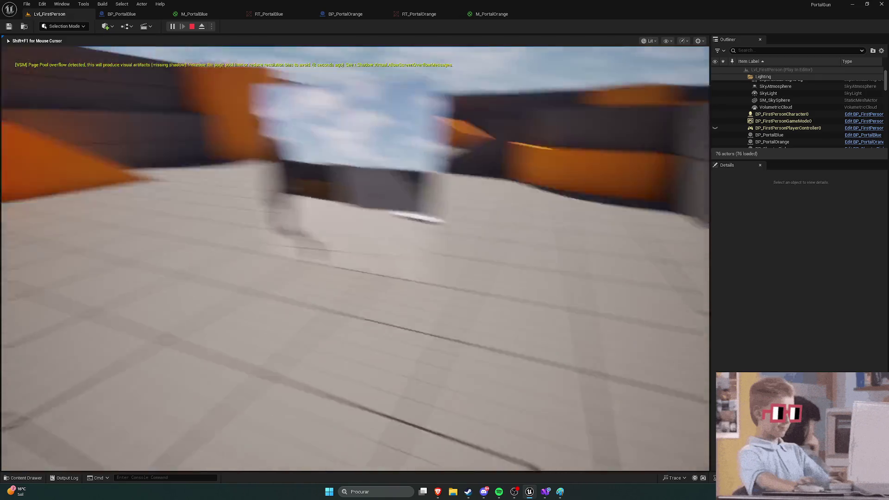
pyautogui.press('w')
pyautogui.press('w')
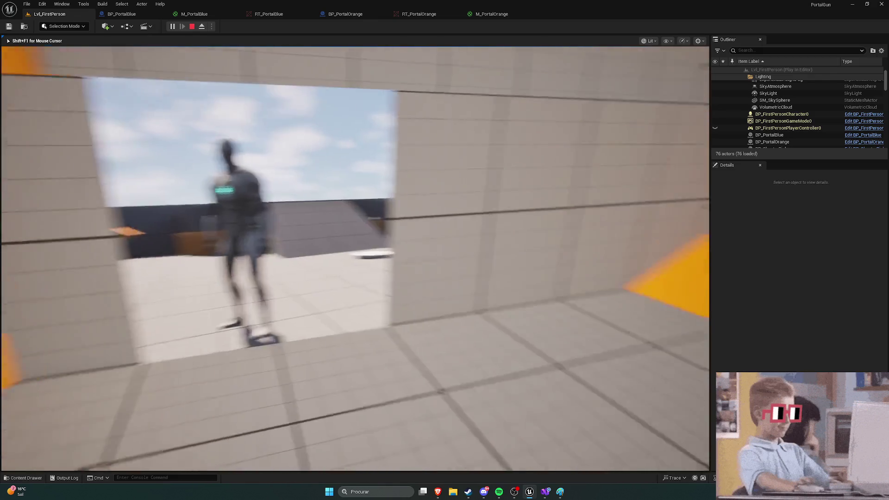
pyautogui.press('Escape')
pyautogui.hotkey('ctrl', 'space')
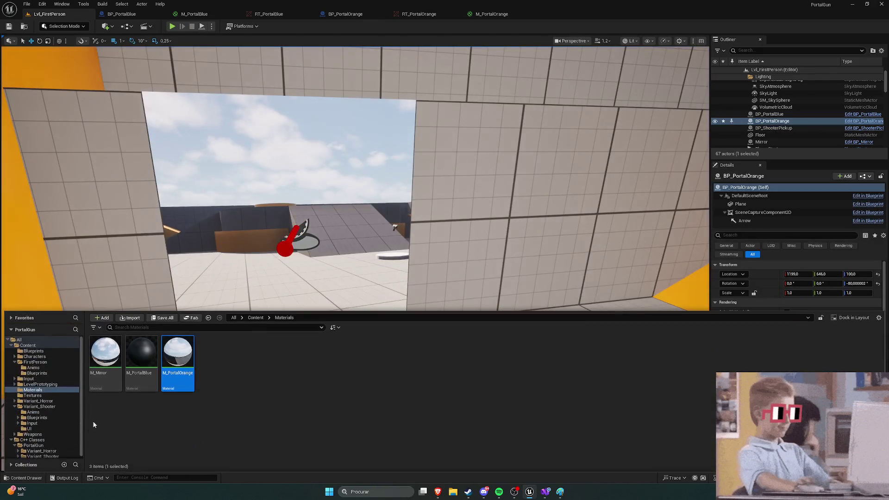
# Close the Content Drawer and look through the Output Log
pyautogui.hotkey('ctrl', 'space')
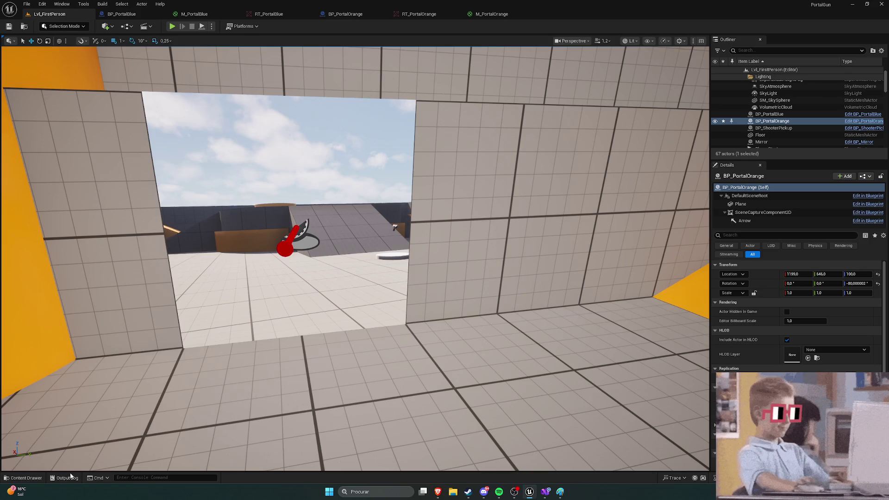
pyautogui.click(67, 478)
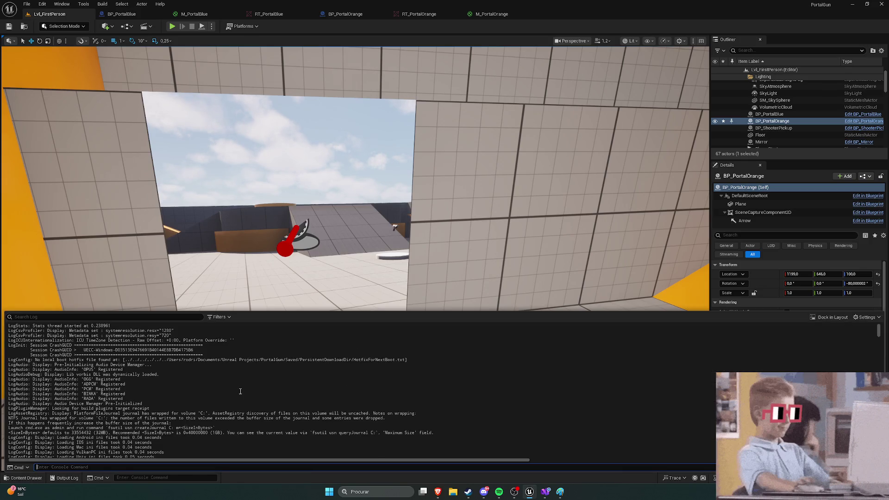
pyautogui.scroll(-10, 240, 392)
pyautogui.moveTo(876, 337); pyautogui.dragTo(879, 458)
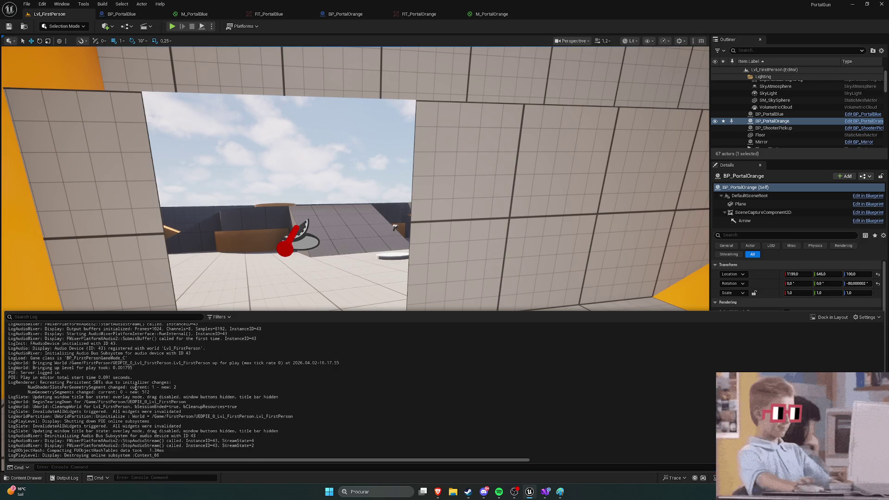
pyautogui.click(105, 301)
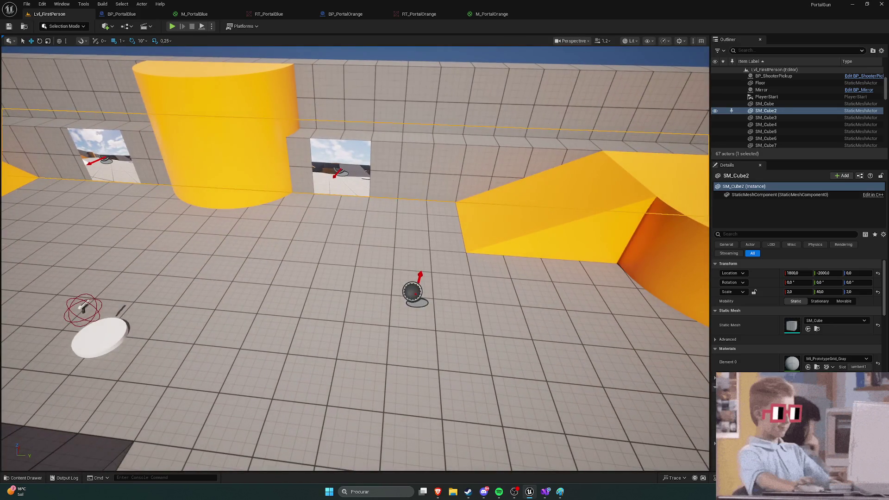
# Slide BP_PortalOrange along Y to 1199, 394, 100 and start playing the level
pyautogui.click(412, 292)
pyautogui.moveTo(443, 300); pyautogui.dragTo(319, 291)
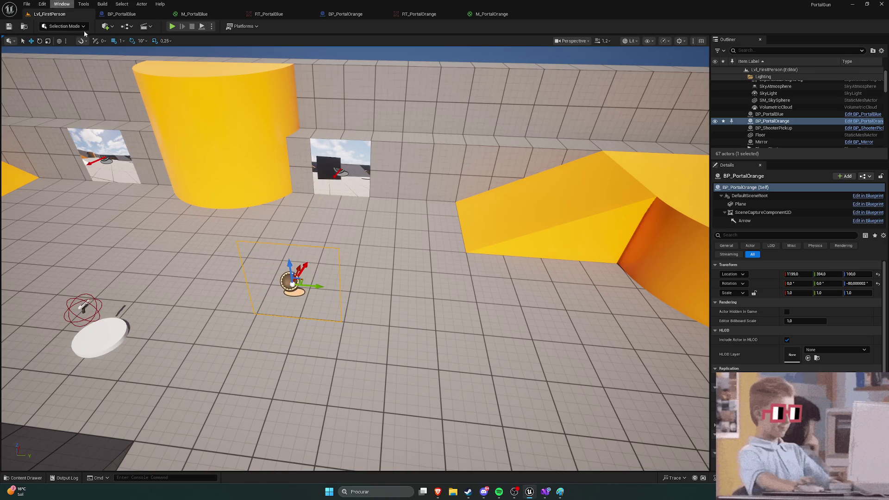
pyautogui.click(174, 27)
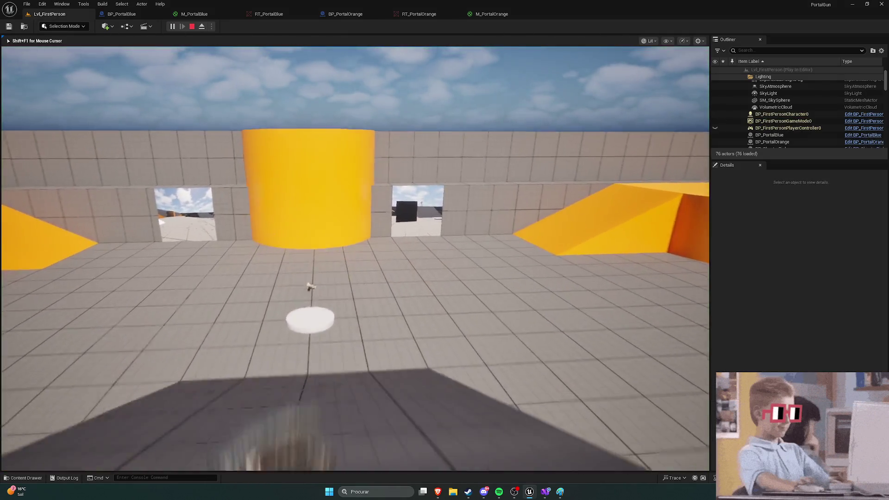
# Walk to the portal to see the player through it, stop play, and view 2000×2000 RT_PortalBlue
pyautogui.press('w')
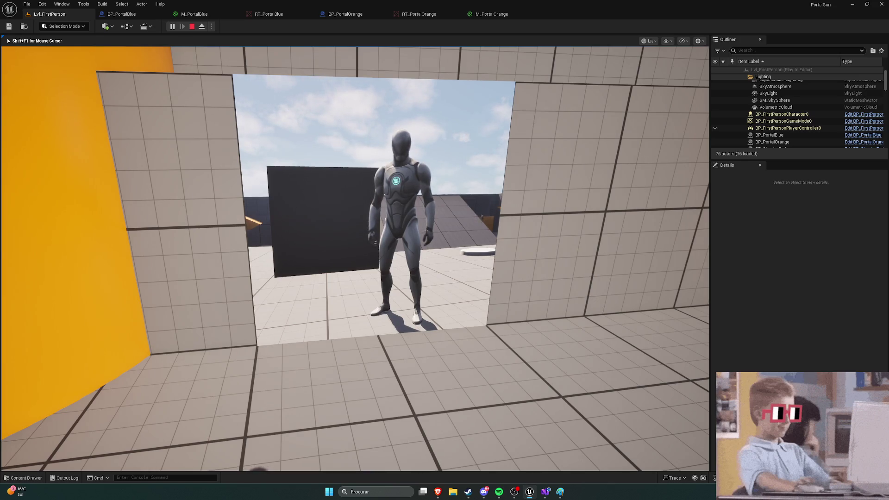
pyautogui.press('Escape')
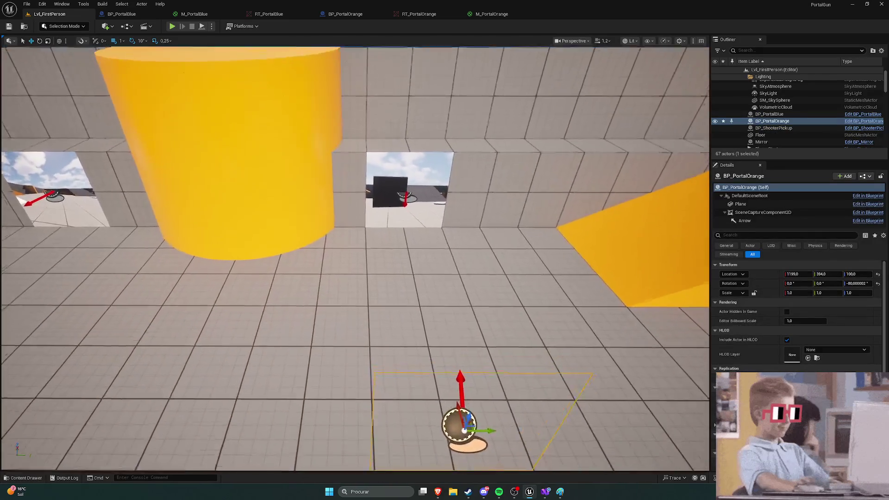
pyautogui.click(270, 15)
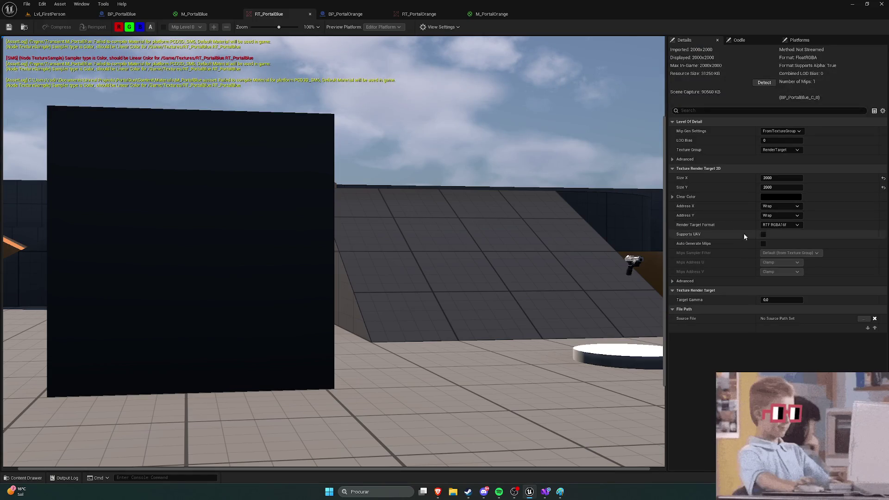
pyautogui.click(417, 13)
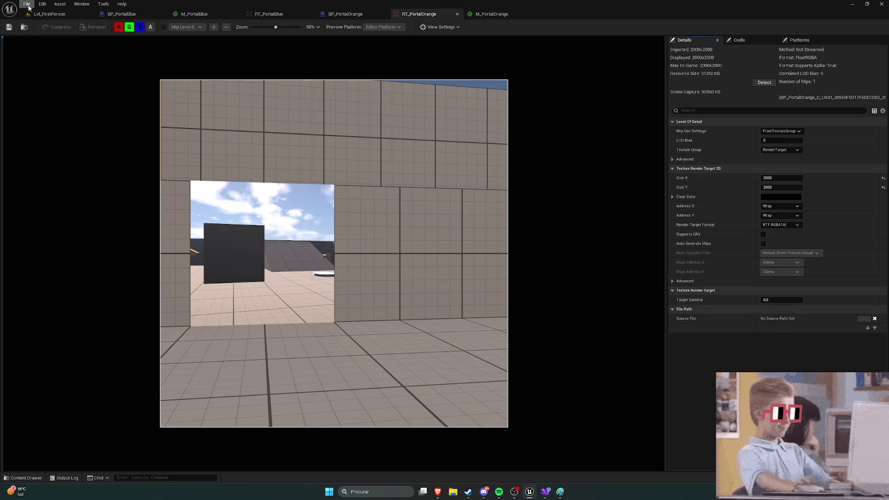
pyautogui.click(46, 14)
pyautogui.moveTo(444, 493)
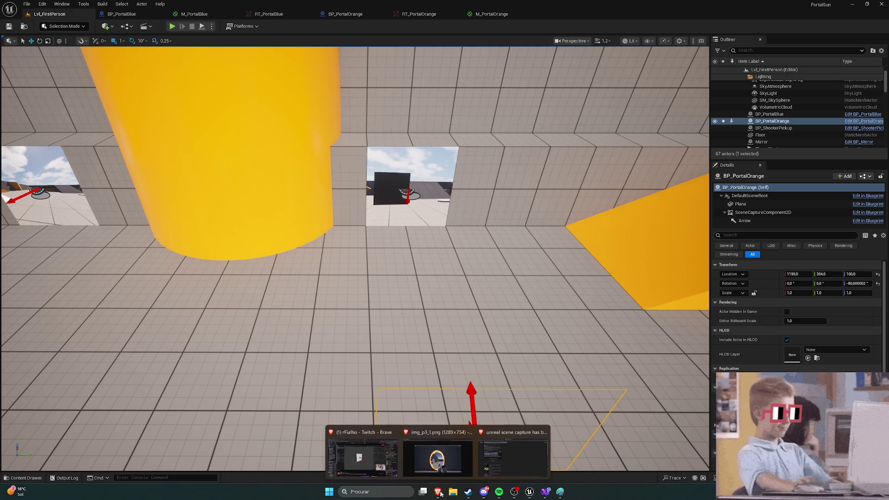
pyautogui.click(526, 452)
# Open the forum thread on Scene Capture 2D exporting black PNGs in a new tab and read it
pyautogui.hotkey('alt', 'Left')
pyautogui.rightClick(197, 107)
pyautogui.click(213, 114)
pyautogui.click(470, 6)
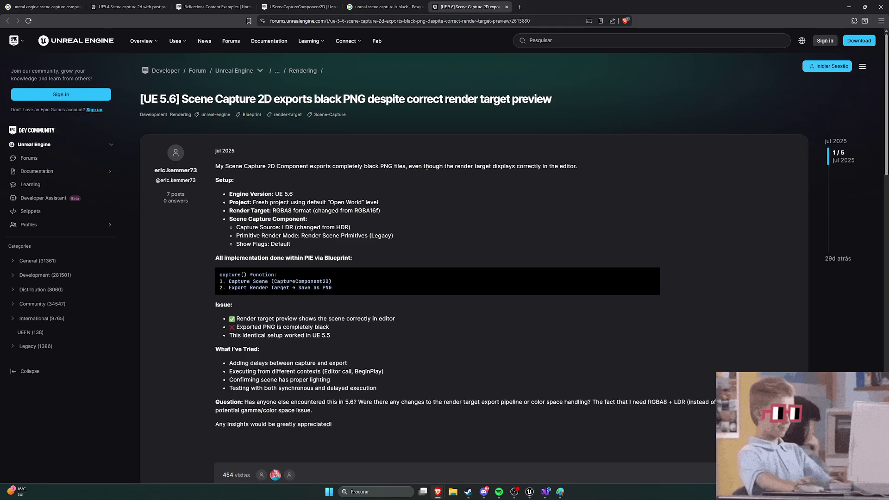
pyautogui.scroll(-5, 425, 168)
pyautogui.scroll(3, 425, 168)
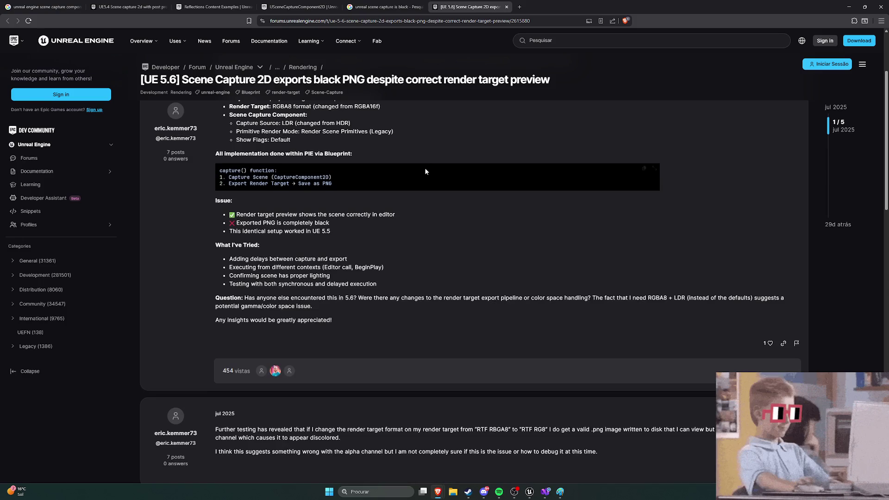
pyautogui.scroll(-5, 424, 169)
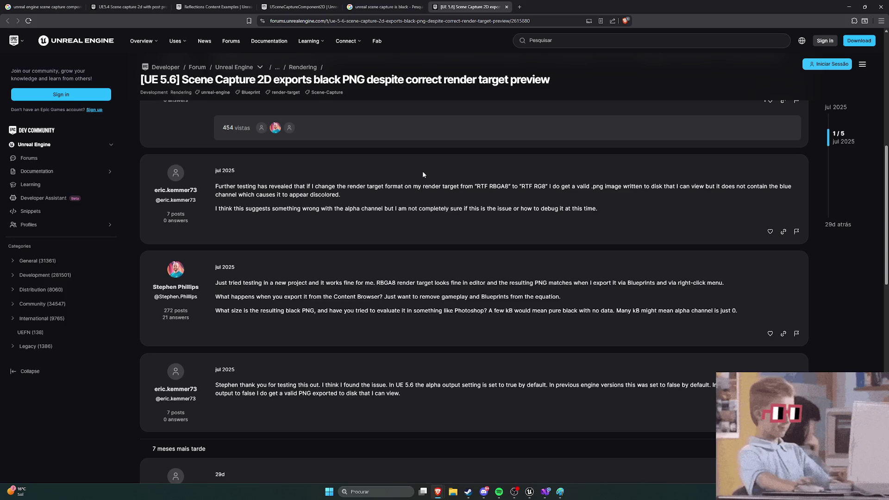
pyautogui.scroll(1, 422, 175)
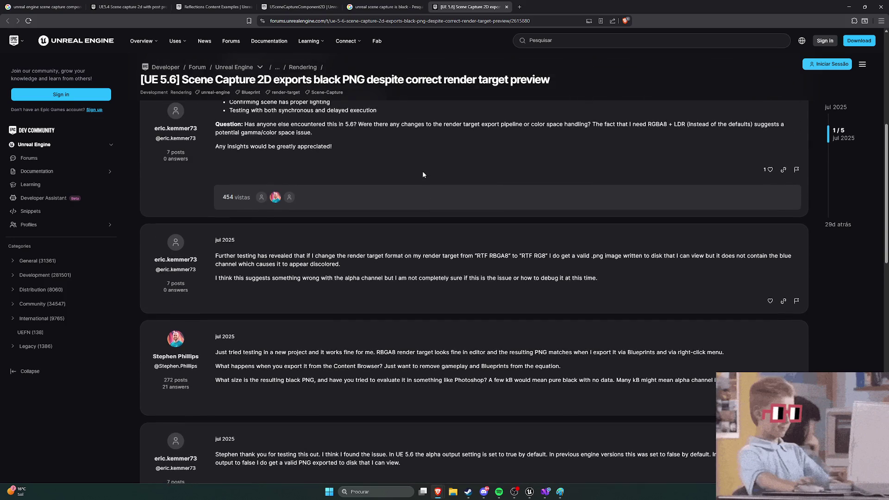
pyautogui.scroll(5, 423, 175)
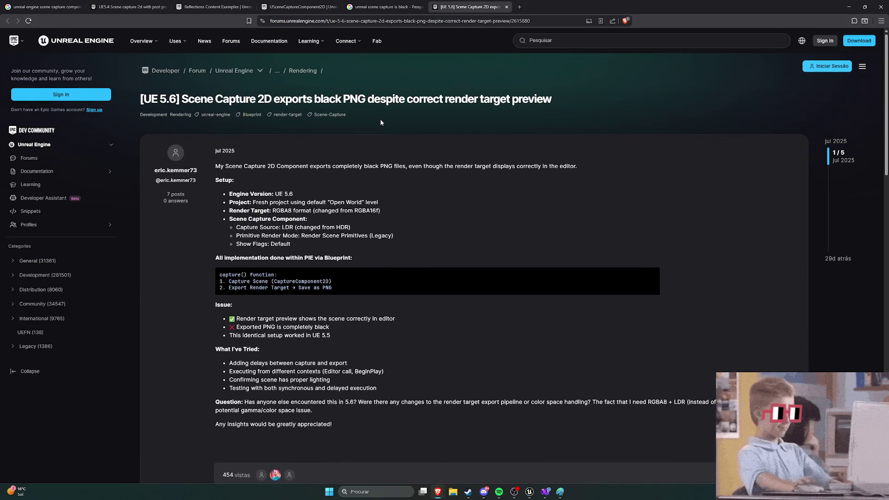
# Return to the Google results for 'unreal scene capture is black', then bring Unreal Editor back
pyautogui.click(374, 11)
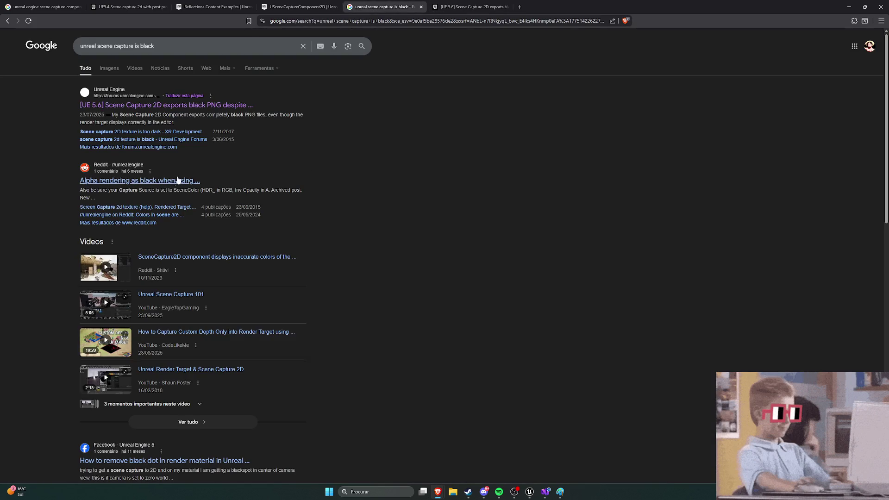
pyautogui.scroll(-8, 40, 185)
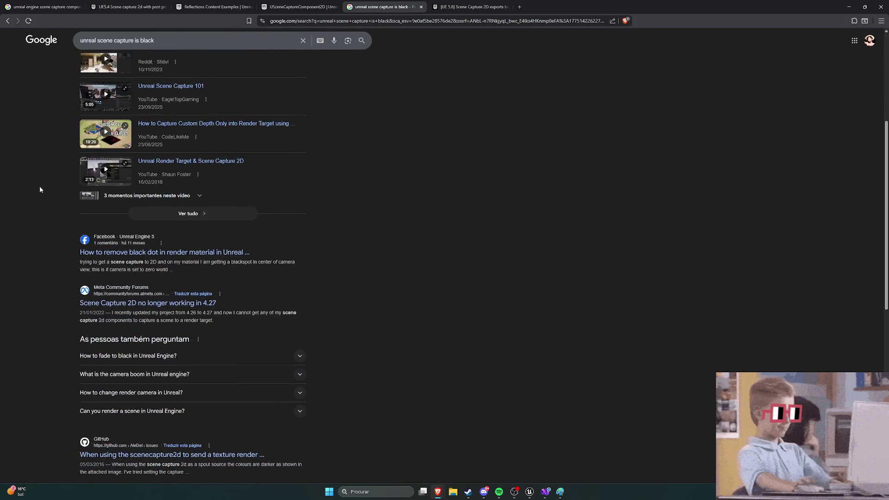
pyautogui.scroll(8, 48, 191)
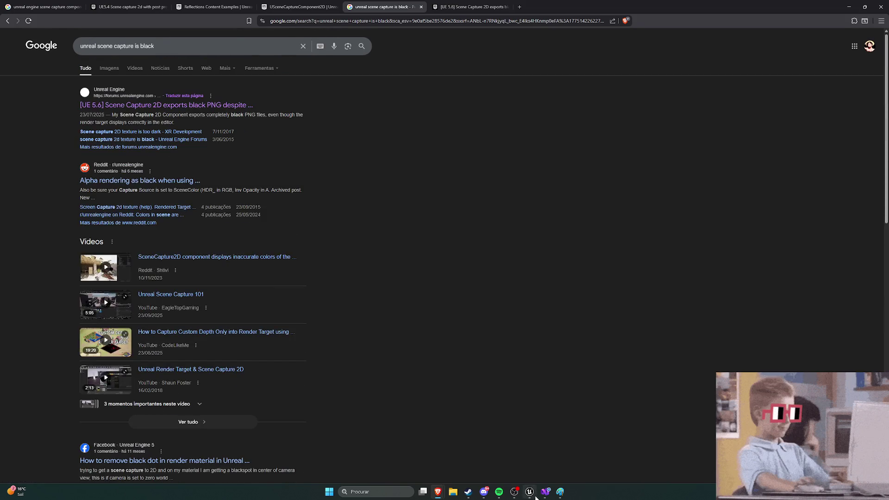
pyautogui.click(536, 496)
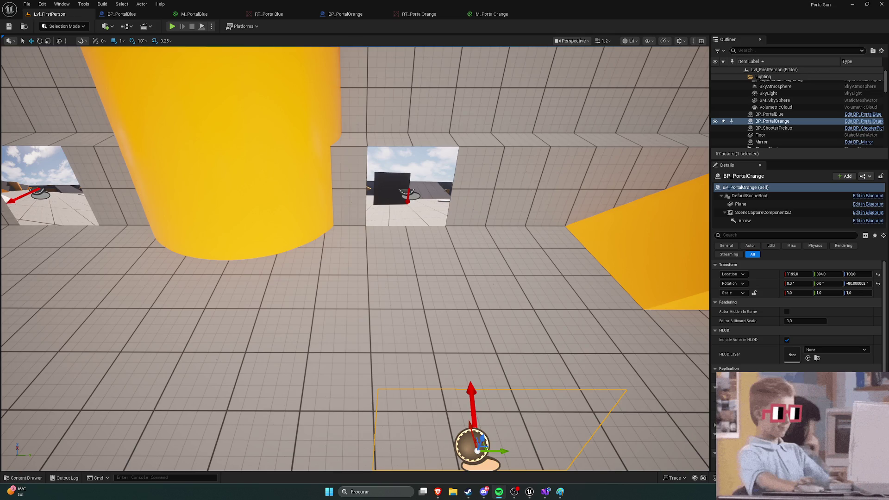
# Open RT_PortalOrange and browse its compression and per-platform texture settings
pyautogui.click(443, 18)
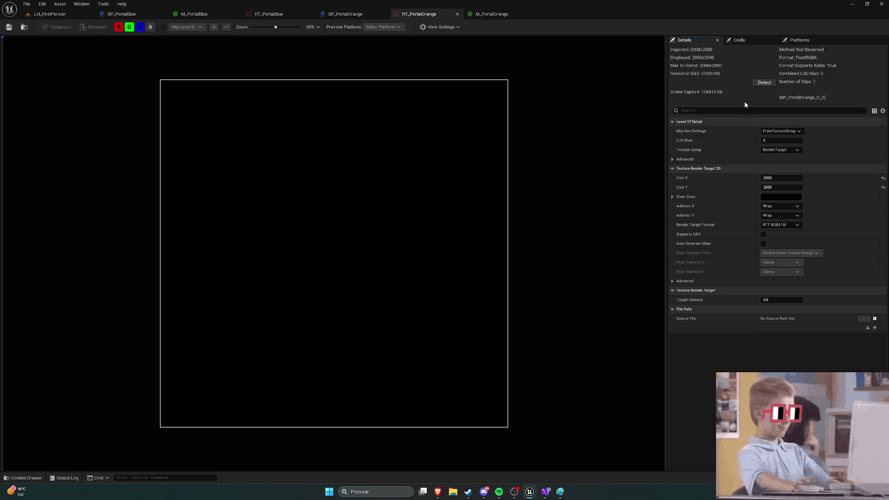
pyautogui.click(741, 40)
pyautogui.click(796, 41)
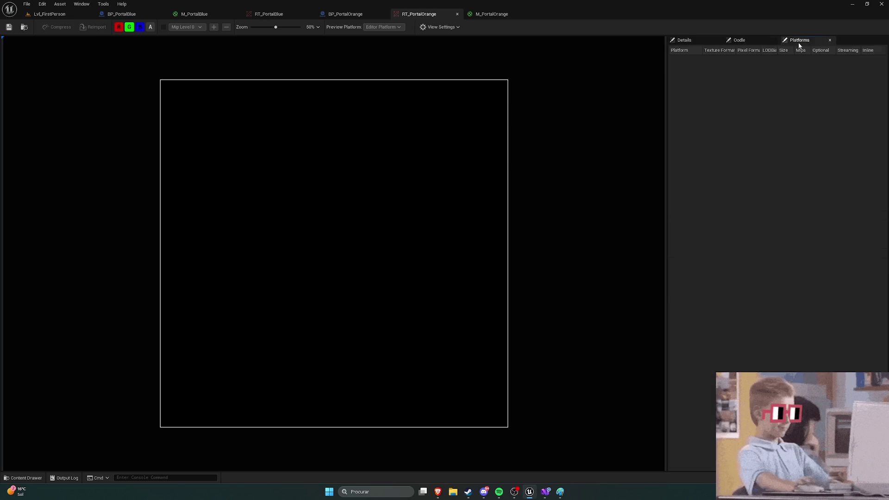
pyautogui.click(690, 41)
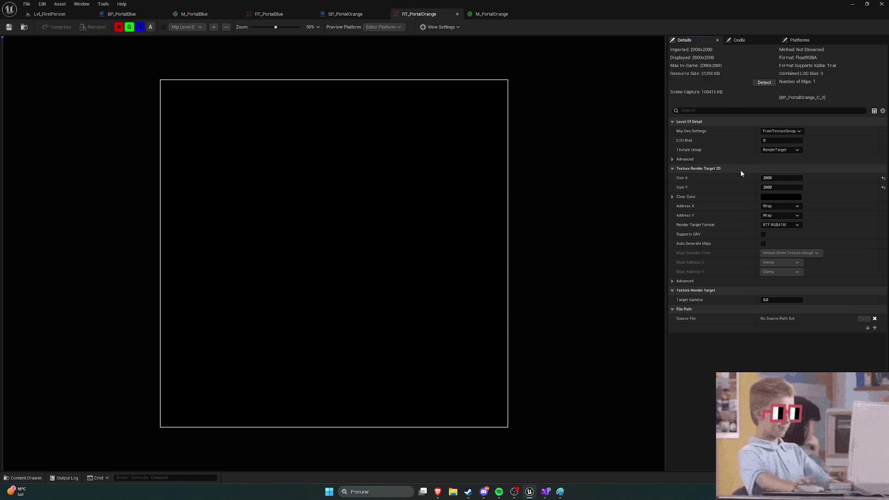
# Keep the render target format at RTF RGBA16f, then close RT_PortalBlue to show M_PortalBlue
pyautogui.click(782, 226)
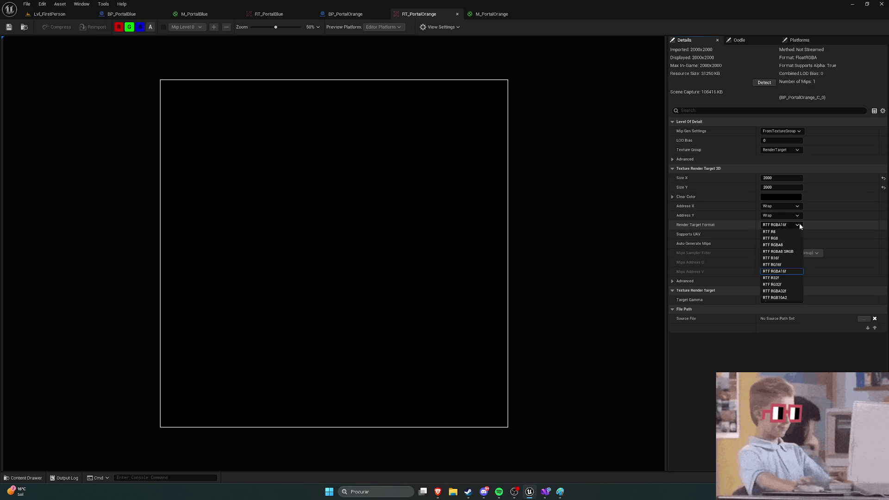
pyautogui.click(799, 225)
pyautogui.click(685, 281)
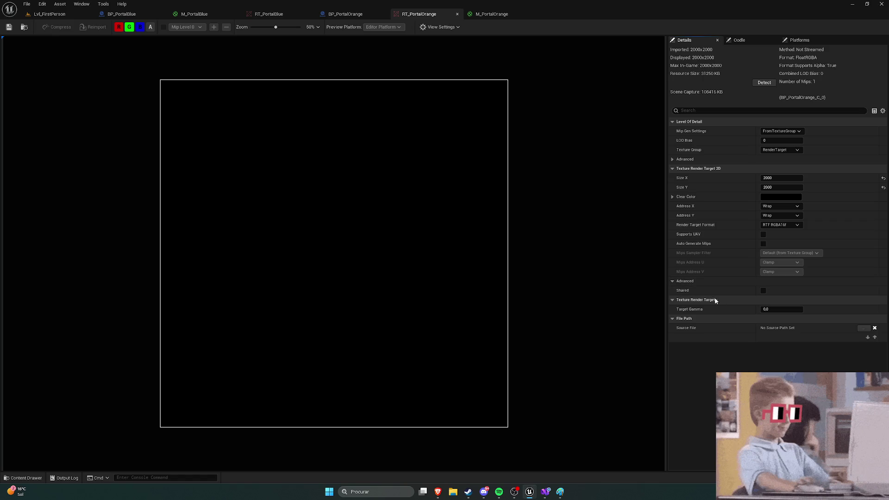
pyautogui.click(673, 281)
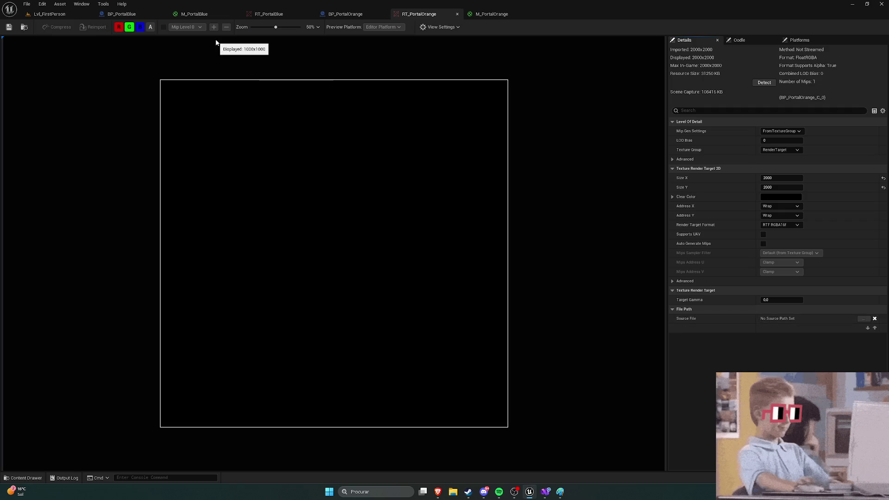
pyautogui.click(191, 13)
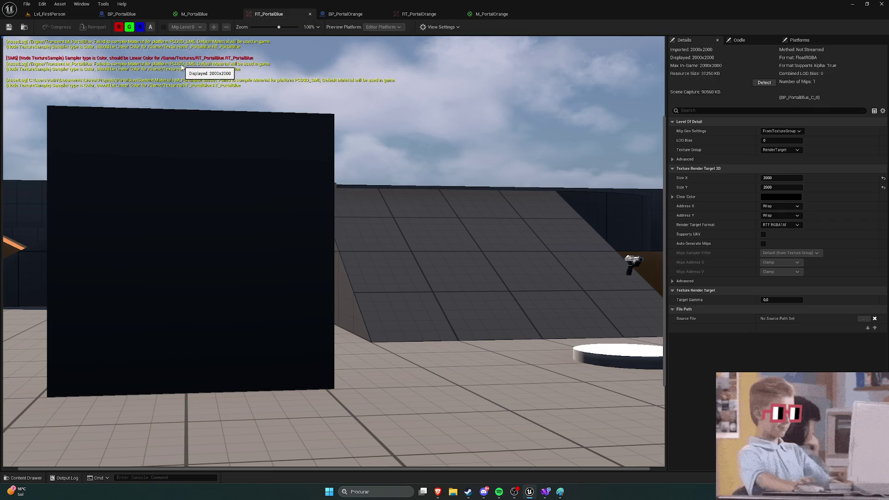
pyautogui.click(308, 16)
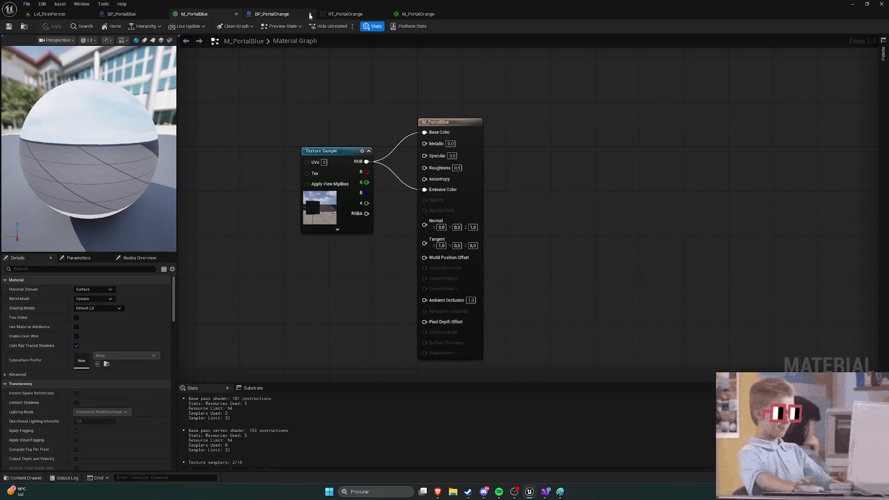
# Inspect M_PortalBlue's Texture Sample leaving MipValueMode unchanged, view M_PortalOrange, then return to Lvl_FirstPerson
pyautogui.click(338, 150)
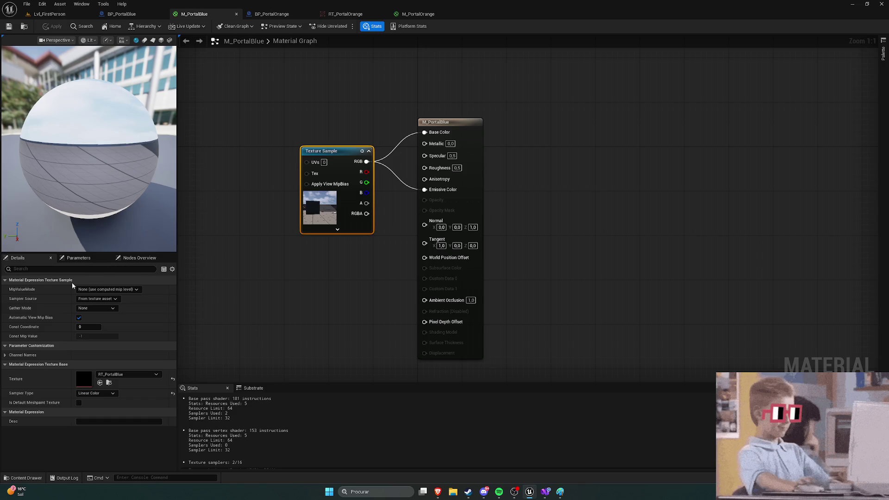
pyautogui.click(120, 290)
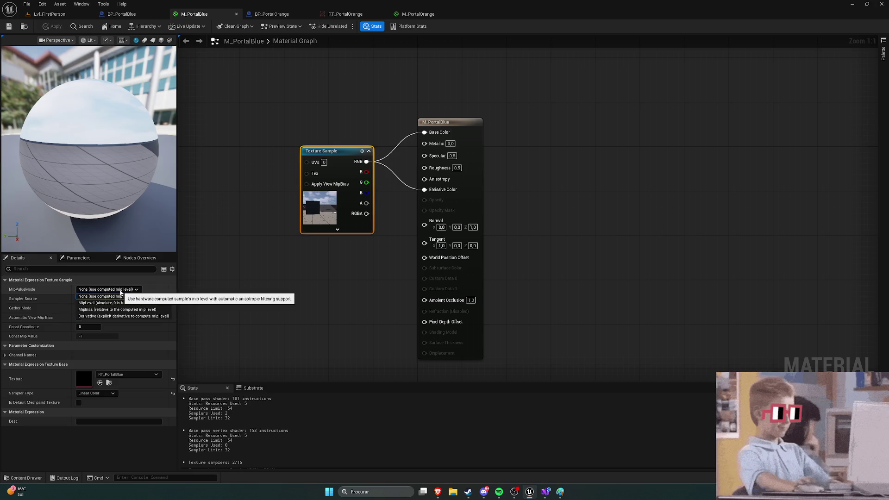
pyautogui.click(124, 290)
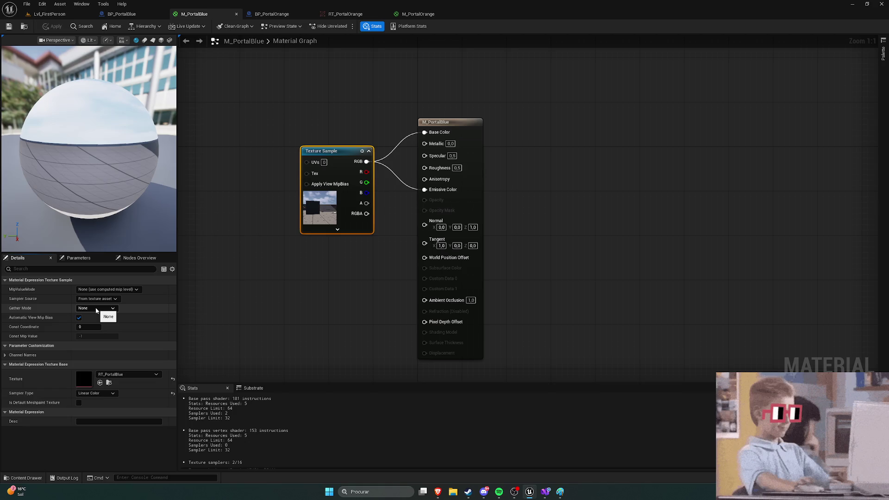
pyautogui.click(418, 14)
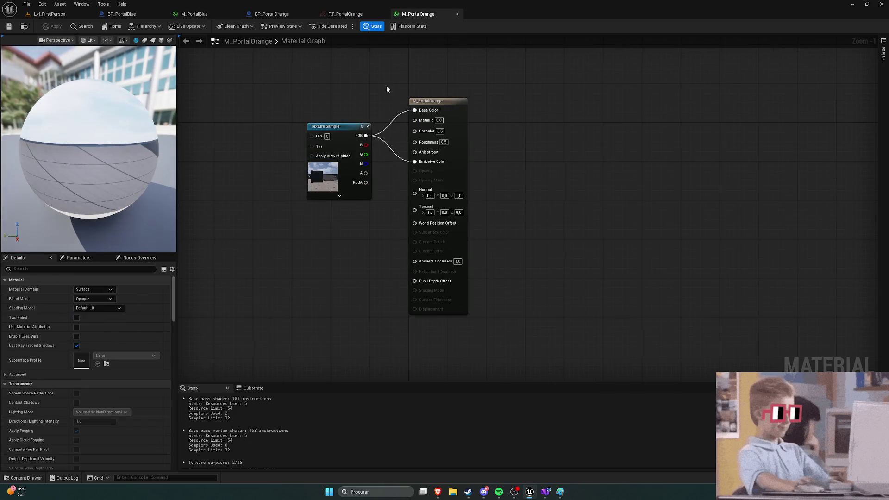
pyautogui.moveTo(436, 497)
pyautogui.moveTo(491, 467)
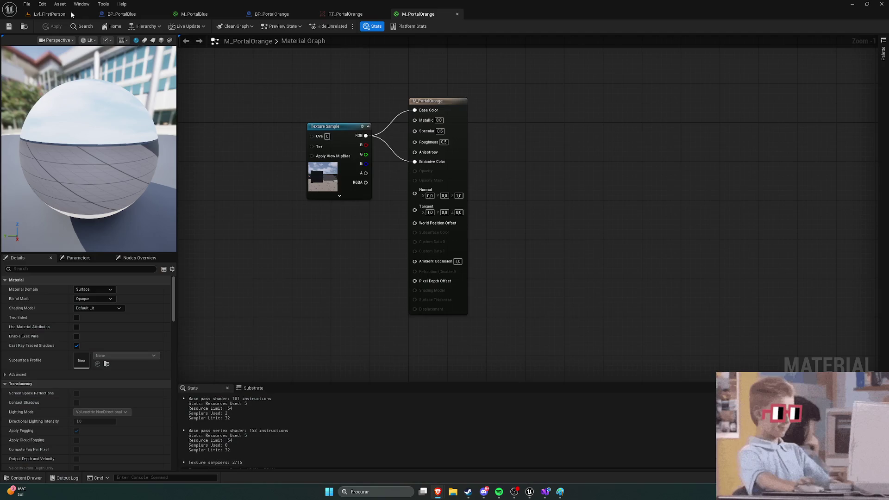
pyautogui.click(50, 14)
# Run a short play test near the orange ramp, stop it, and switch to the Google results
pyautogui.click(172, 26)
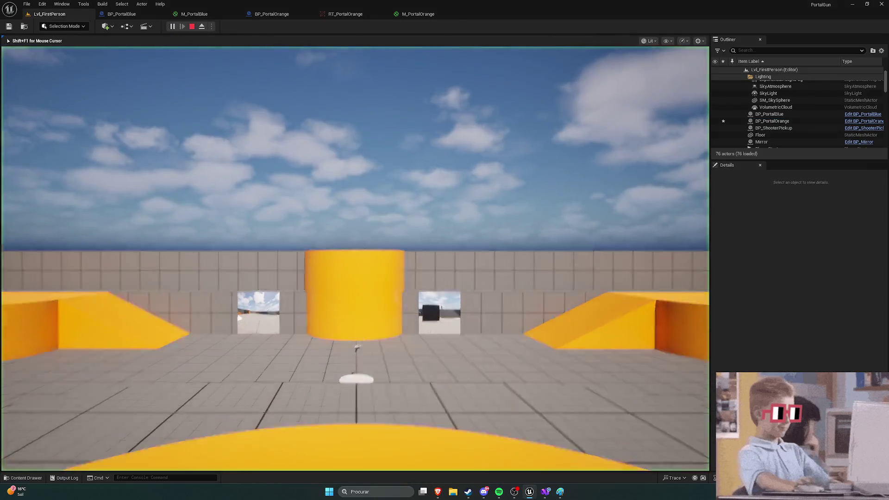
pyautogui.press('w')
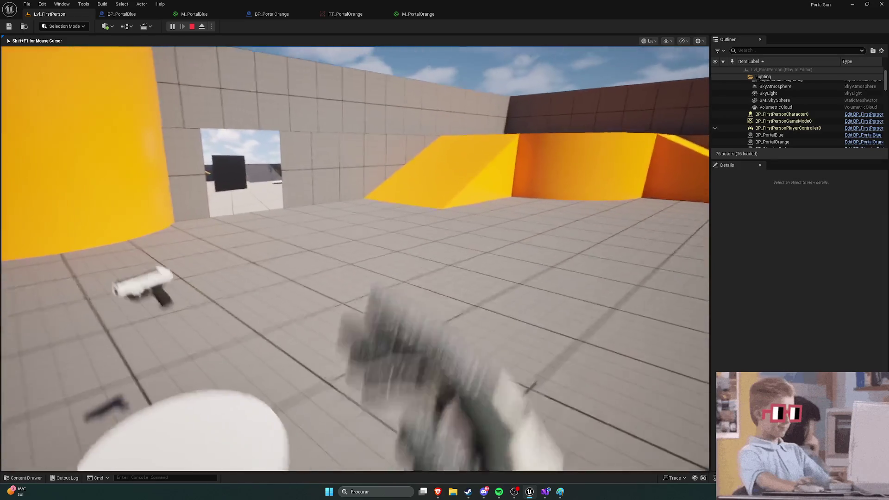
pyautogui.press('w')
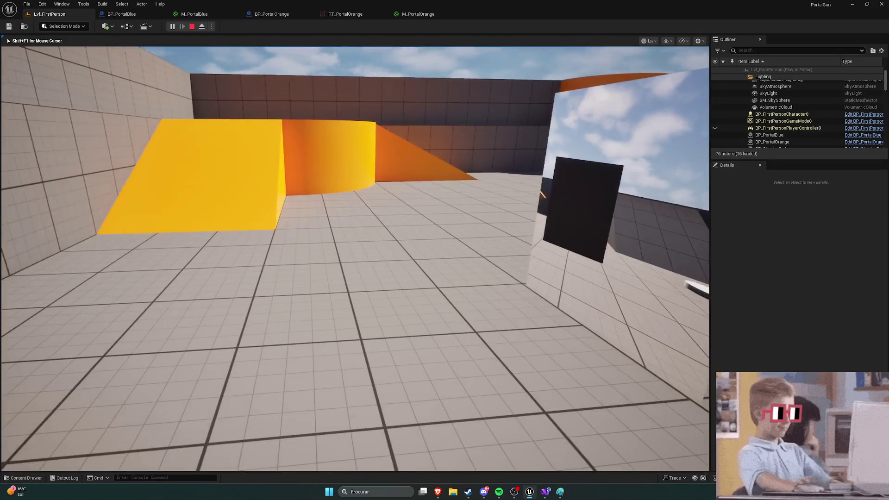
pyautogui.press('s')
pyautogui.press('s')
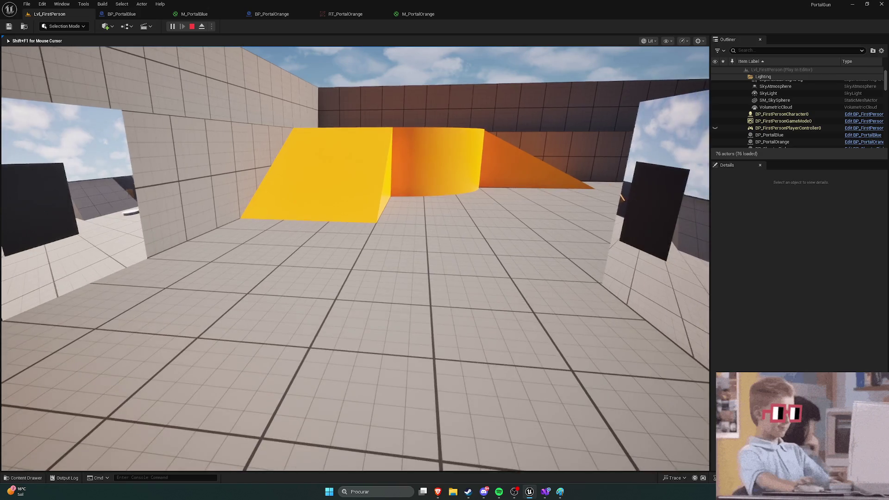
pyautogui.press('Escape')
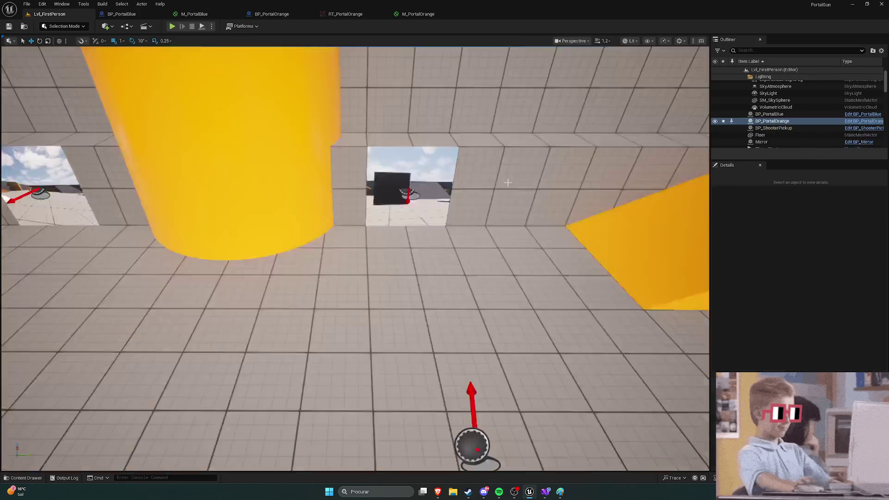
pyautogui.moveTo(438, 491)
pyautogui.click(513, 455)
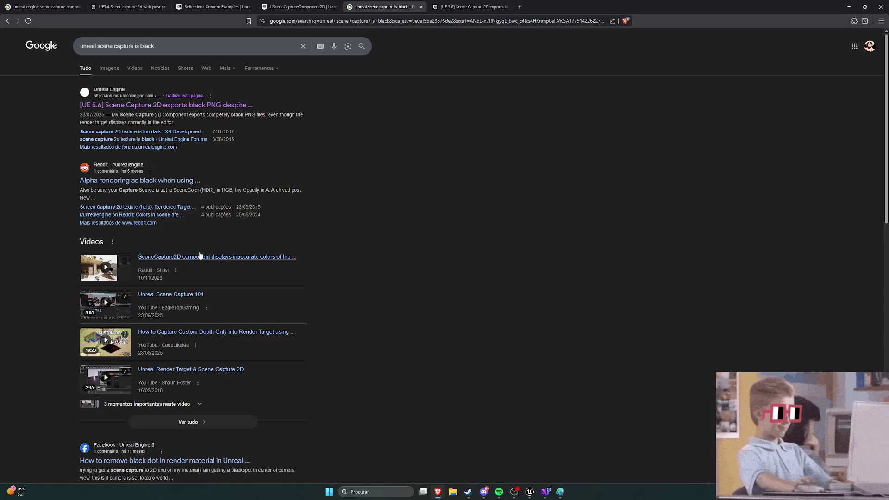
# Search Google for 'unreal engine scene capture 2d cant see eachother', accepting the 'each other' correction
pyautogui.scroll(-5, 77, 205)
pyautogui.scroll(5, 73, 202)
pyautogui.doubleClick(145, 46)
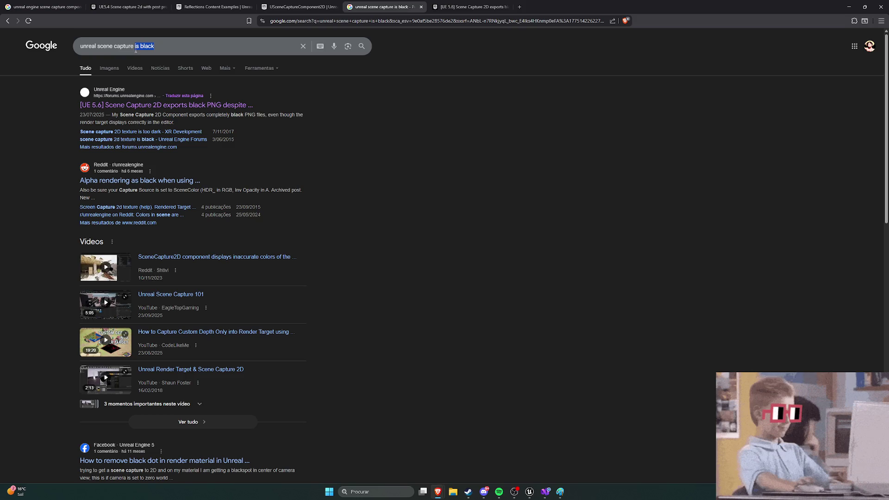
pyautogui.moveTo(135, 49); pyautogui.dragTo(135, 50)
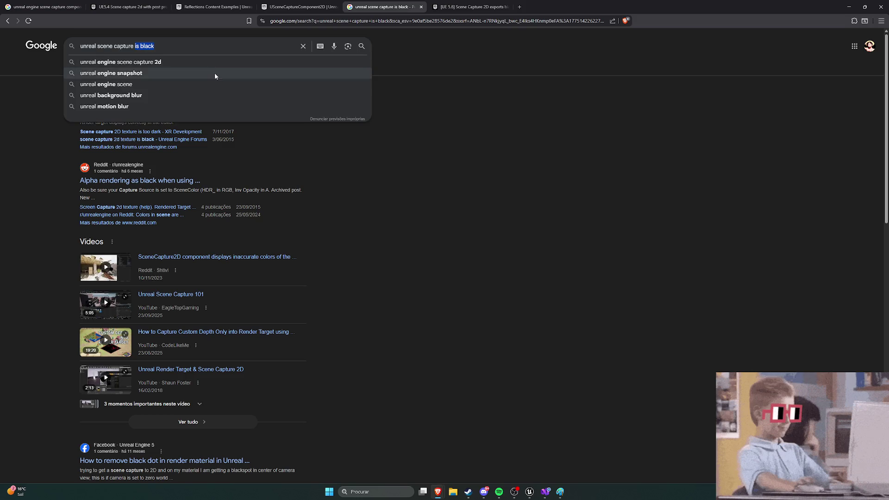
pyautogui.click(213, 62)
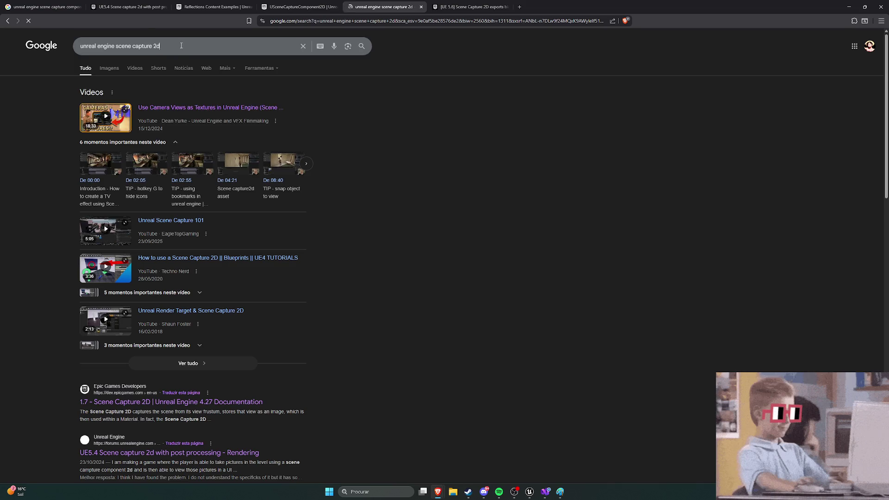
pyautogui.write(' cant')
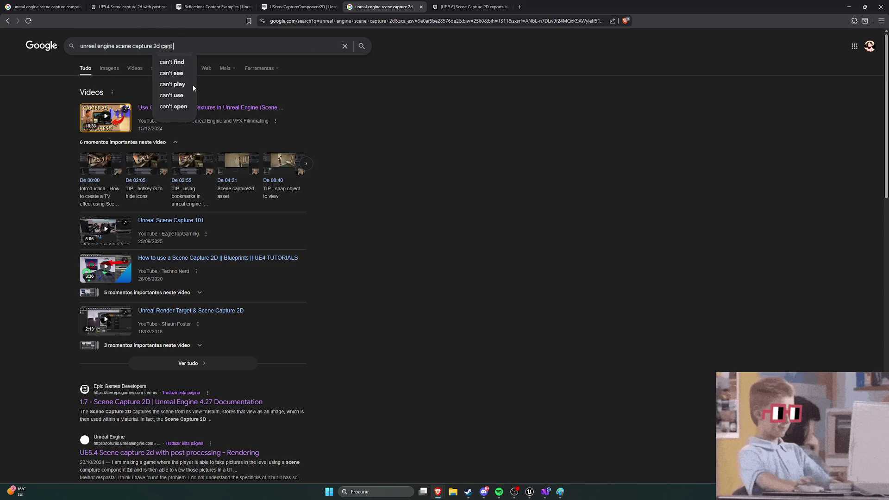
pyautogui.write(' s')
pyautogui.write('ee eachother')
pyautogui.press('Return')
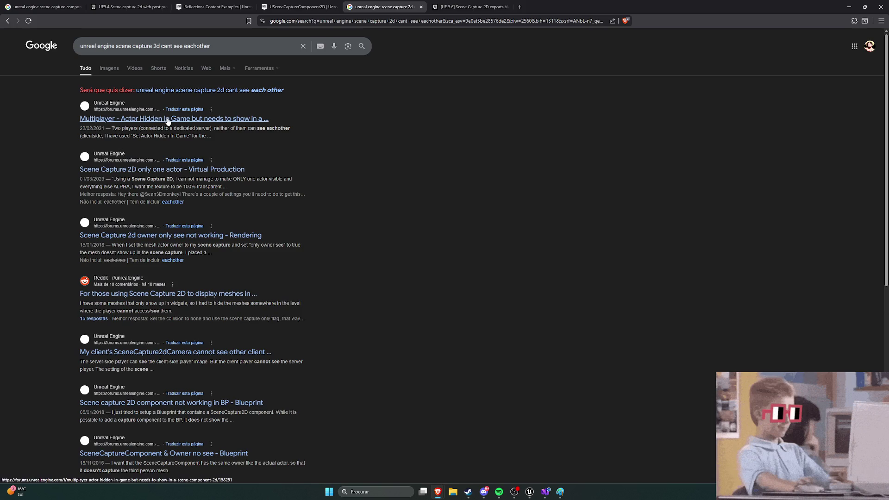
pyautogui.click(201, 92)
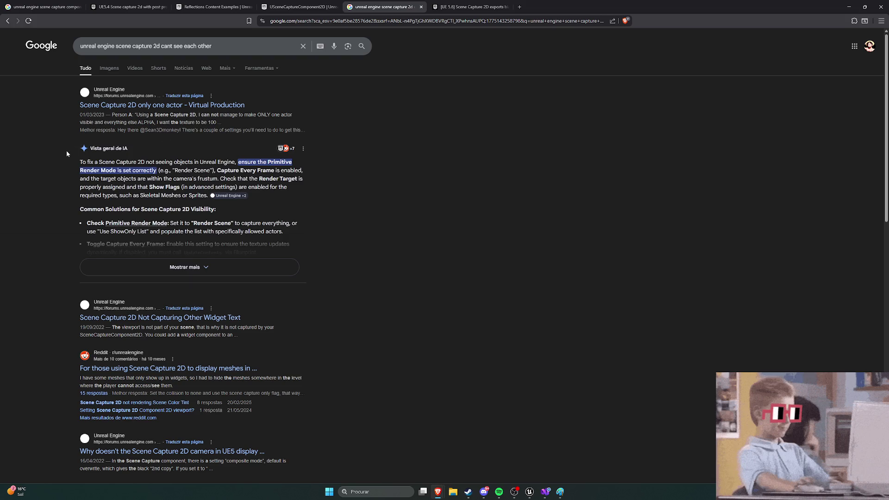
# Scroll the results and open the Reddit post asking for Screen Capture Component help
pyautogui.scroll(-5, 67, 153)
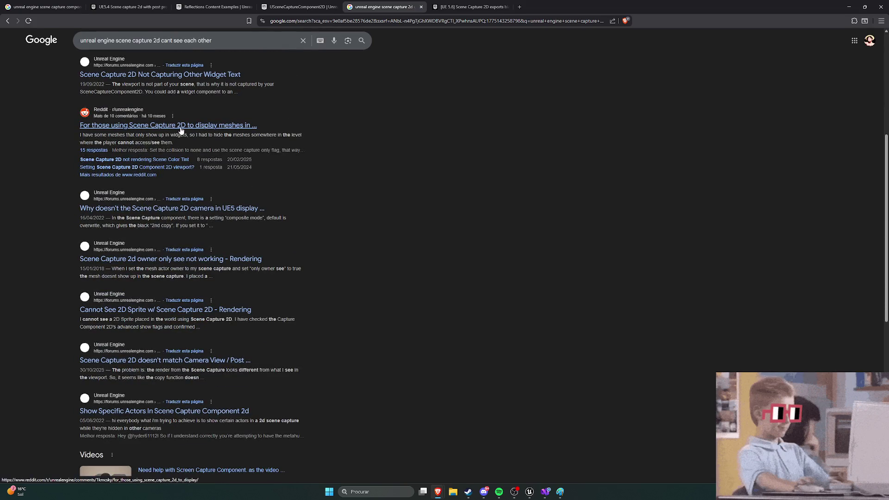
pyautogui.scroll(-4, 59, 123)
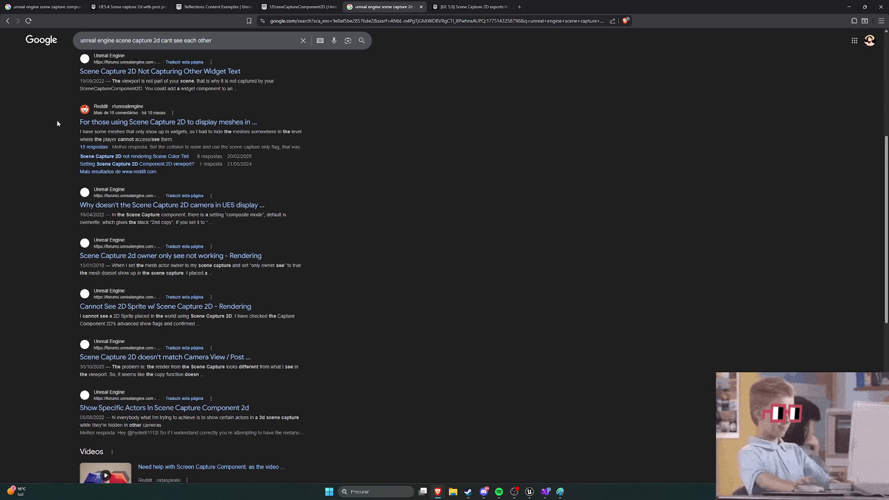
pyautogui.scroll(-4, 59, 124)
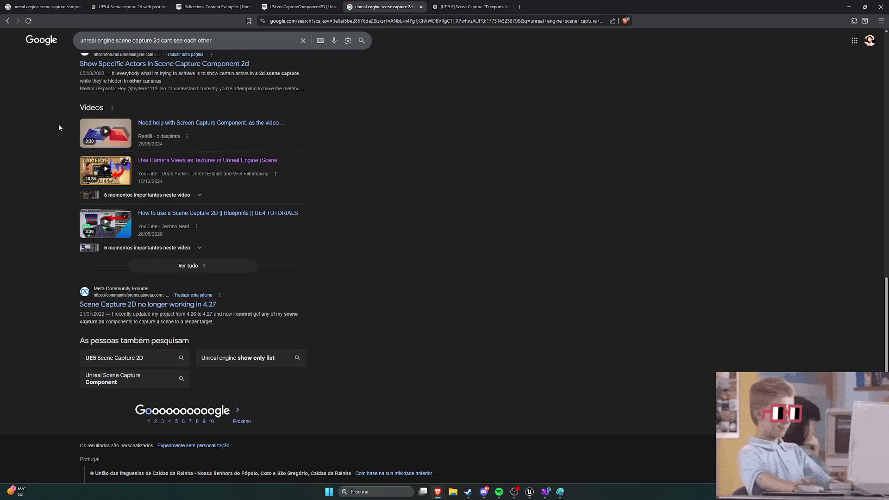
pyautogui.click(182, 128)
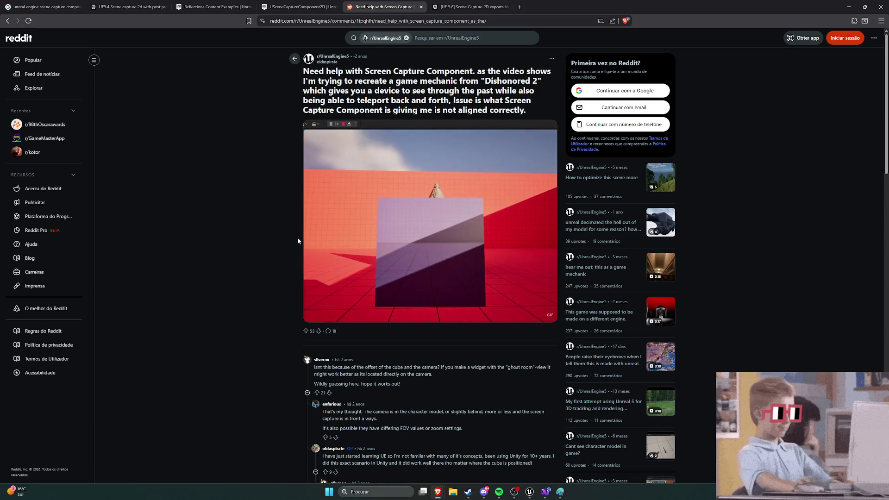
# Go back from the Reddit thread to the Google results and scroll through them
pyautogui.hotkey('alt', 'Left')
pyautogui.scroll(10, 71, 121)
pyautogui.scroll(2, 62, 132)
pyautogui.scroll(-3, 61, 134)
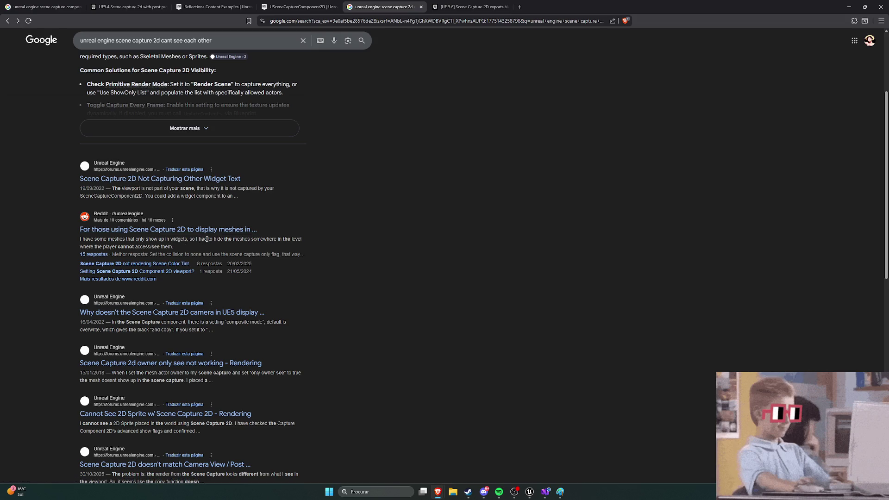
# Expand the AI overview listing Scene Capture 2D visibility fixes, then switch back to Unreal Editor
pyautogui.scroll(3, 245, 231)
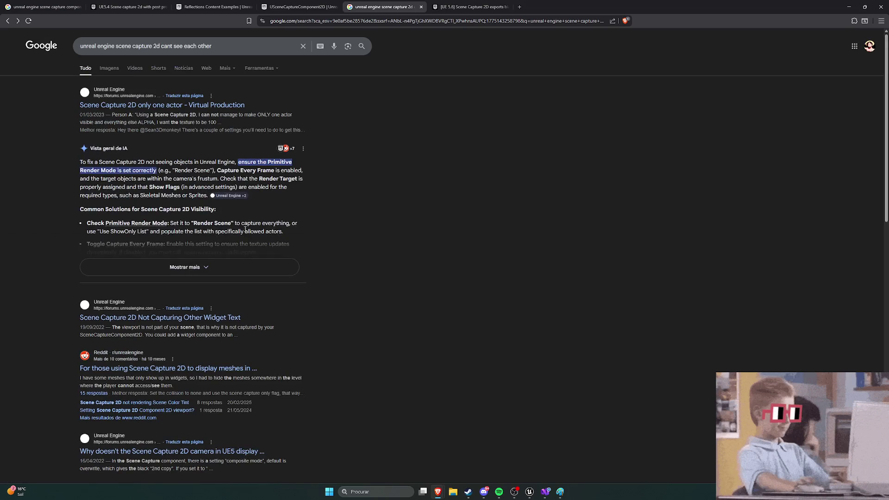
pyautogui.click(148, 266)
pyautogui.scroll(-1, 64, 202)
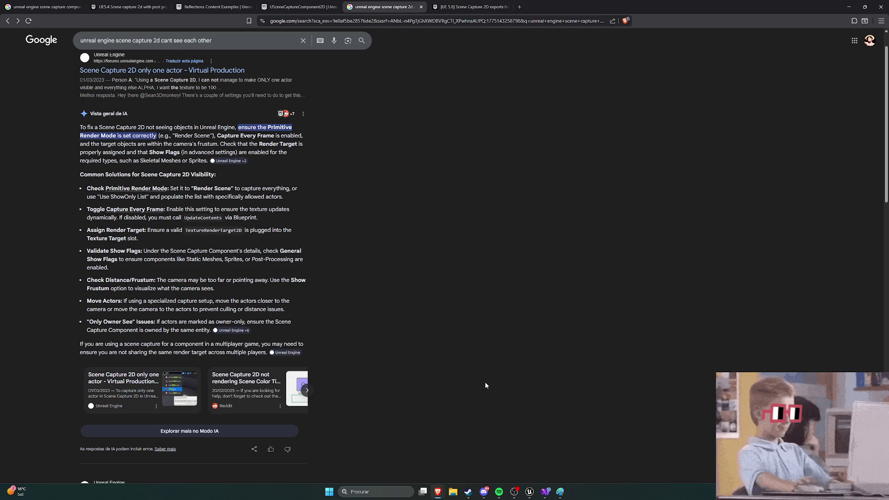
pyautogui.click(533, 493)
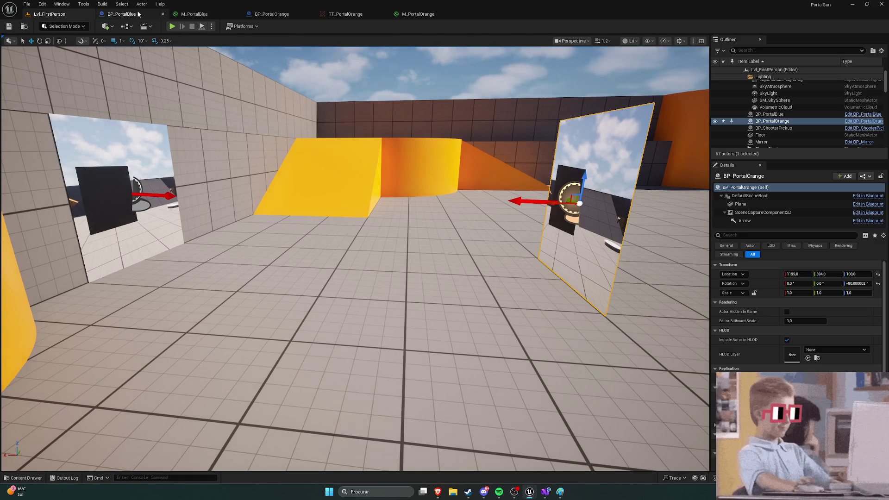
# In BP_PortalBlue's scene capture, review Primitive Render Mode (Legacy) and Capture Source, leaving both unchanged
pyautogui.click(122, 14)
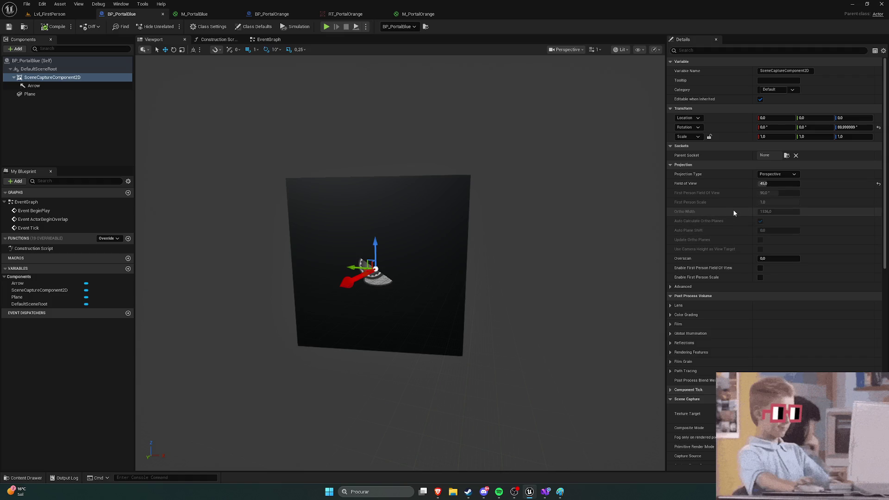
pyautogui.scroll(-2, 727, 204)
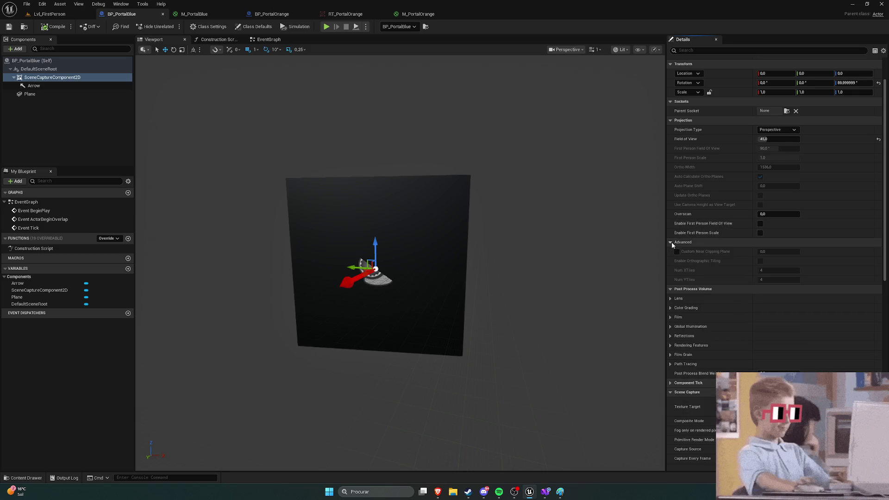
pyautogui.scroll(-3, 722, 239)
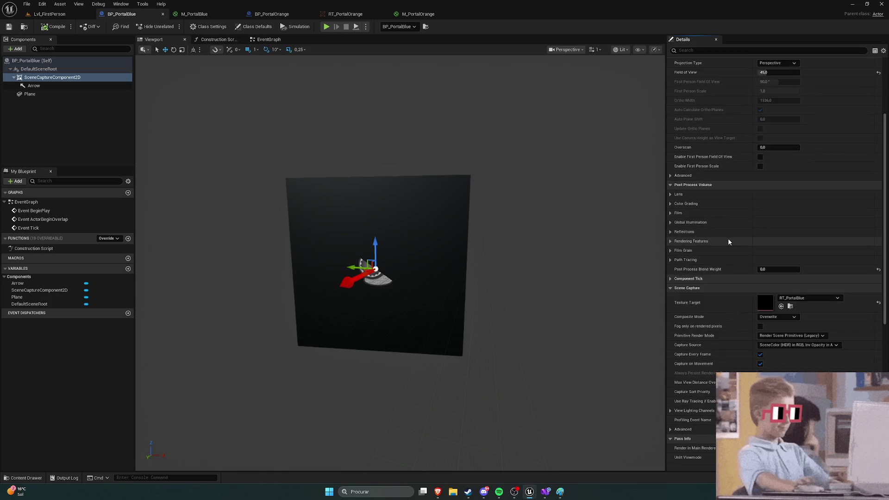
pyautogui.scroll(-3, 728, 238)
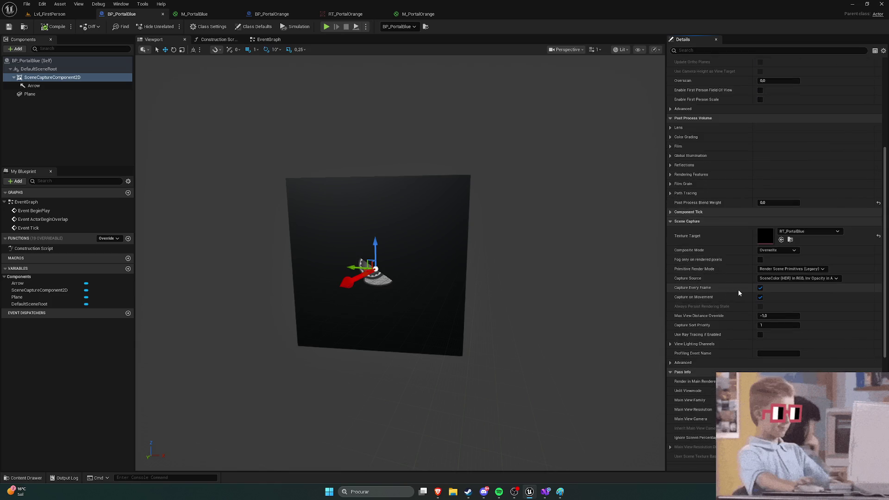
pyautogui.click(797, 270)
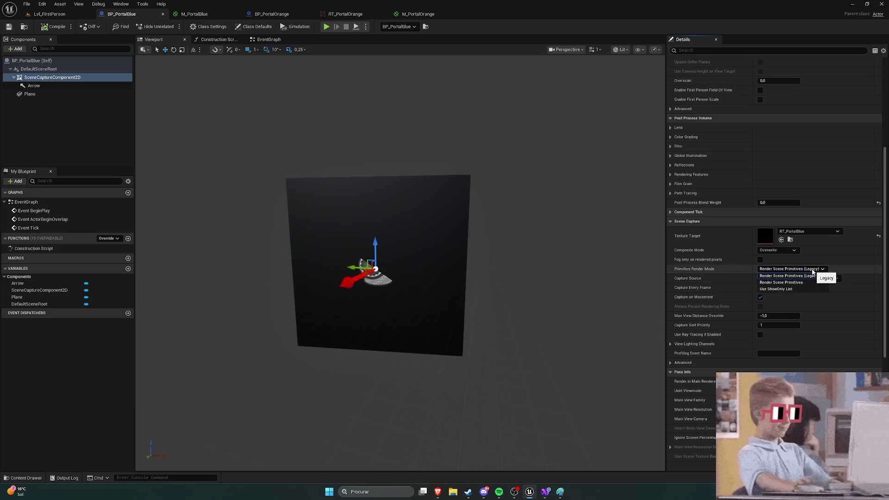
pyautogui.click(813, 273)
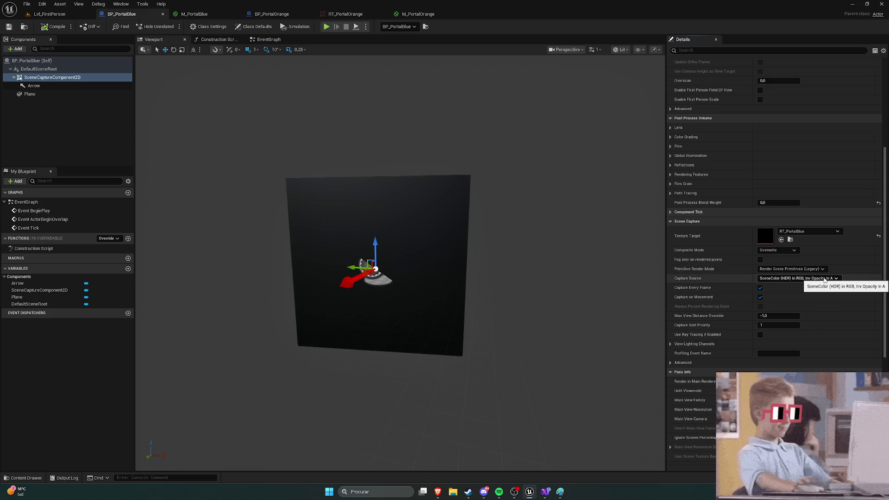
pyautogui.click(828, 279)
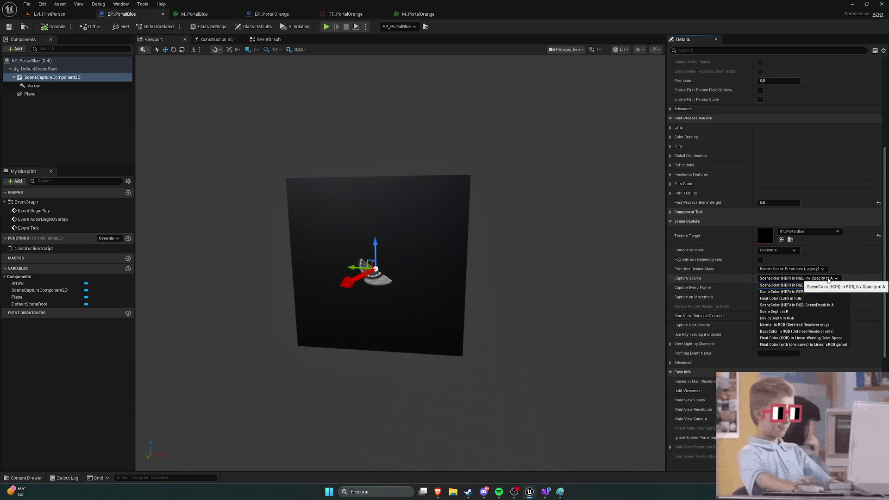
pyautogui.click(828, 279)
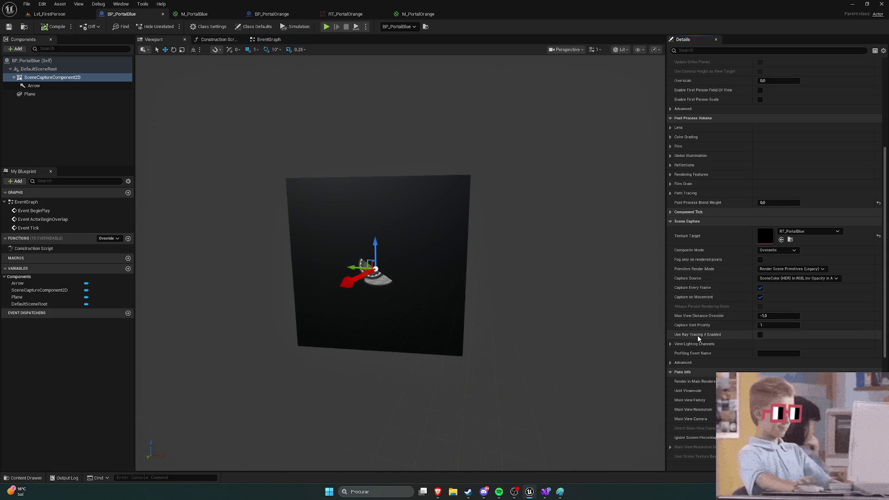
# Browse the advanced capture and rendering settings, then bring up the Unlit Viewmode choices
pyautogui.click(670, 363)
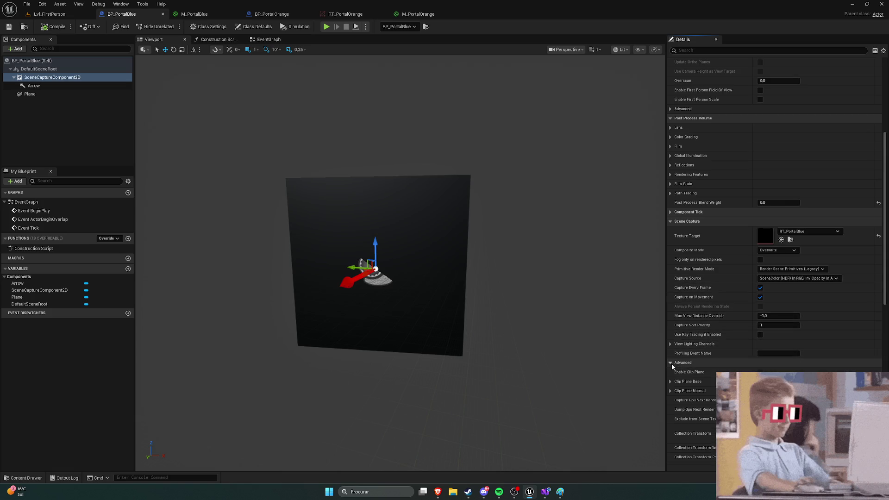
pyautogui.scroll(-3, 704, 366)
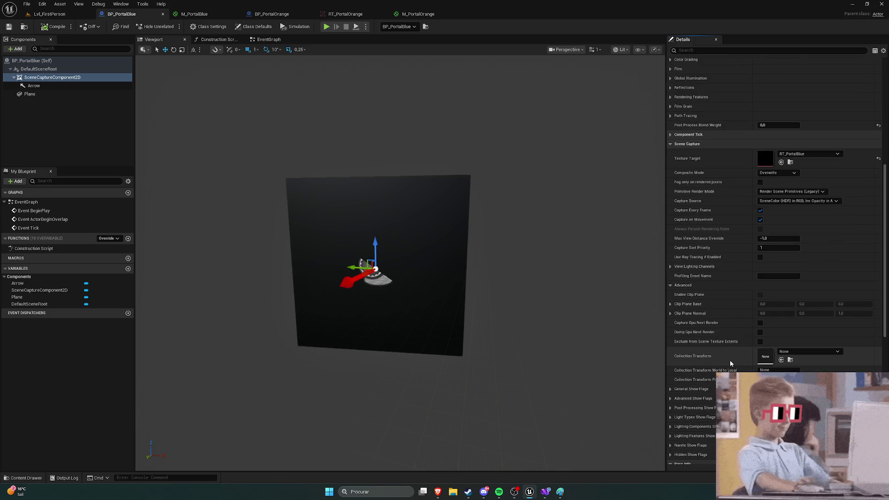
pyautogui.click(669, 286)
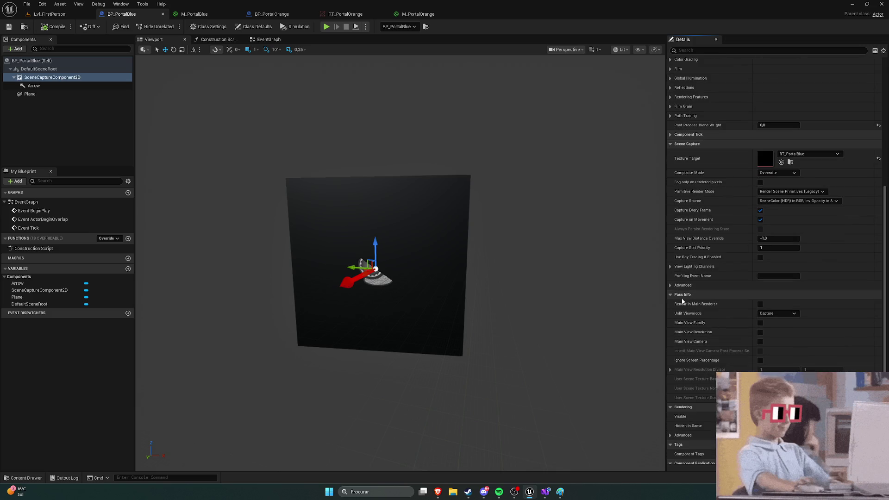
pyautogui.scroll(-2, 719, 321)
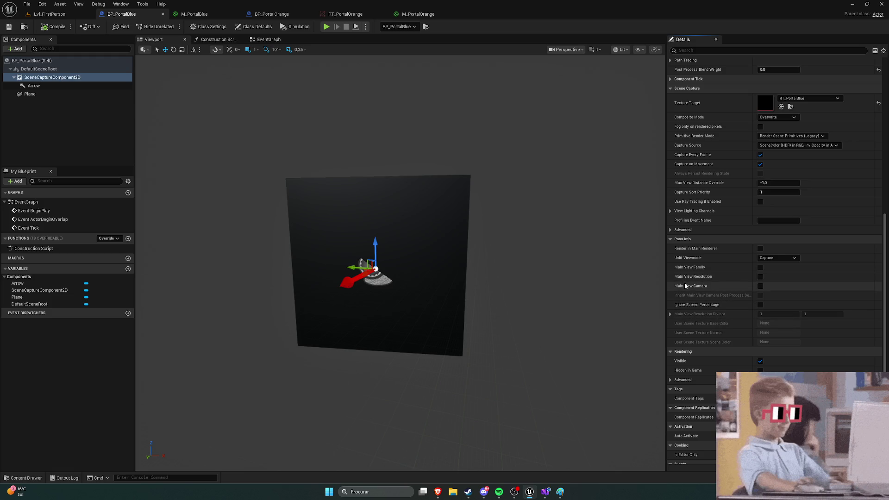
pyautogui.scroll(-3, 709, 292)
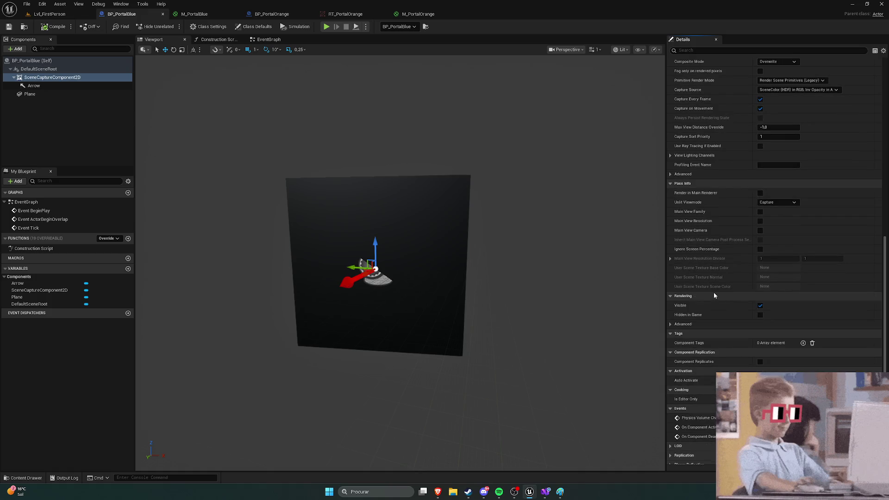
pyautogui.click(671, 325)
pyautogui.click(671, 324)
pyautogui.scroll(-1, 722, 349)
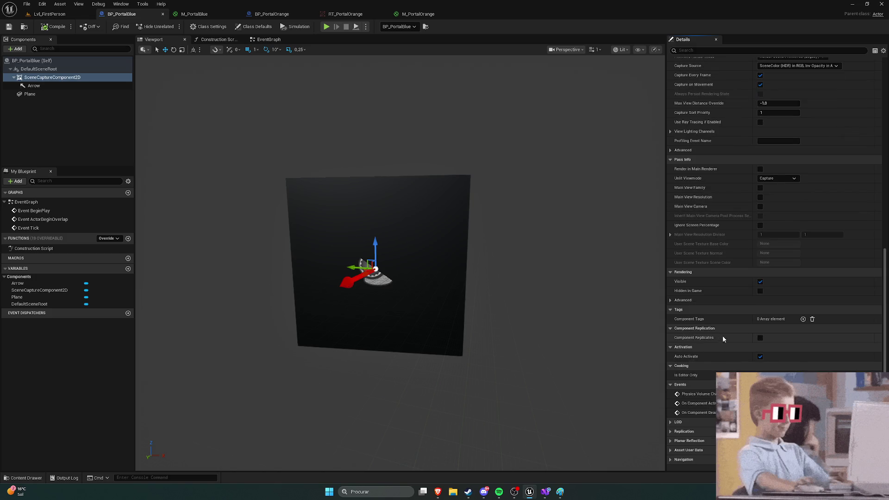
pyautogui.scroll(2, 748, 325)
pyautogui.scroll(3, 727, 309)
pyautogui.scroll(-2, 720, 324)
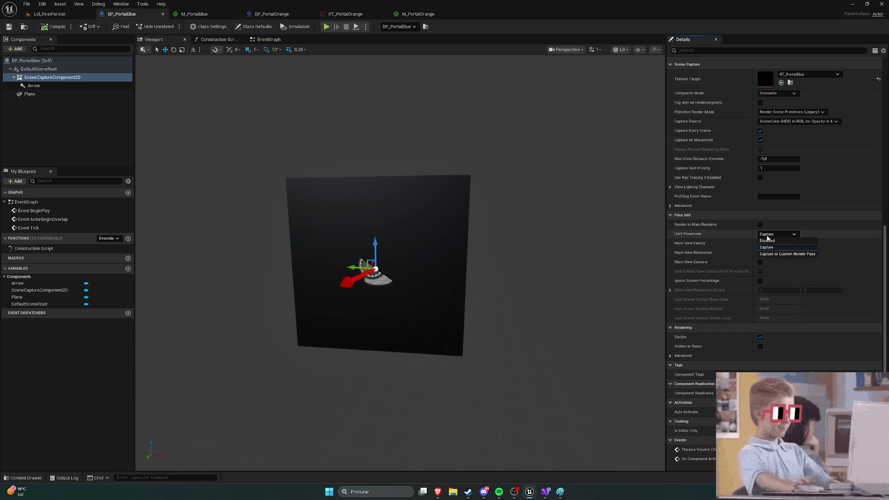
pyautogui.click(771, 234)
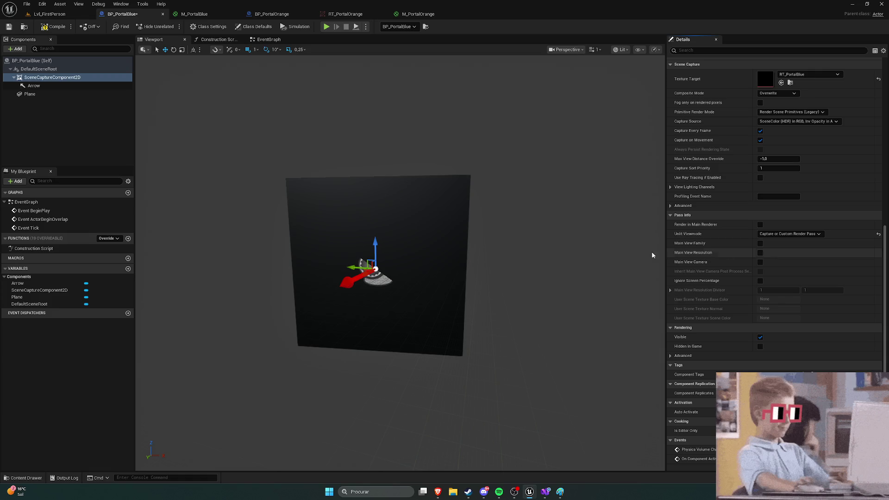
# Play-test walking toward the portal, then reset the blue capture's Unlit Viewmode to Capture
pyautogui.hotkey('alt', 'p')
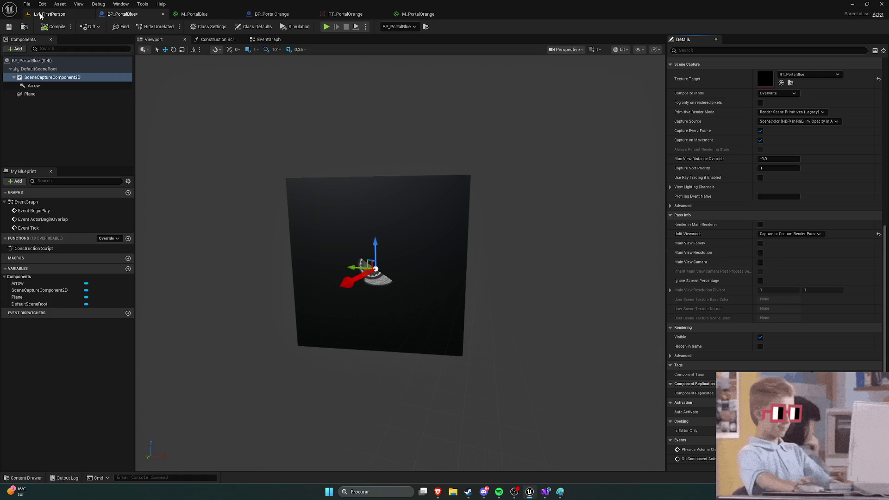
pyautogui.press('w')
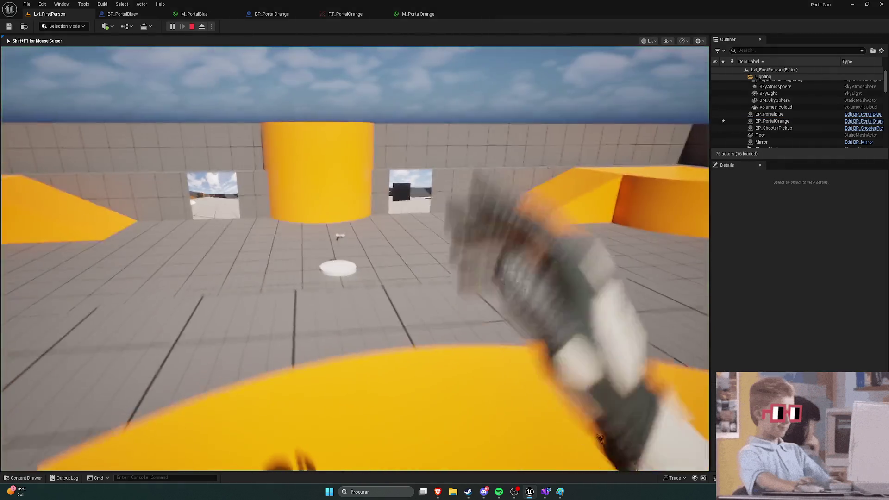
pyautogui.press('w')
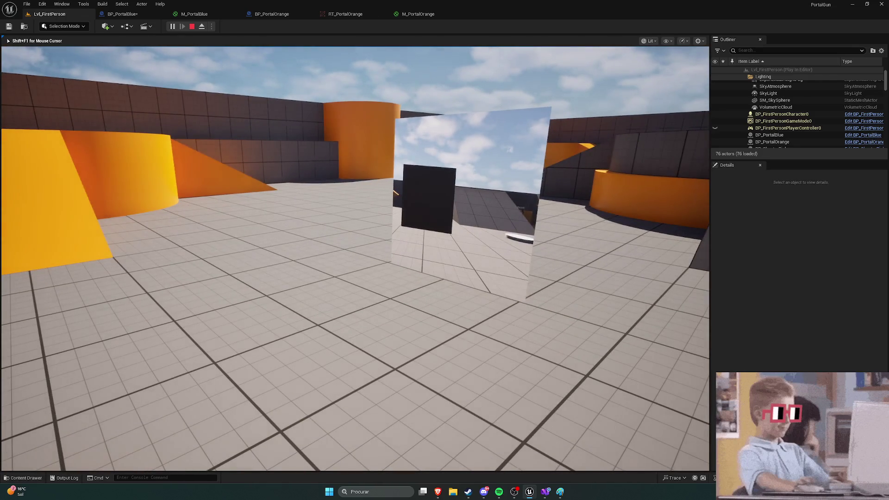
pyautogui.press('Escape')
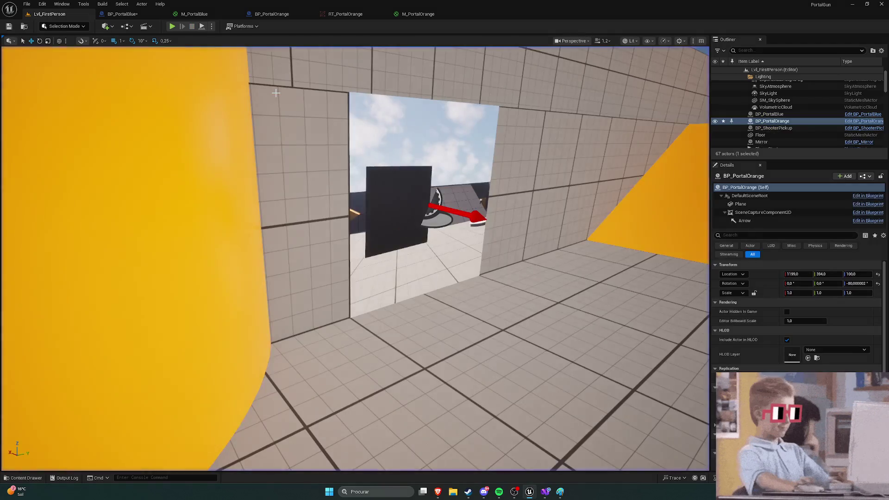
pyautogui.click(123, 14)
pyautogui.click(878, 234)
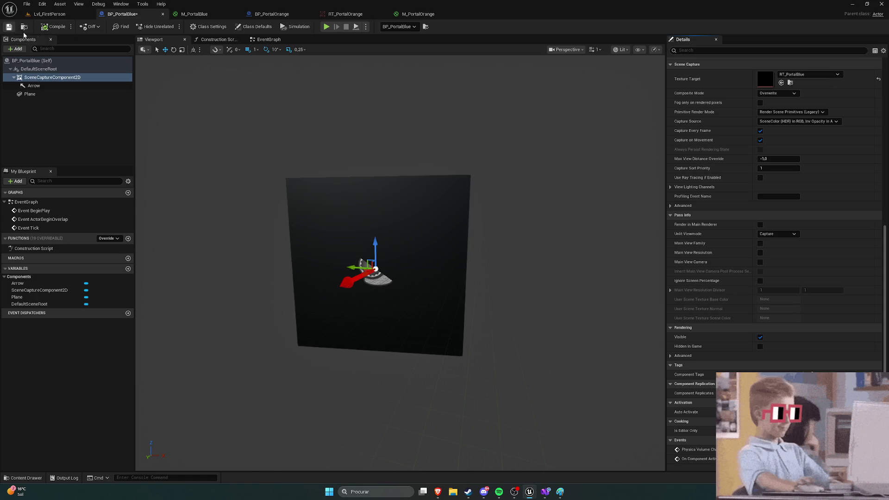
pyautogui.scroll(1, 775, 218)
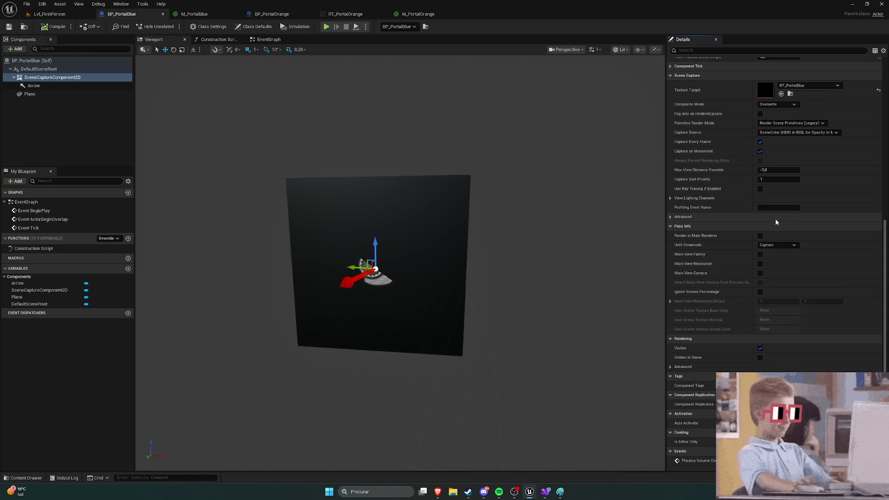
pyautogui.scroll(-1, 777, 218)
pyautogui.scroll(1, 782, 221)
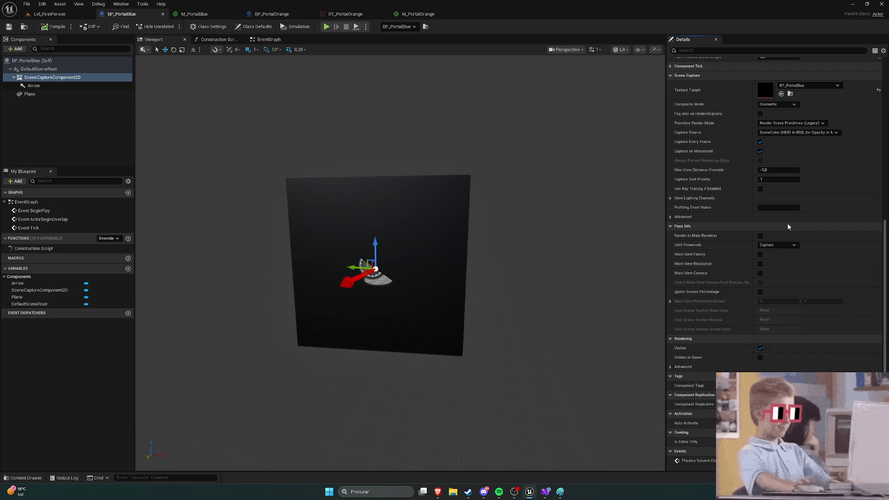
pyautogui.scroll(4, 789, 226)
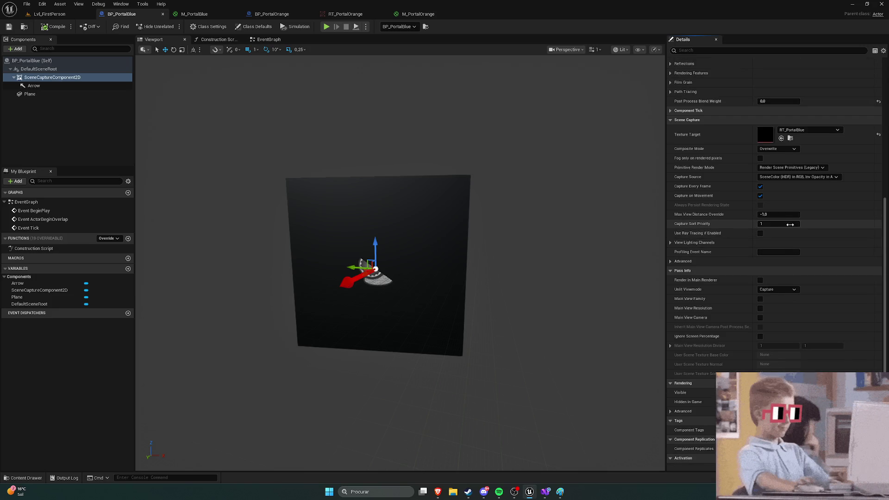
pyautogui.click(790, 151)
pyautogui.click(715, 164)
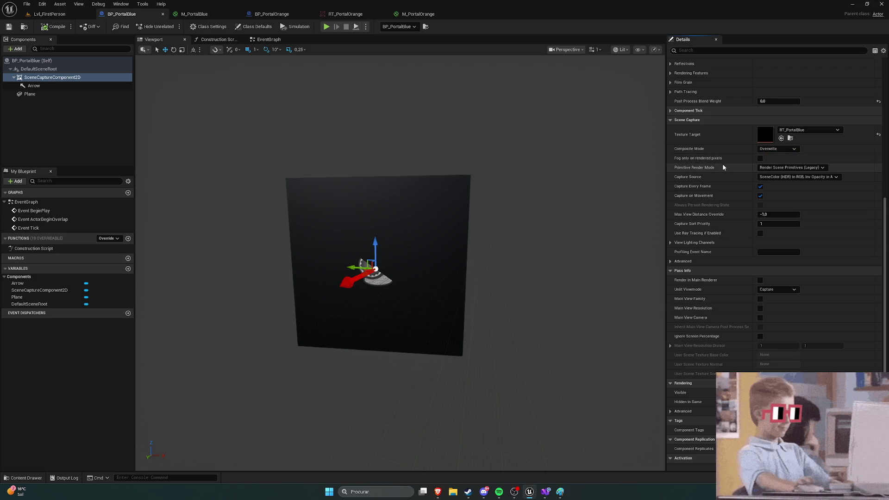
pyautogui.click(792, 167)
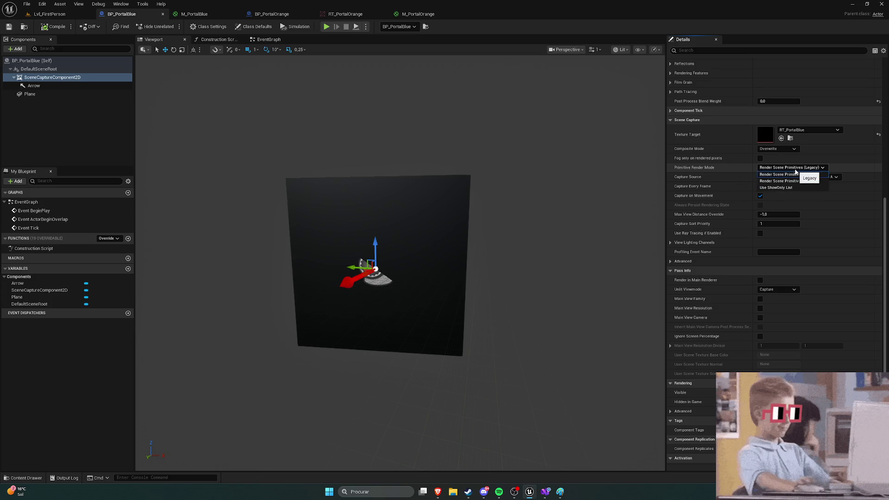
pyautogui.moveTo(438, 492)
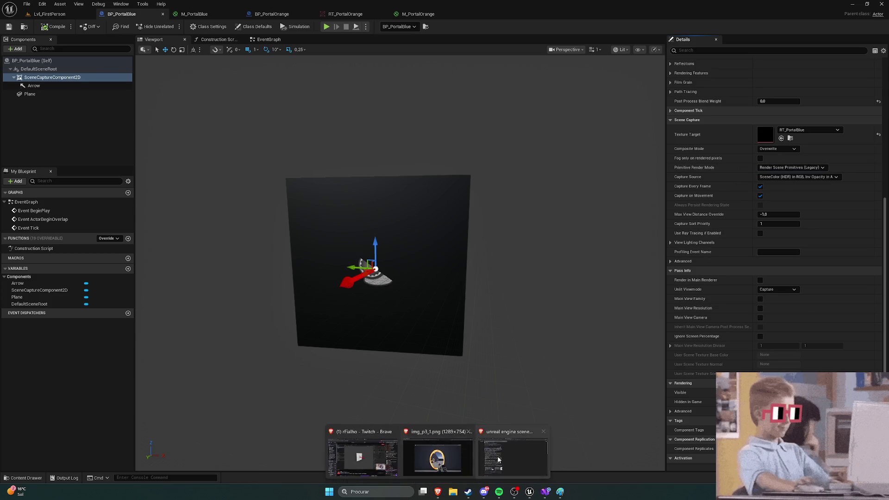
pyautogui.click(512, 457)
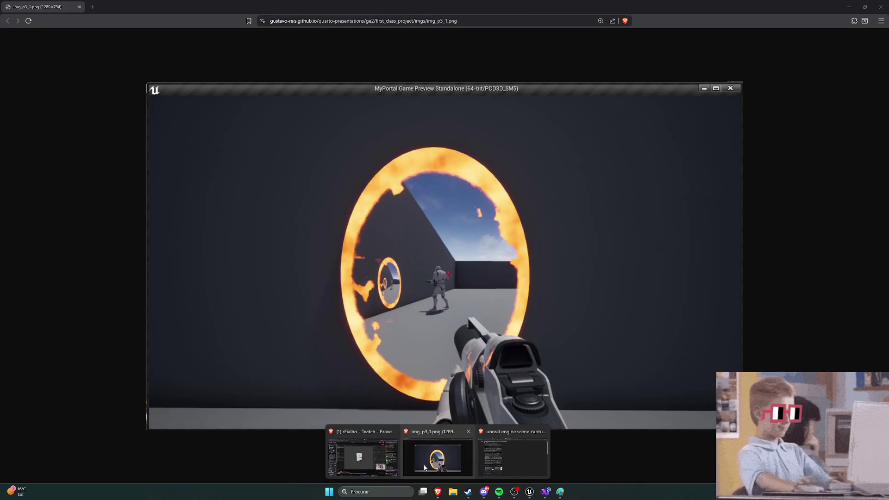
# Compare the portal reference screenshot with Google's AI overview on scene captures, then return to Unreal
pyautogui.click(425, 468)
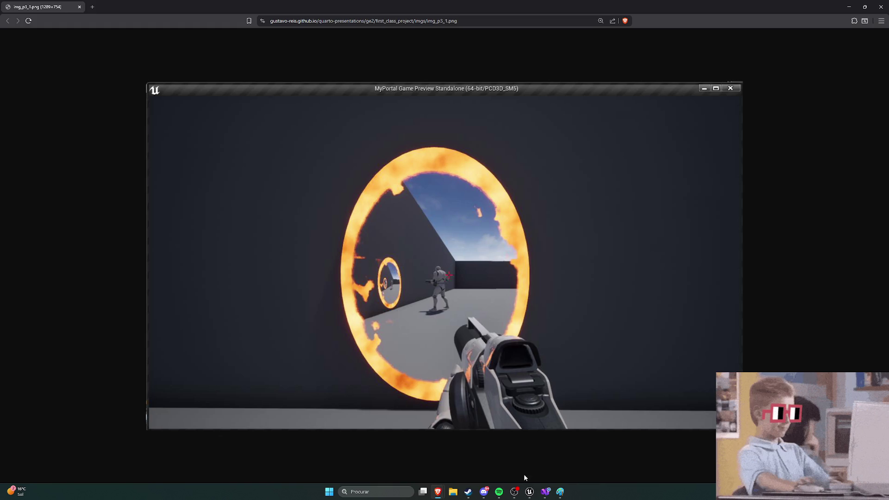
pyautogui.click(530, 492)
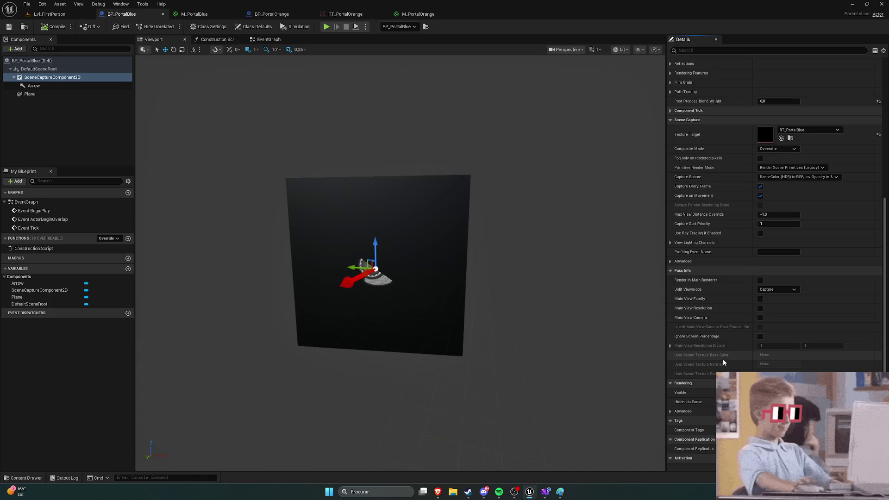
pyautogui.scroll(2, 724, 359)
pyautogui.scroll(1, 728, 363)
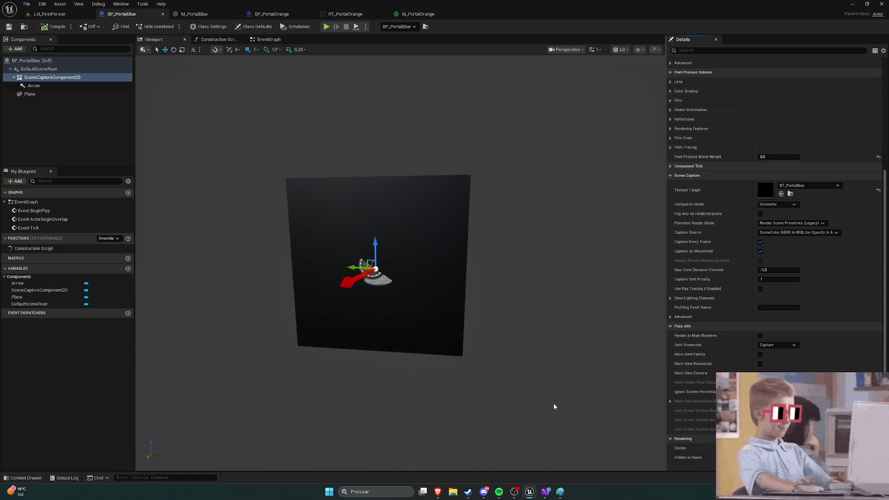
pyautogui.moveTo(436, 487)
pyautogui.click(492, 440)
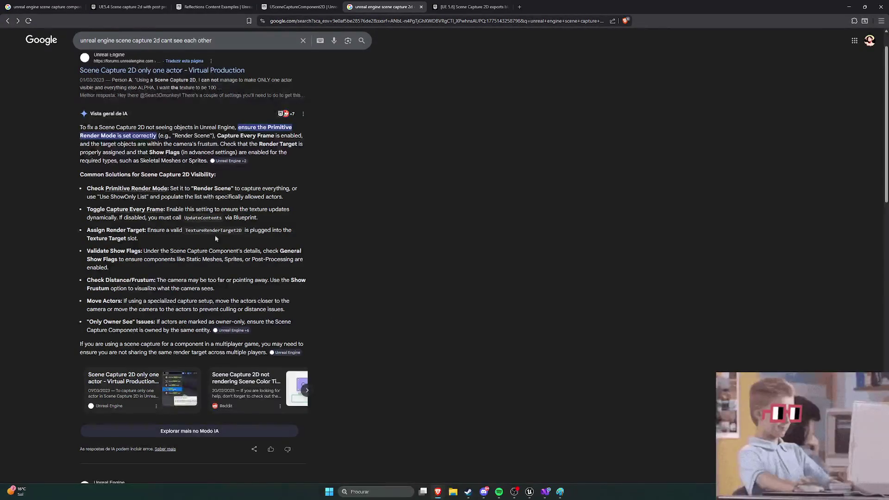
pyautogui.scroll(1, 324, 232)
pyautogui.moveTo(233, 45); pyautogui.dragTo(168, 55)
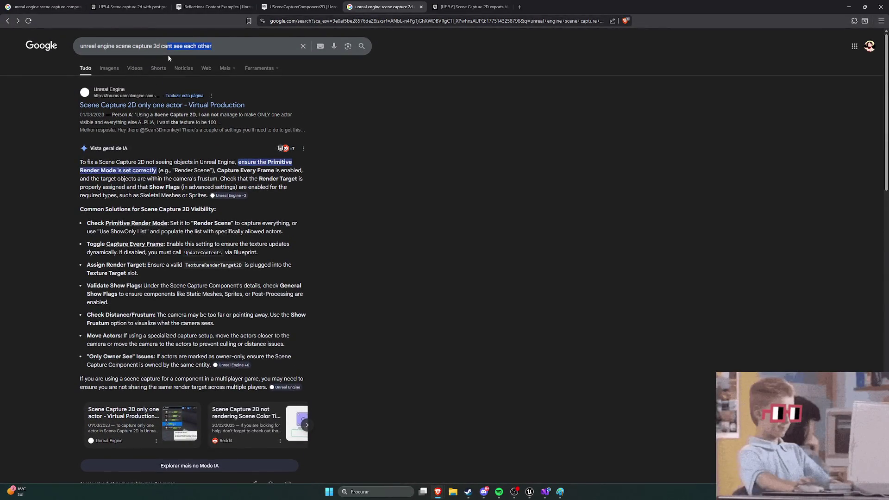
pyautogui.click(352, 135)
pyautogui.scroll(-2, 329, 137)
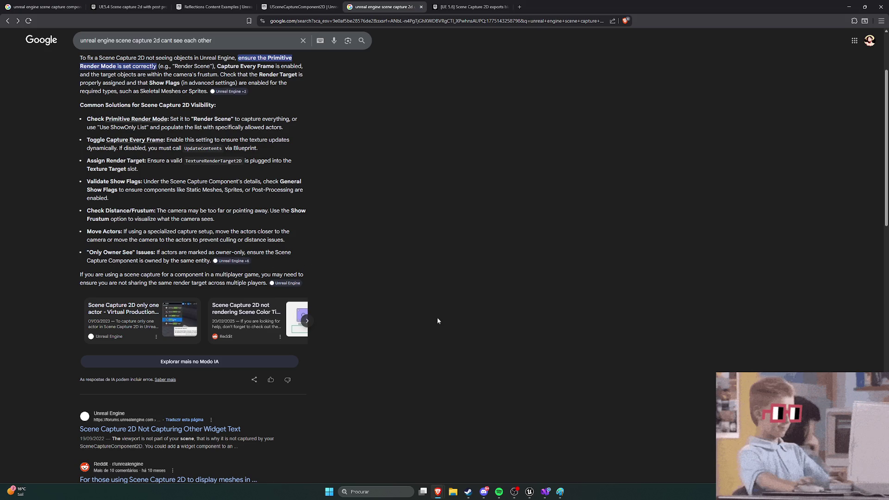
pyautogui.click(528, 490)
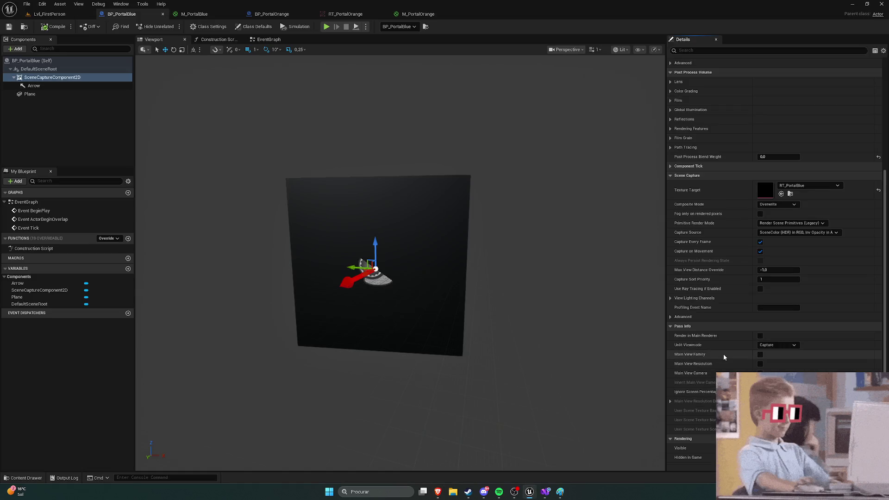
# Filter the blue portal's Details for 'only', then clear the property filter
pyautogui.scroll(-5, 715, 346)
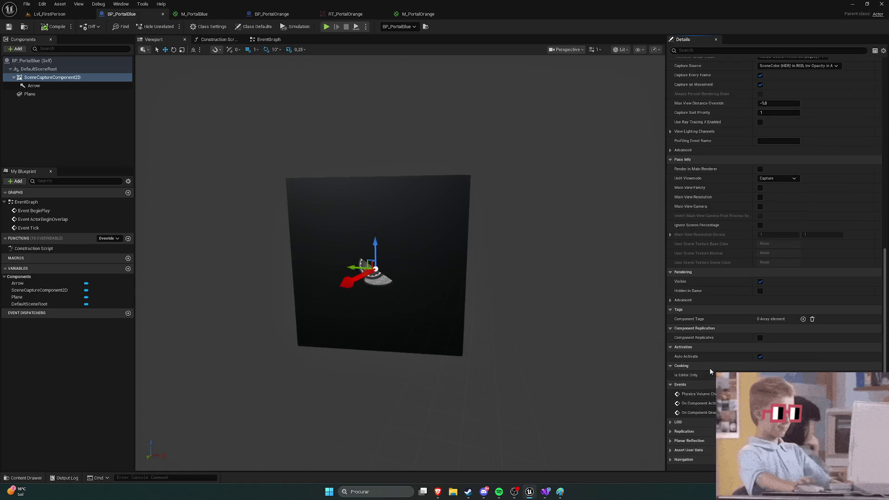
pyautogui.scroll(3, 711, 313)
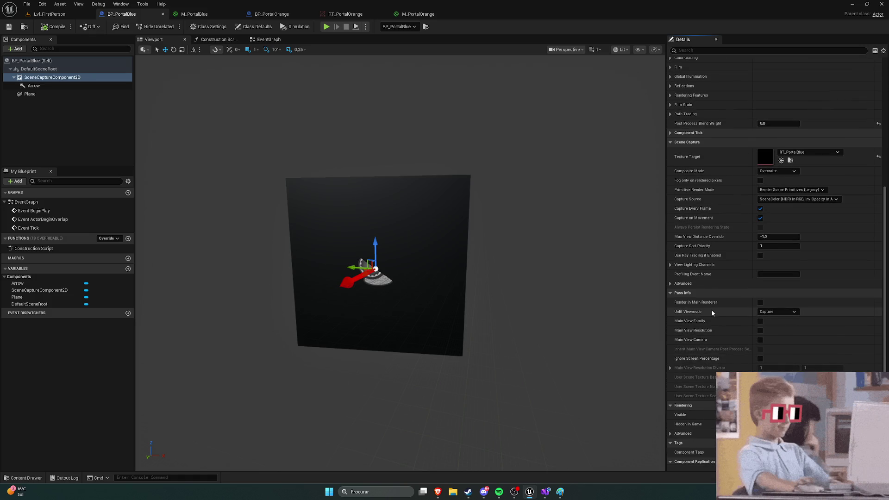
pyautogui.scroll(-1, 712, 311)
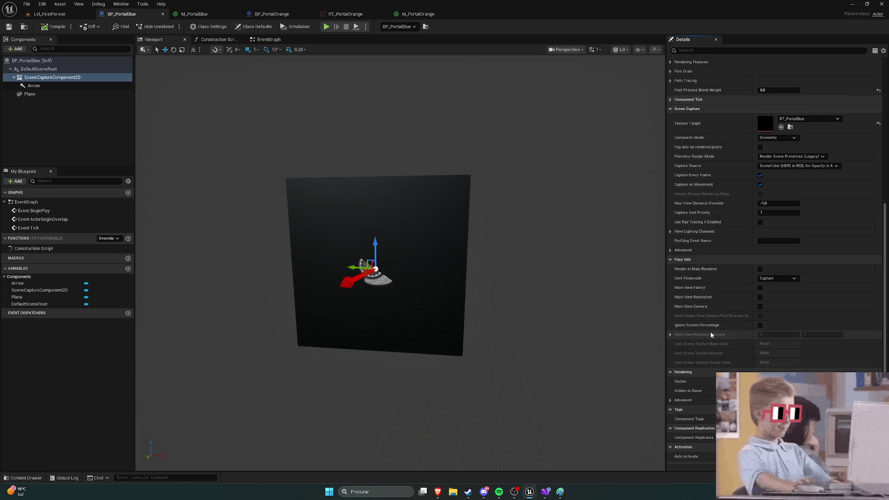
pyautogui.scroll(1, 711, 331)
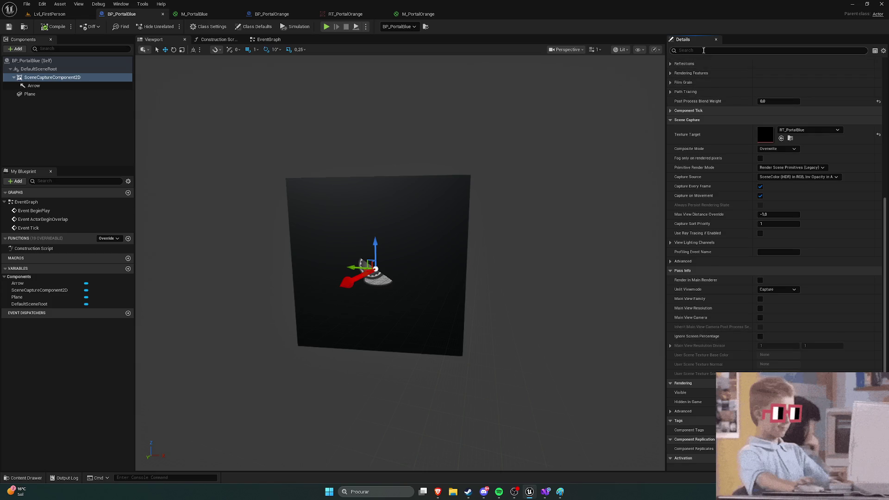
pyautogui.hotkey('alt', 'Tab')
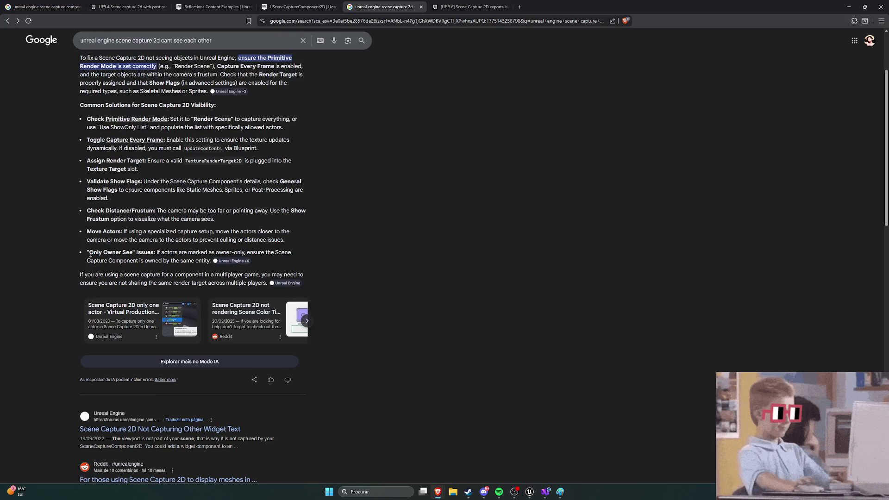
pyautogui.hotkey('alt', 'Tab')
pyautogui.write('only')
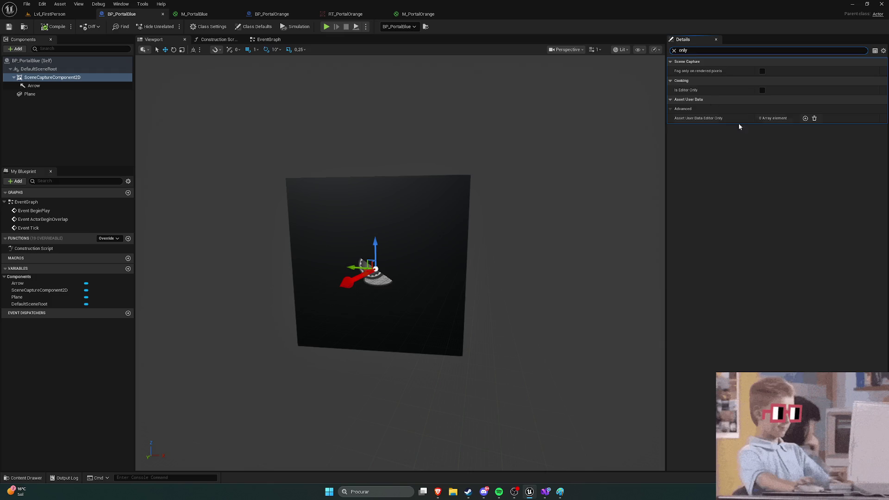
pyautogui.click(674, 50)
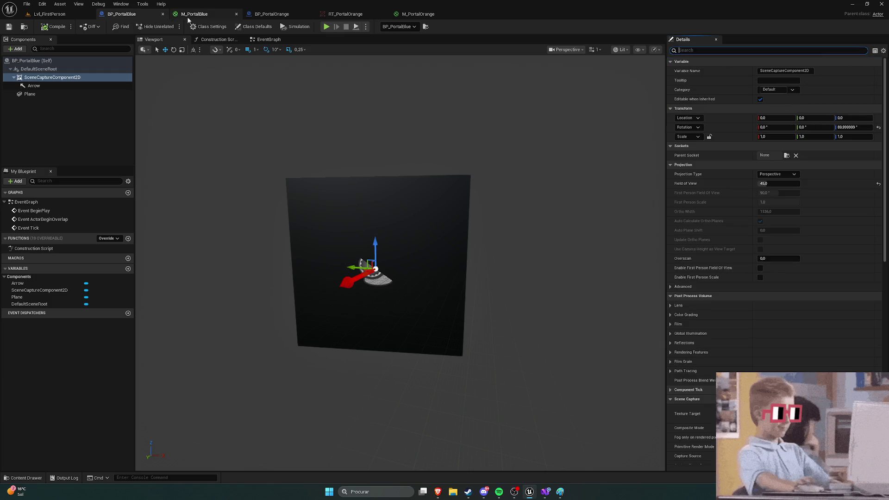
# Close the M_PortalBlue and BP_PortalBlue editors and select BP_PortalOrange's scene capture component
pyautogui.click(237, 14)
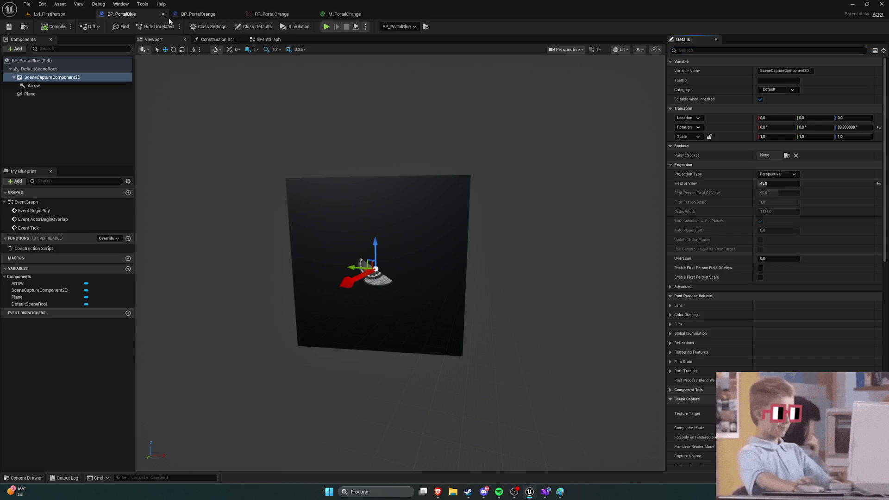
pyautogui.click(163, 14)
pyautogui.click(144, 14)
pyautogui.click(198, 15)
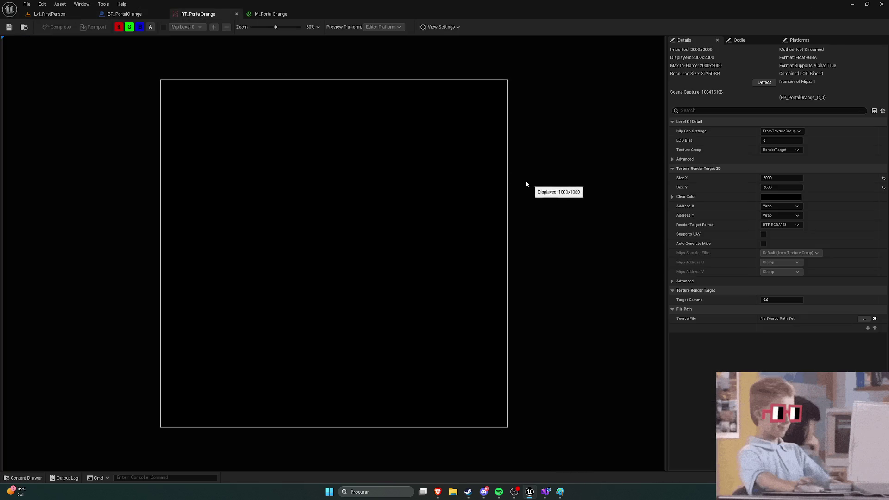
pyautogui.click(125, 14)
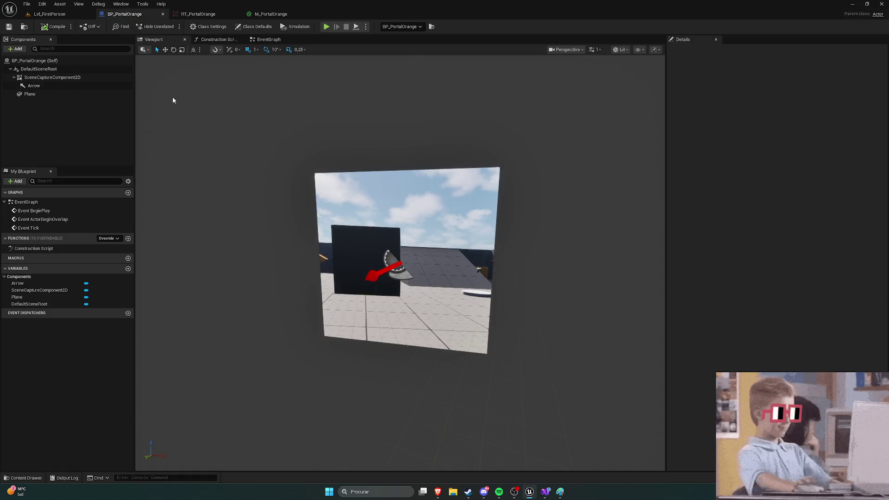
pyautogui.click(52, 77)
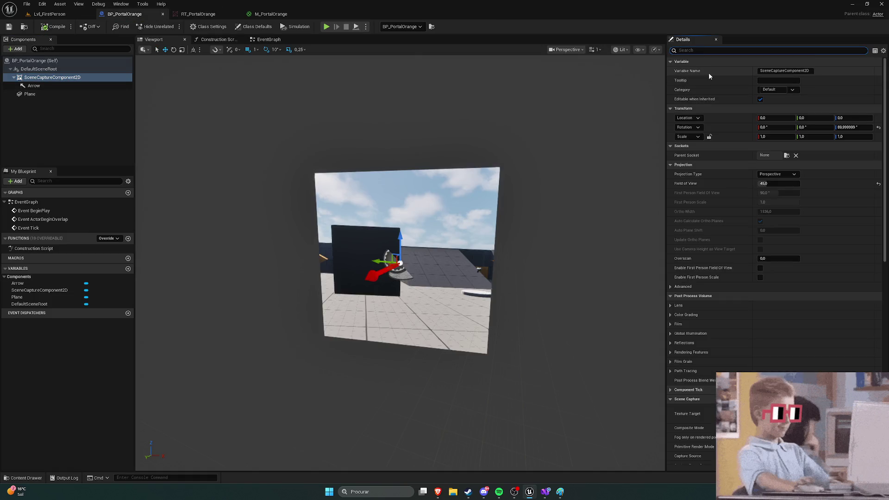
# Search its Details for 'nner', clear it, and select M_PortalOrange's Texture Sample node
pyautogui.write('own')
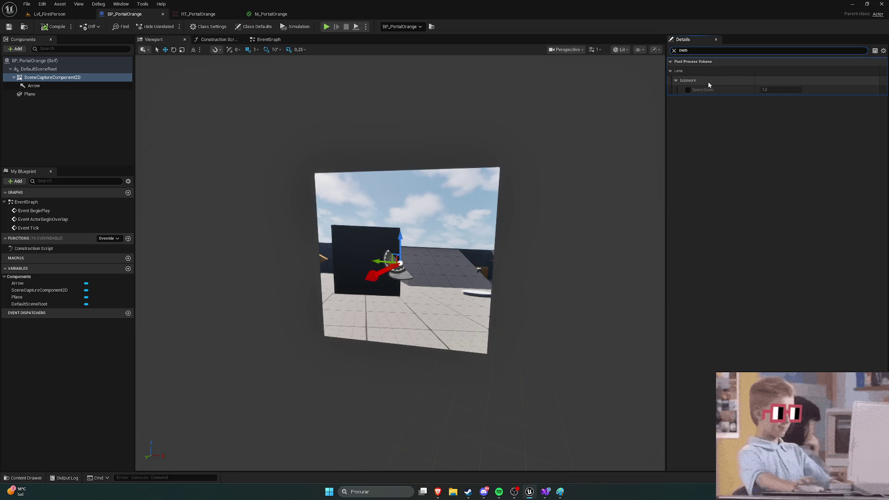
pyautogui.write('ner')
pyautogui.click(673, 50)
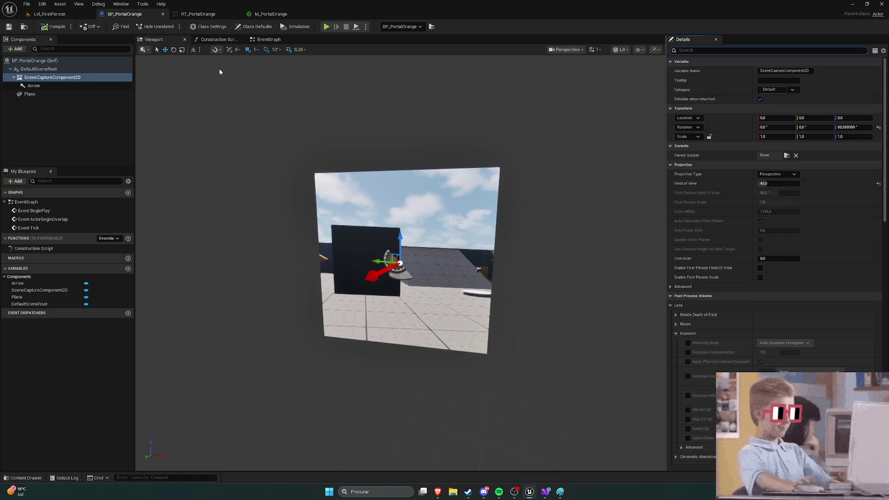
pyautogui.click(271, 14)
pyautogui.click(413, 112)
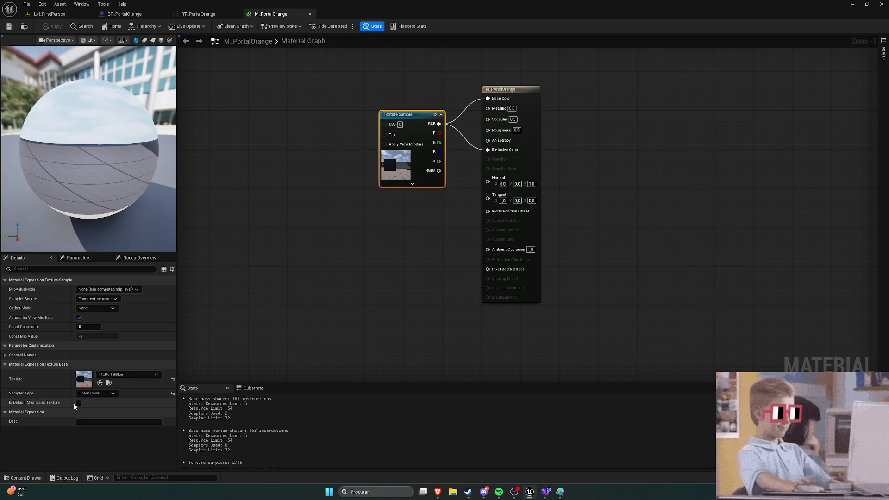
# Set the Texture Sample's Sampler Type to Color and save despite the compile errors
pyautogui.click(109, 393)
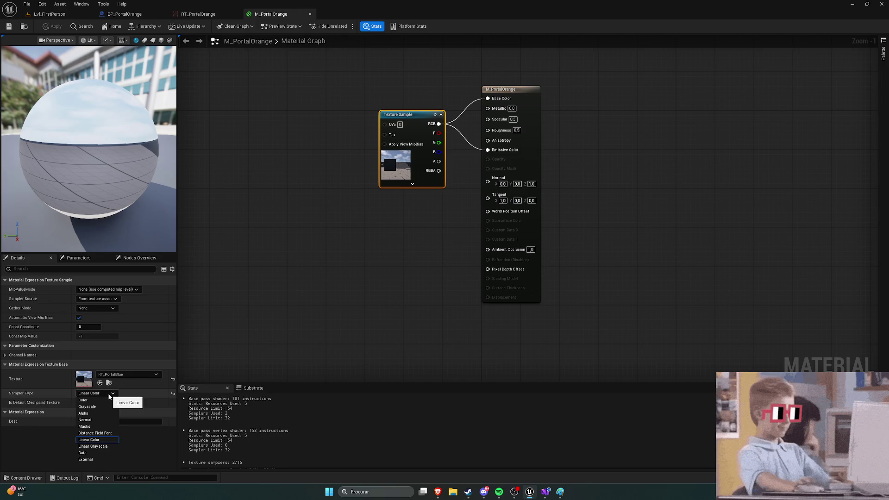
pyautogui.click(93, 400)
pyautogui.click(8, 26)
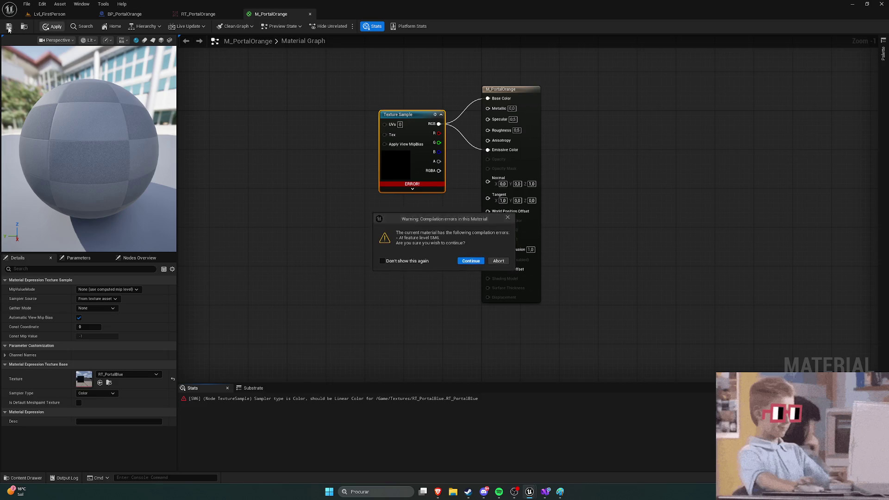
pyautogui.click(483, 261)
# Restore the Sampler Type to Linear Color, then apply and save M_PortalOrange
pyautogui.click(100, 393)
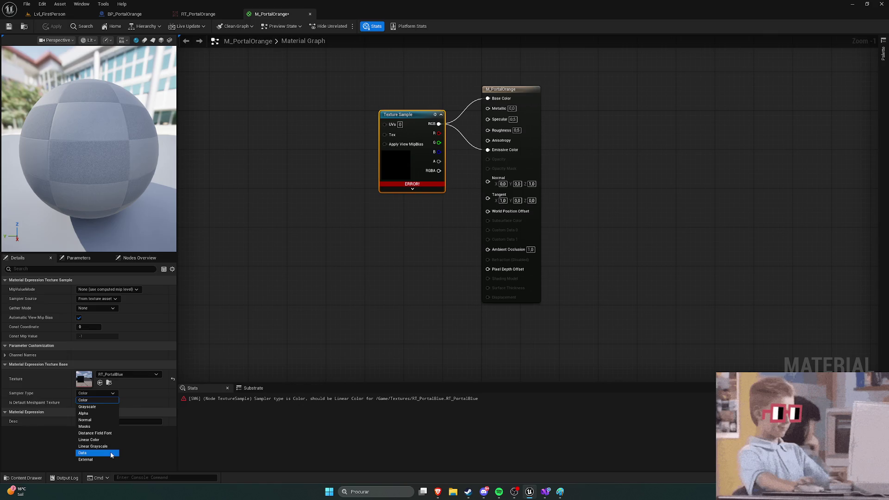
pyautogui.click(93, 439)
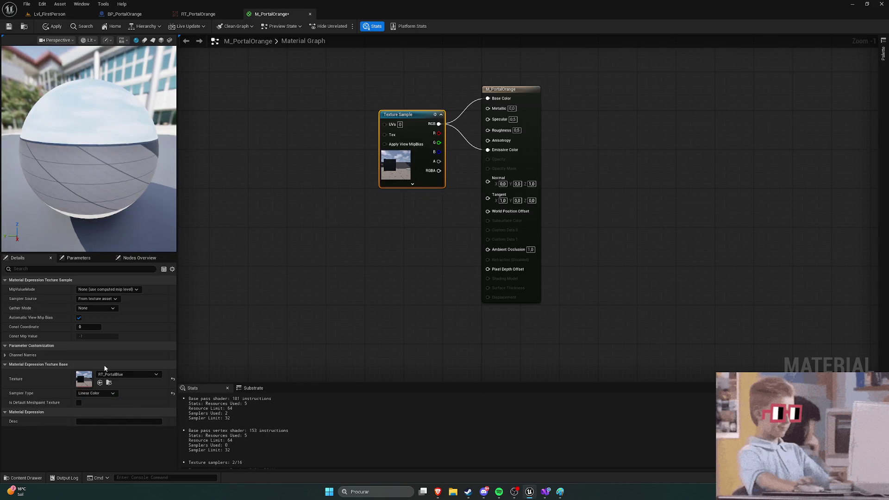
pyautogui.click(52, 27)
pyautogui.click(9, 26)
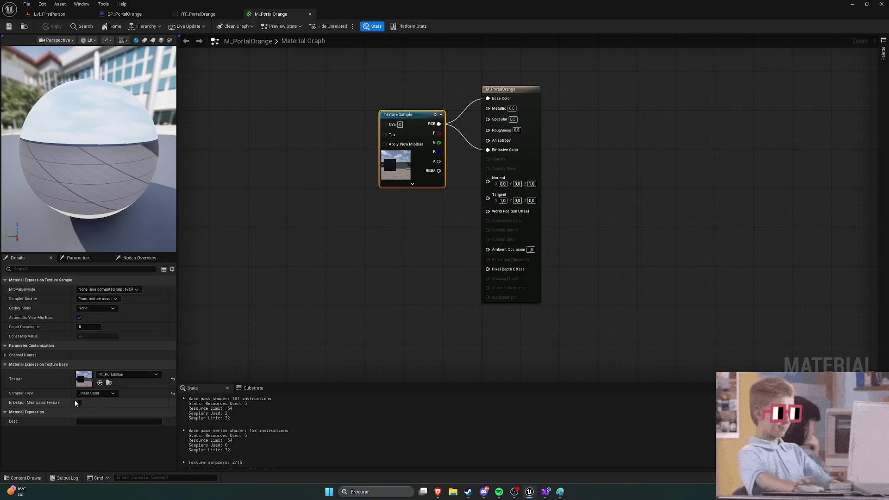
pyautogui.click(7, 355)
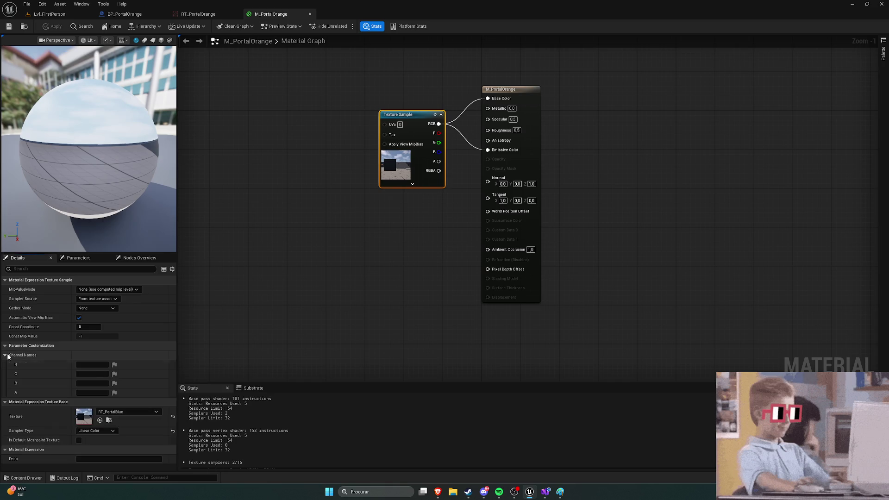
pyautogui.click(7, 355)
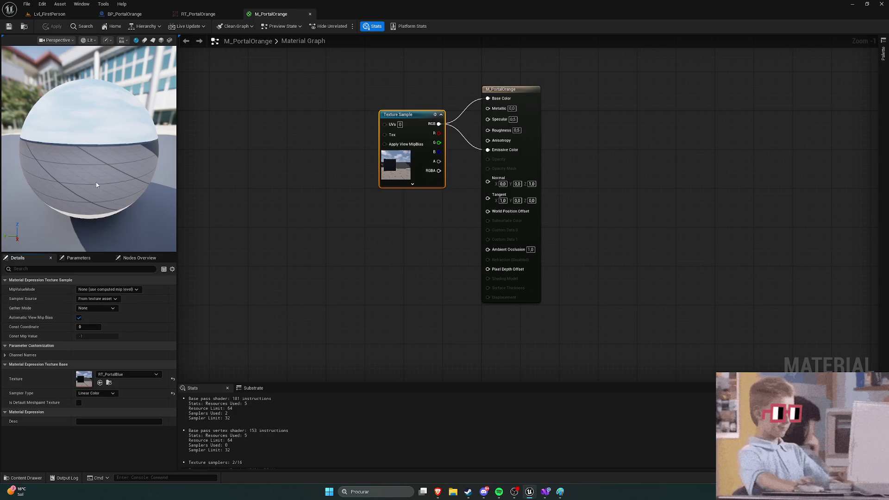
# In BP_PortalOrange's scene capture, collapse Exposure and Lens and leave Composite Mode unchanged
pyautogui.click(48, 14)
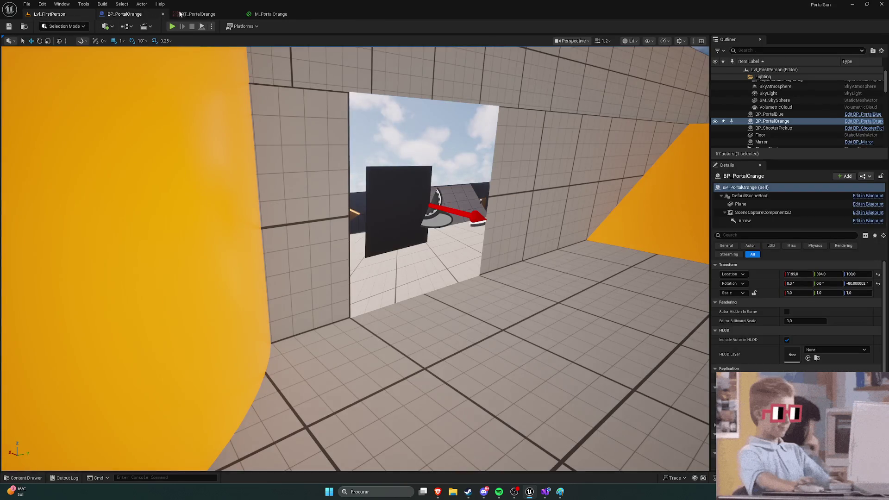
pyautogui.click(198, 14)
pyautogui.click(124, 14)
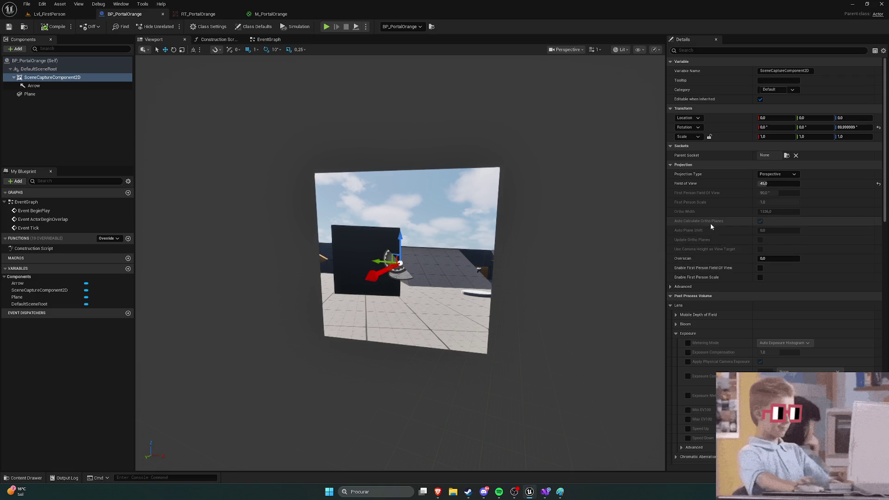
pyautogui.scroll(-3, 713, 229)
pyautogui.scroll(-2, 714, 237)
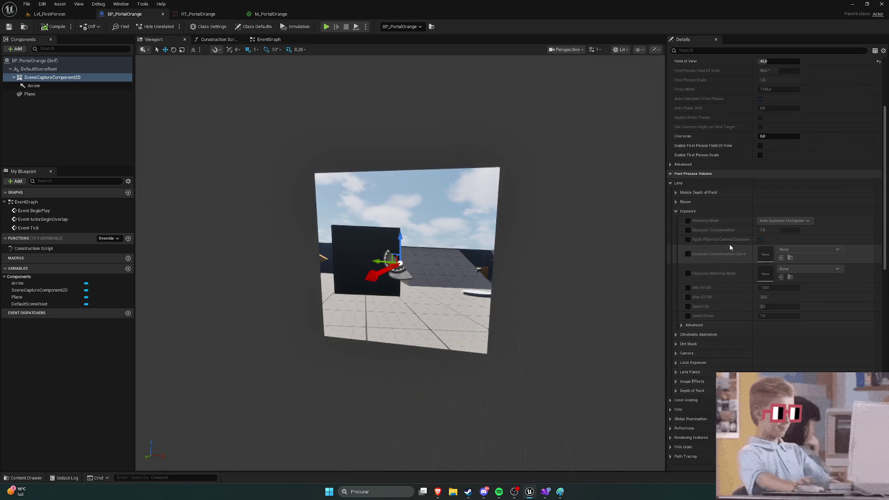
pyautogui.click(675, 211)
pyautogui.click(669, 183)
pyautogui.scroll(-3, 735, 237)
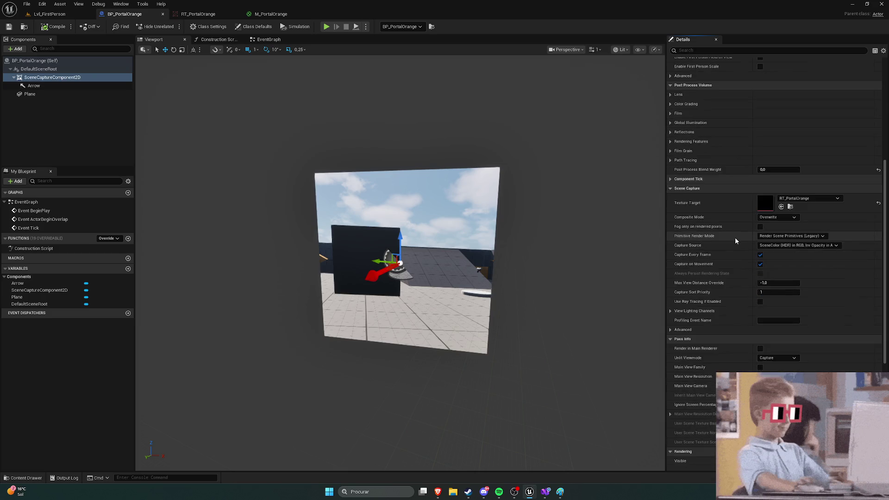
pyautogui.click(767, 217)
pyautogui.click(768, 224)
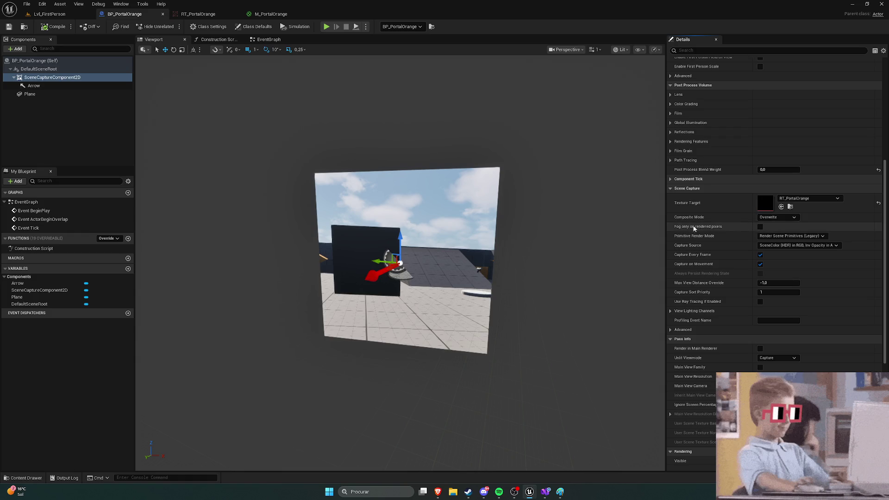
# Try another Primitive Render Mode, restore Legacy, and start playing Lvl_FirstPerson
pyautogui.click(797, 236)
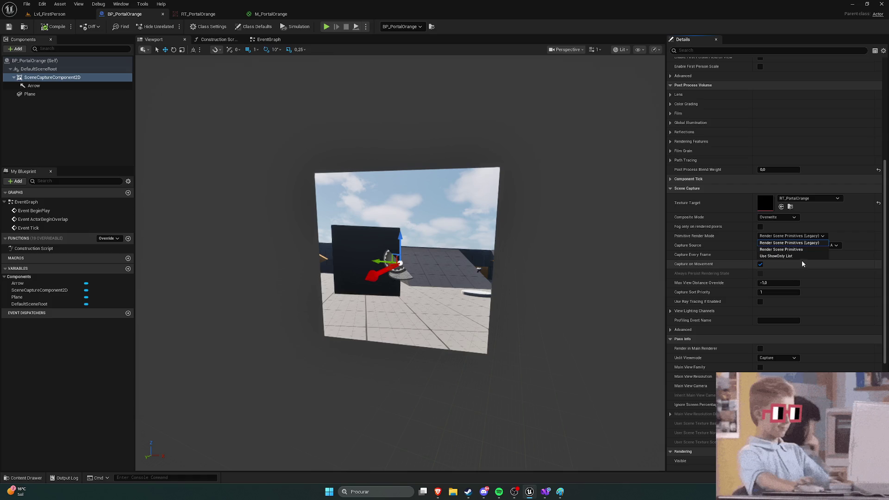
pyautogui.click(781, 249)
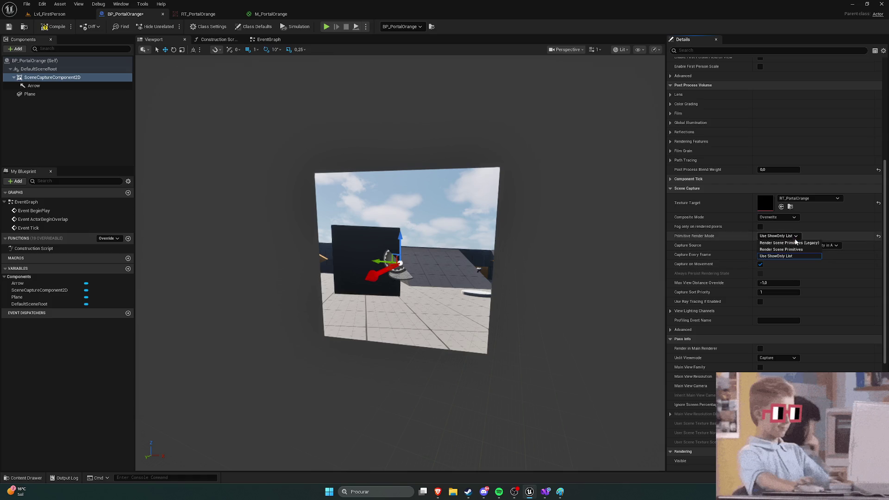
pyautogui.click(796, 237)
pyautogui.click(794, 242)
pyautogui.scroll(-2, 806, 255)
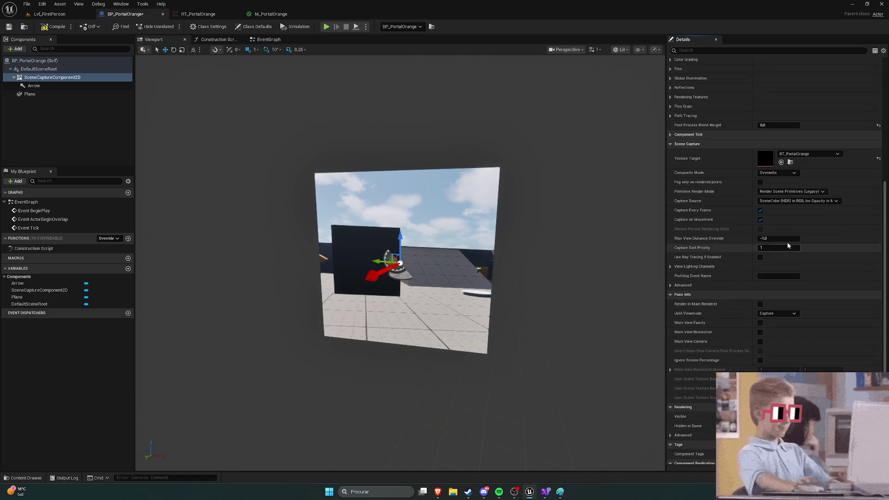
pyautogui.scroll(-2, 746, 226)
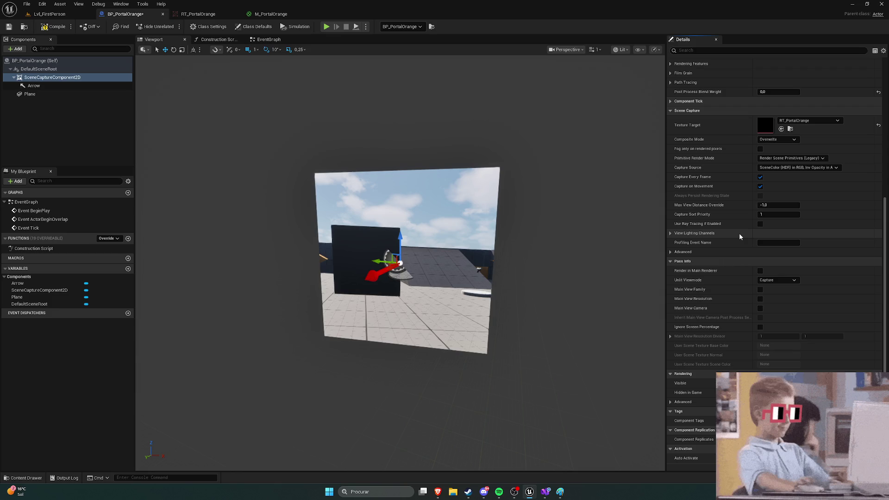
pyautogui.moveTo(709, 215)
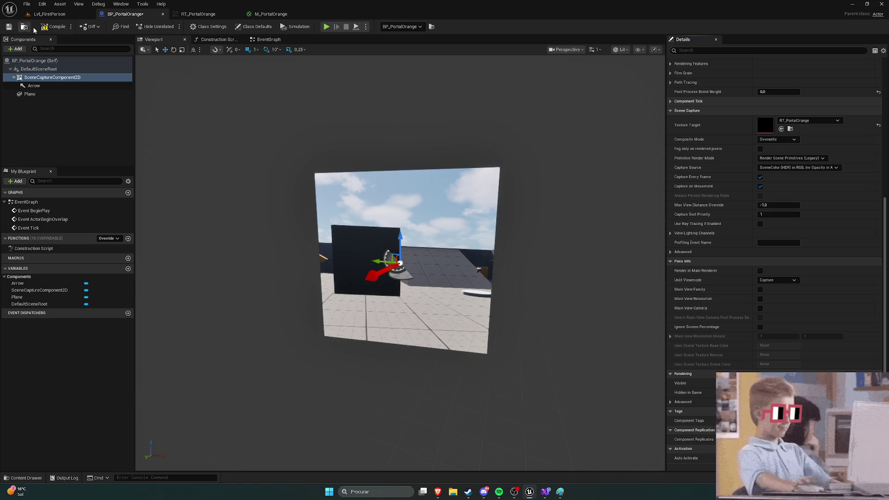
pyautogui.click(47, 14)
pyautogui.click(172, 26)
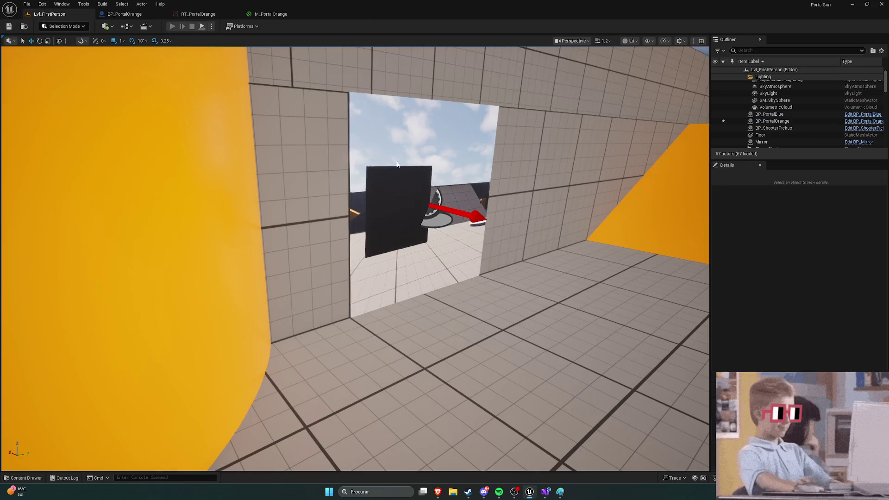
# Walk toward the orange pillar and through a portal, then switch to the Google results
pyautogui.press('w')
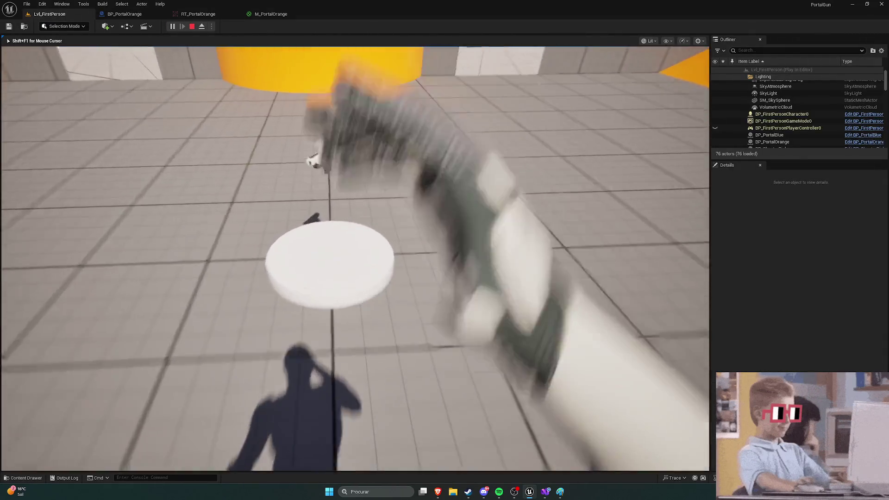
pyautogui.press('w')
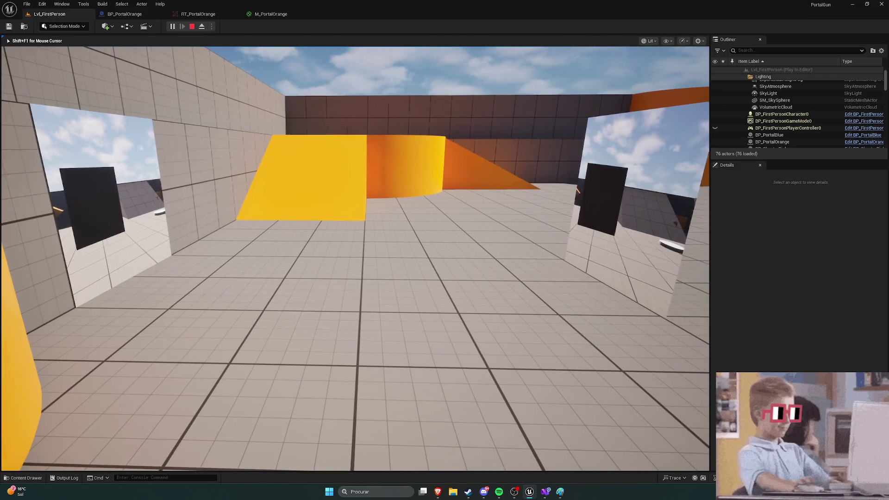
pyautogui.press('w')
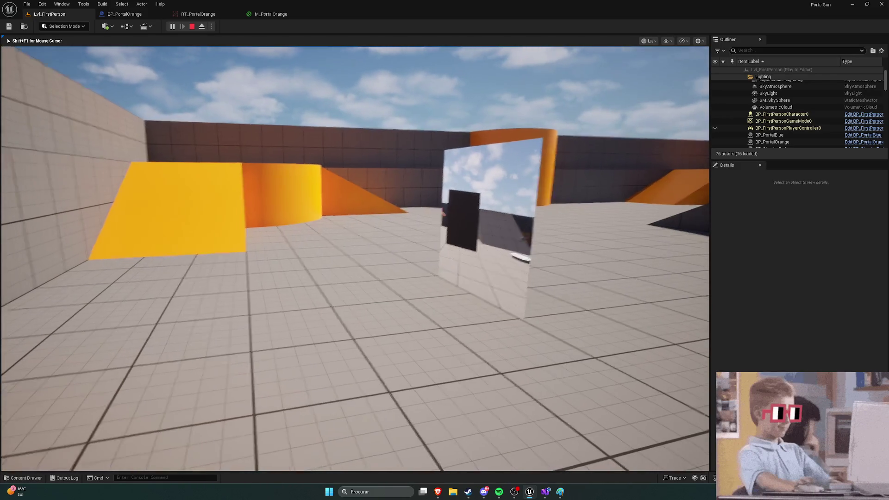
pyautogui.hotkey('alt', 'Tab')
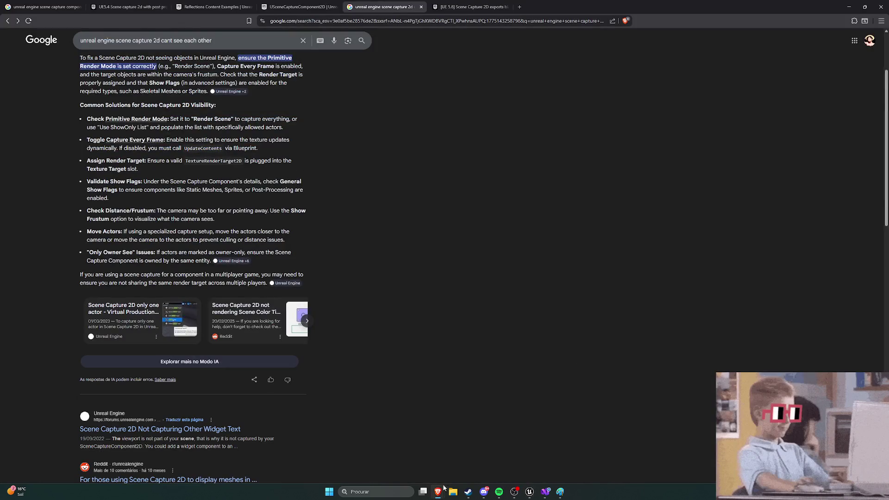
# Compare the portal reference screenshot against the player's view in the running level
pyautogui.moveTo(439, 490)
pyautogui.click(413, 428)
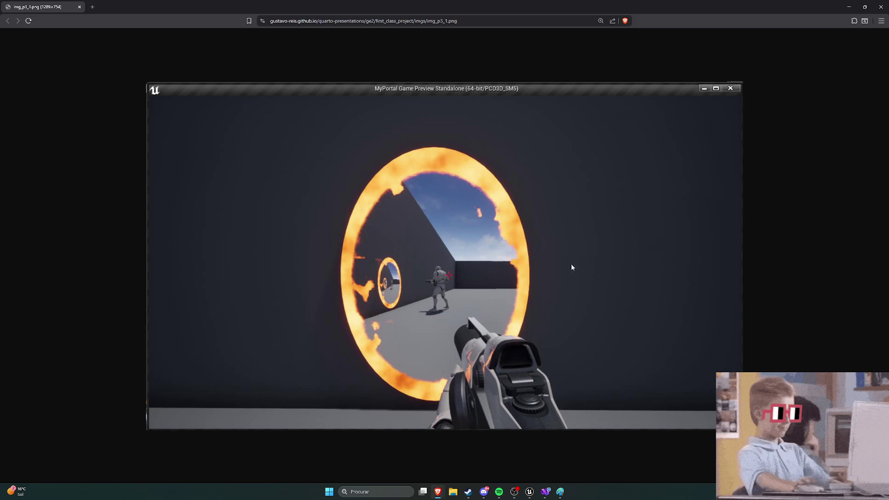
pyautogui.click(529, 491)
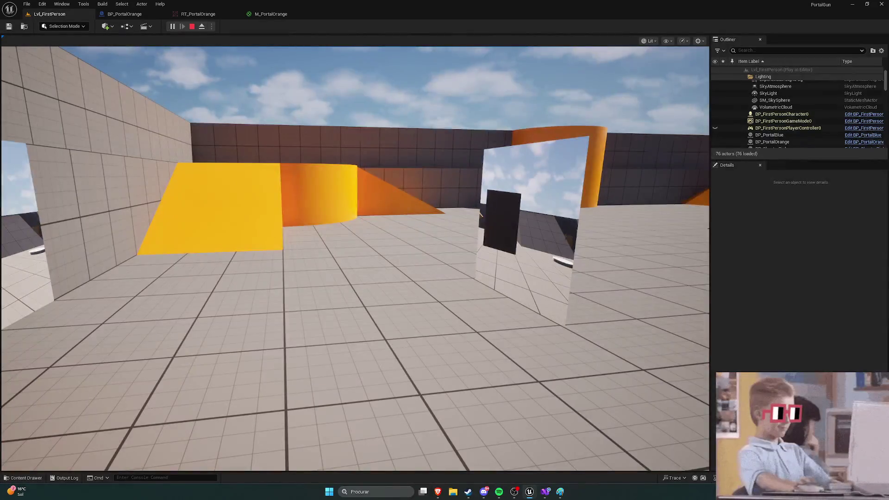
pyautogui.click(354, 259)
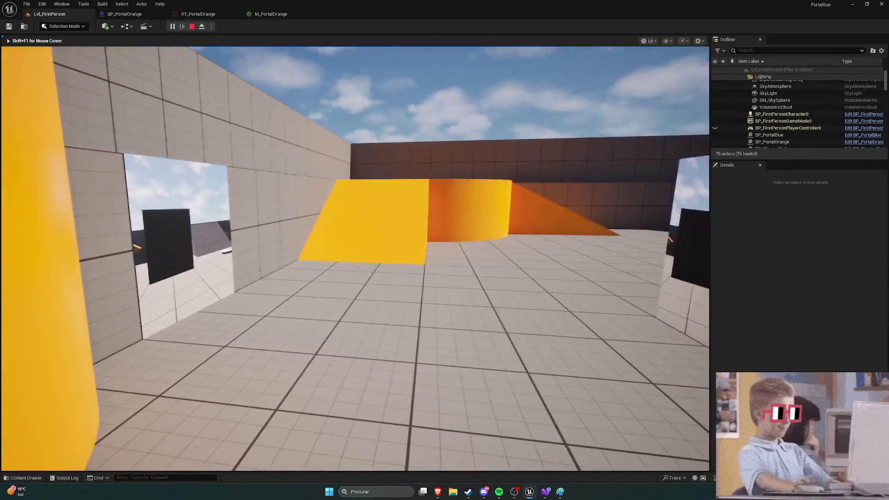
pyautogui.hotkey('alt', 'Tab')
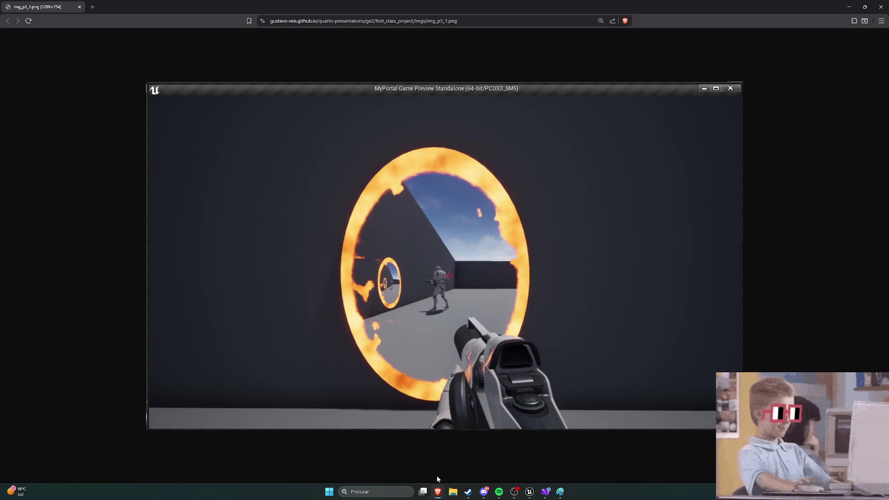
# Alternate between the Google scene capture results and the portal screenshot, then scroll to the forum links
pyautogui.moveTo(438, 494)
pyautogui.click(505, 461)
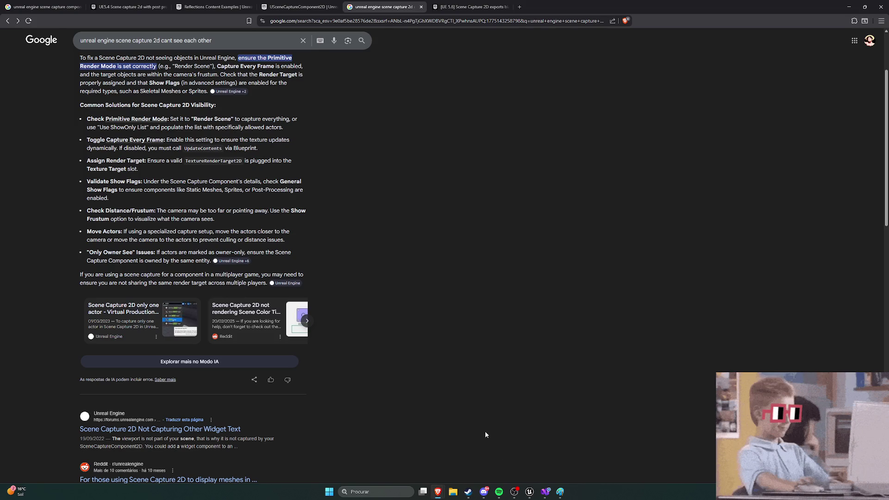
pyautogui.moveTo(440, 496)
pyautogui.click(389, 451)
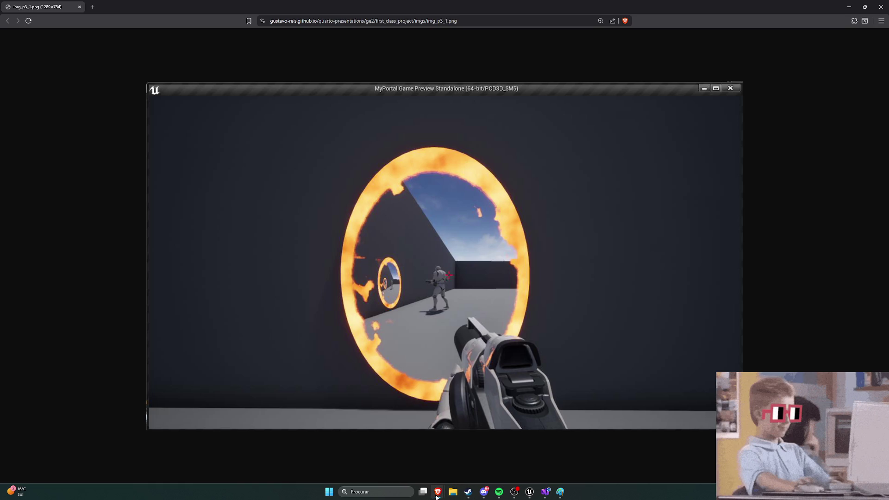
pyautogui.moveTo(436, 497)
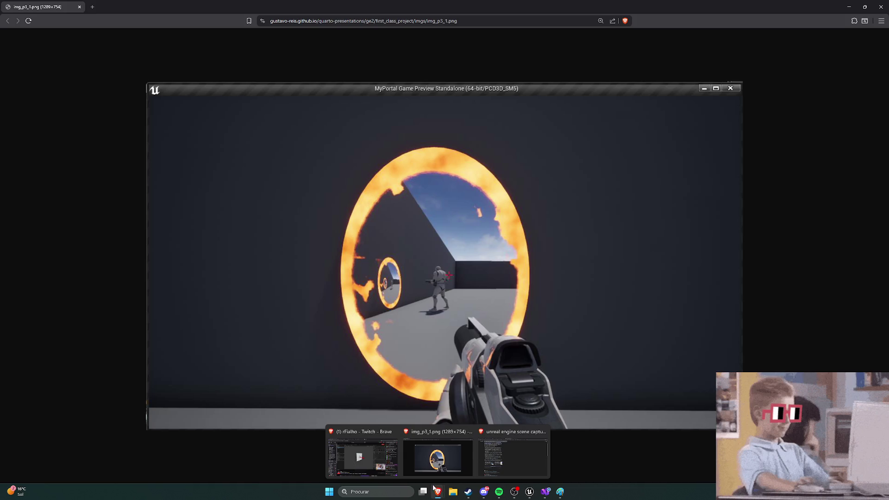
pyautogui.click(513, 456)
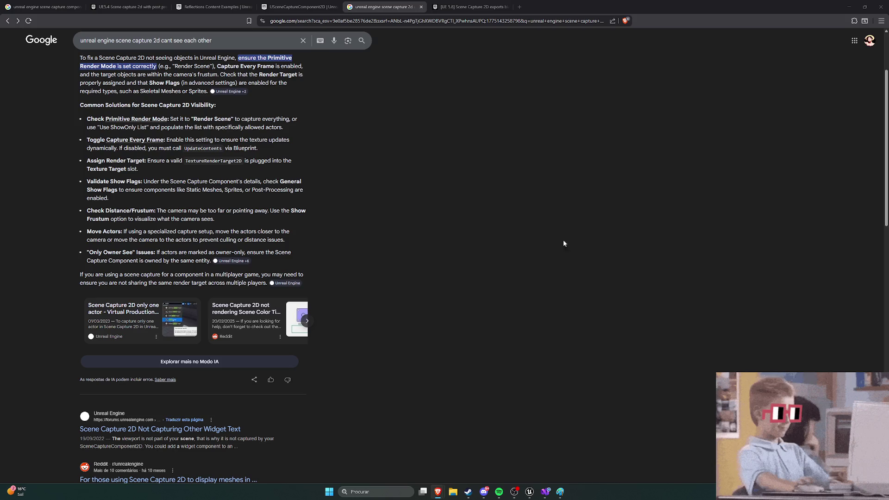
pyautogui.moveTo(437, 491)
pyautogui.click(448, 463)
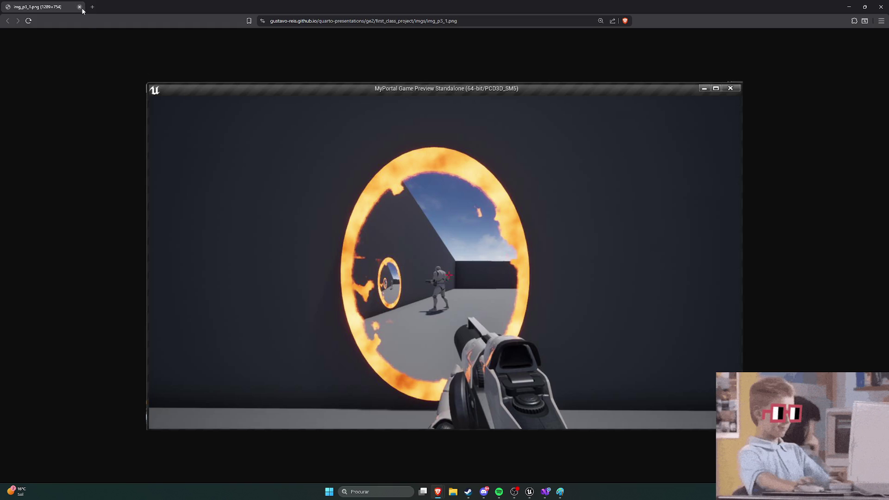
pyautogui.moveTo(437, 492)
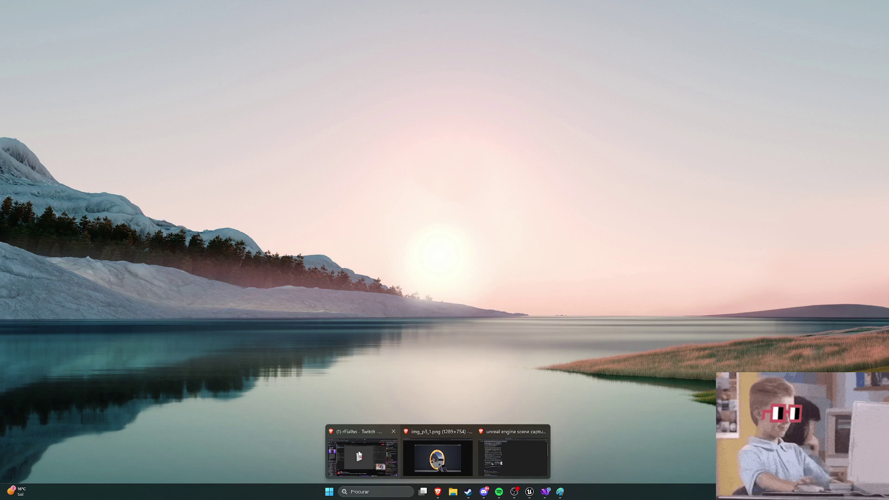
pyautogui.click(361, 454)
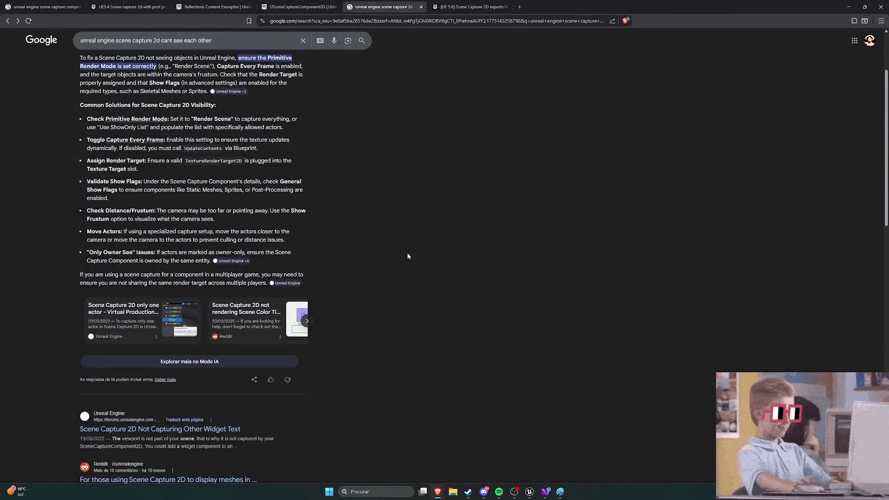
pyautogui.scroll(-5, 350, 254)
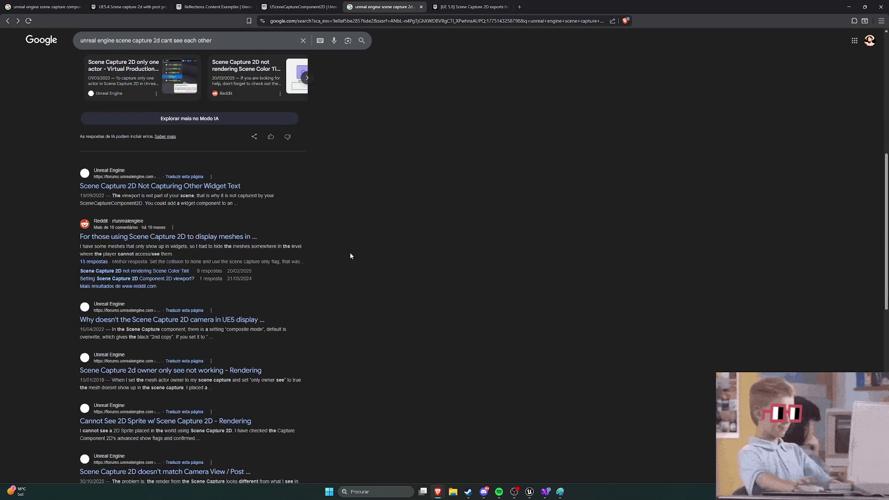
# Open the 'Scene Capture 2d owner only see not working' thread, view its screenshot and read the replies
pyautogui.scroll(-2, 327, 276)
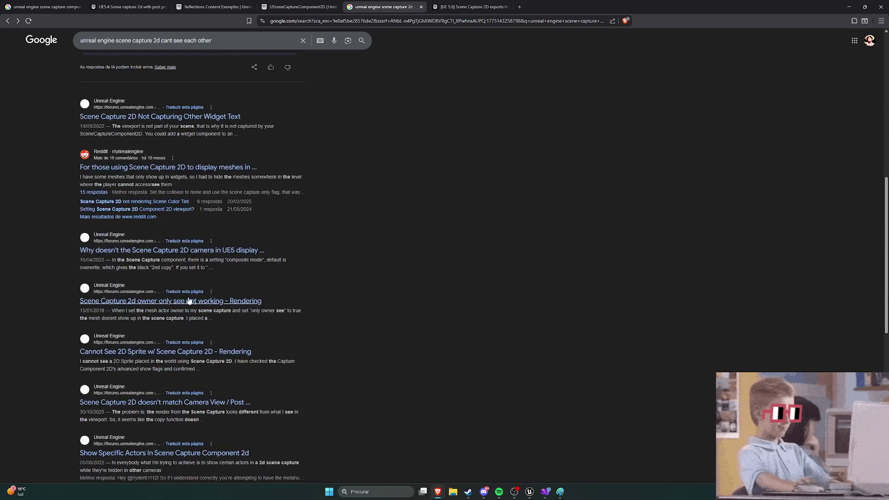
pyautogui.click(171, 301)
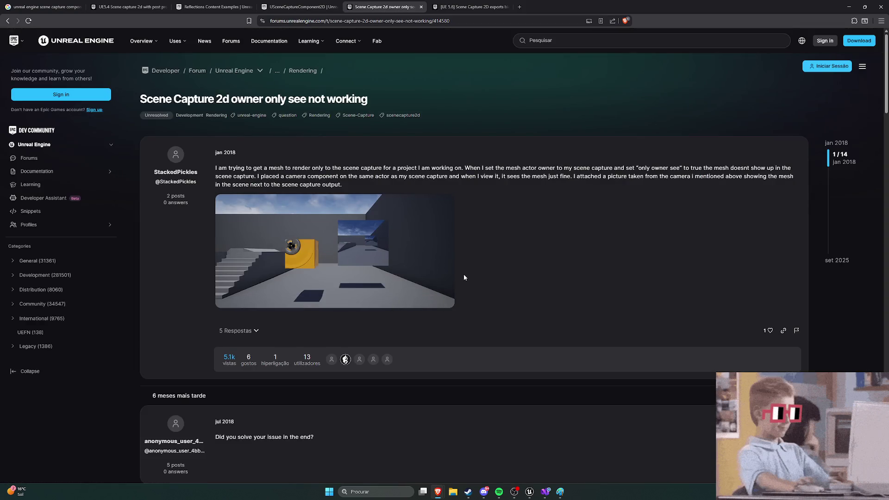
pyautogui.click(444, 271)
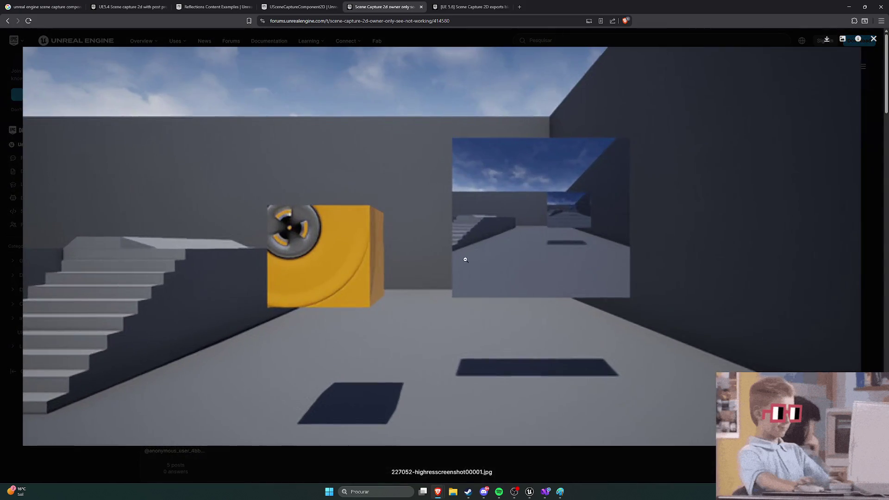
pyautogui.click(575, 215)
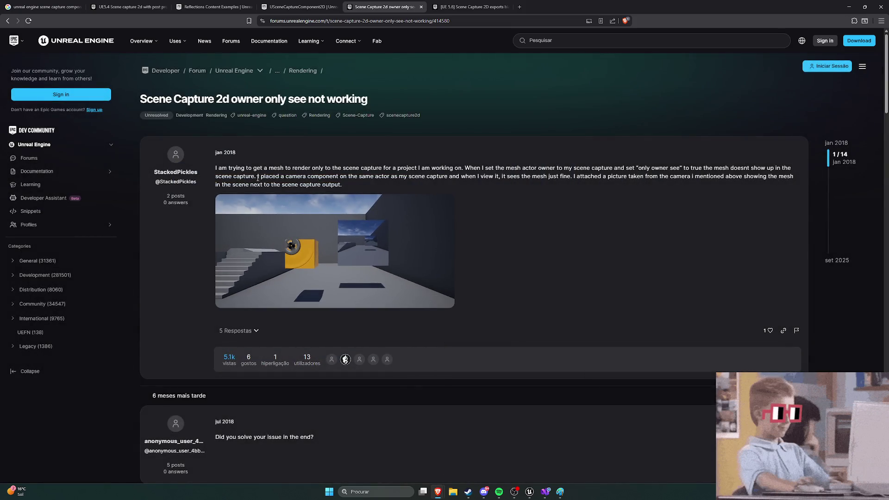
pyautogui.moveTo(293, 169); pyautogui.dragTo(479, 169)
pyautogui.click(610, 168)
pyautogui.scroll(-4, 532, 234)
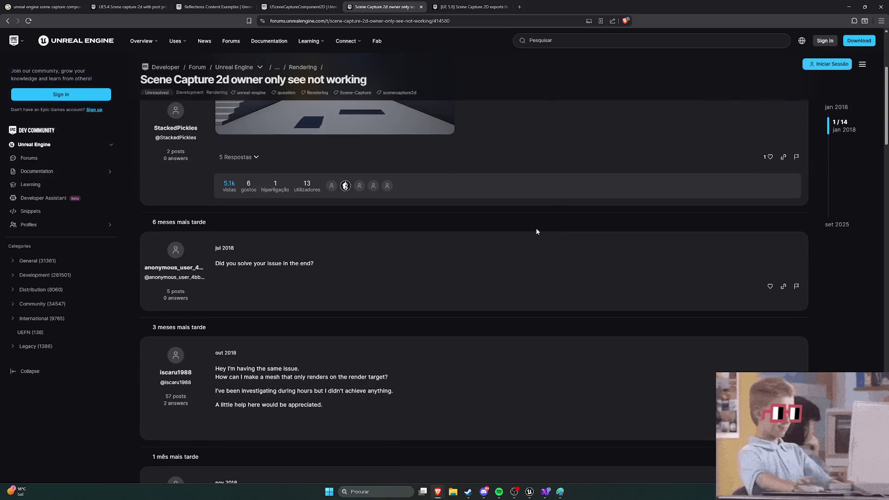
pyautogui.scroll(-3, 513, 230)
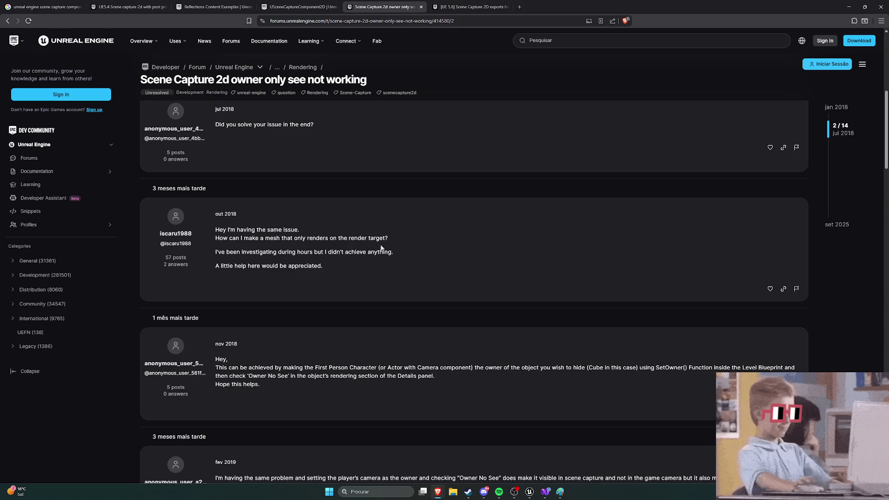
pyautogui.scroll(-10, 421, 242)
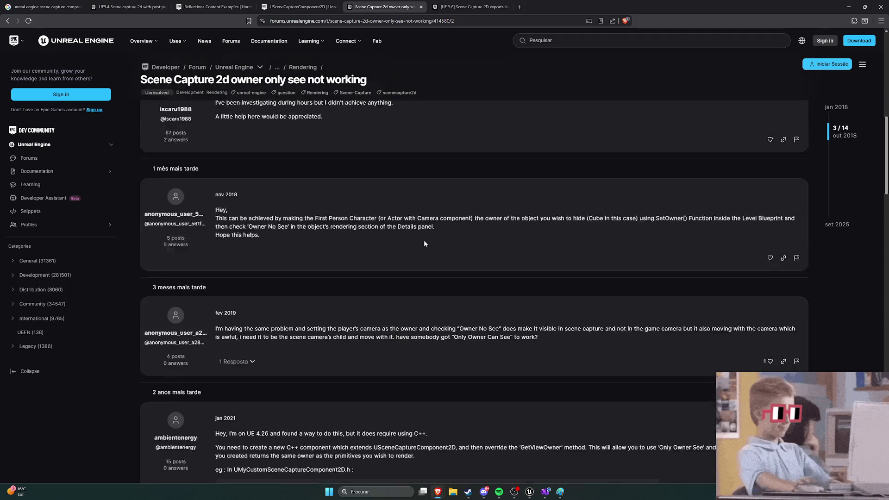
pyautogui.scroll(-15, 423, 243)
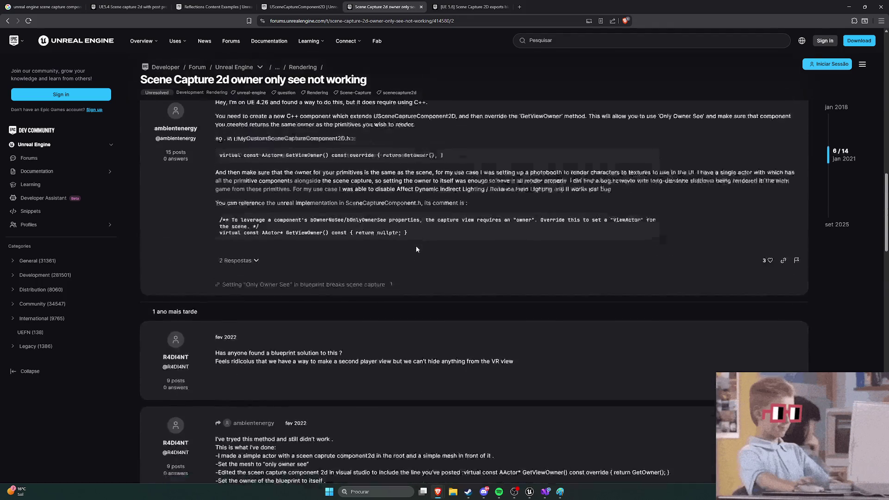
pyautogui.scroll(7, 411, 250)
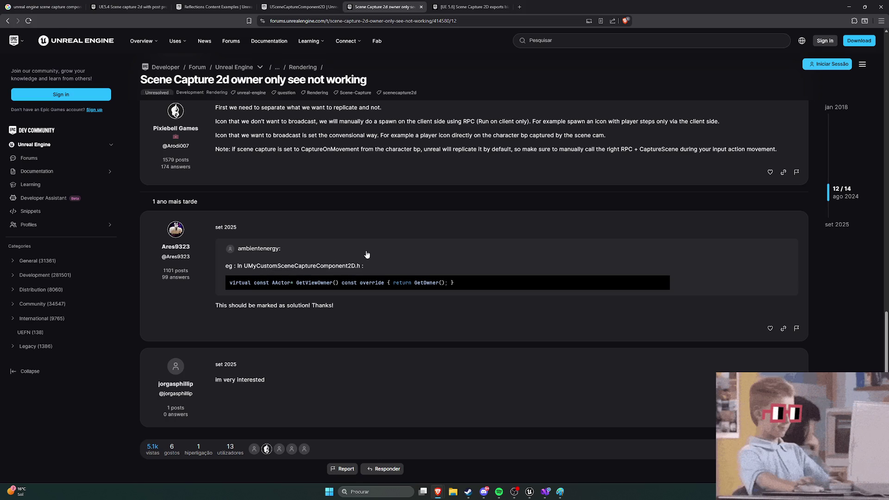
pyautogui.scroll(10, 367, 256)
pyautogui.scroll(10, 366, 260)
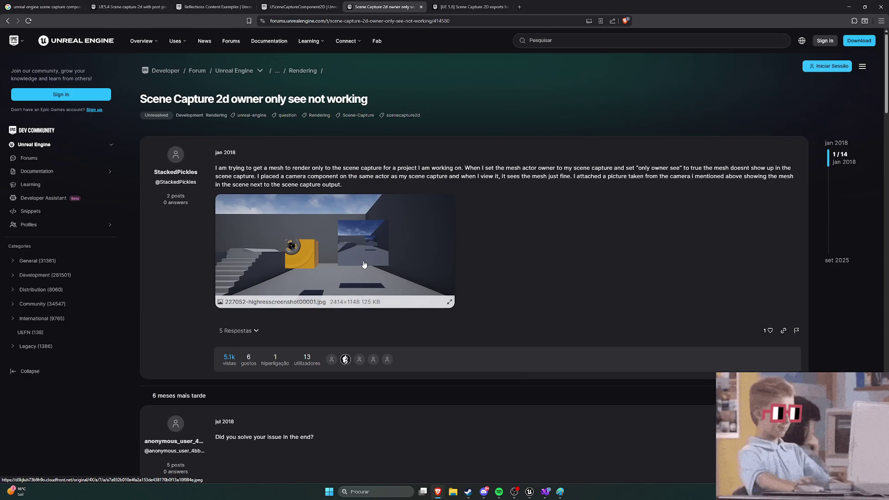
# Read the black PNG export thread's problem description and replies, then cycle back to the other pages
pyautogui.click(469, 6)
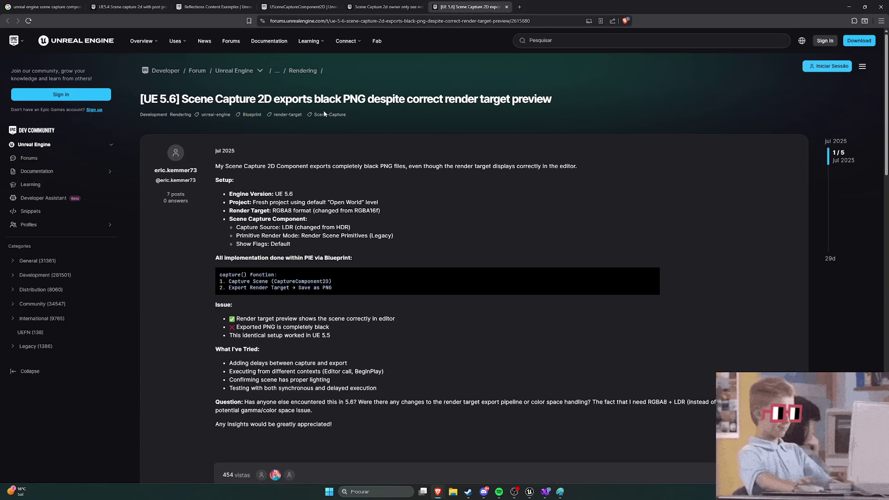
pyautogui.scroll(-4, 360, 113)
pyautogui.scroll(4, 348, 145)
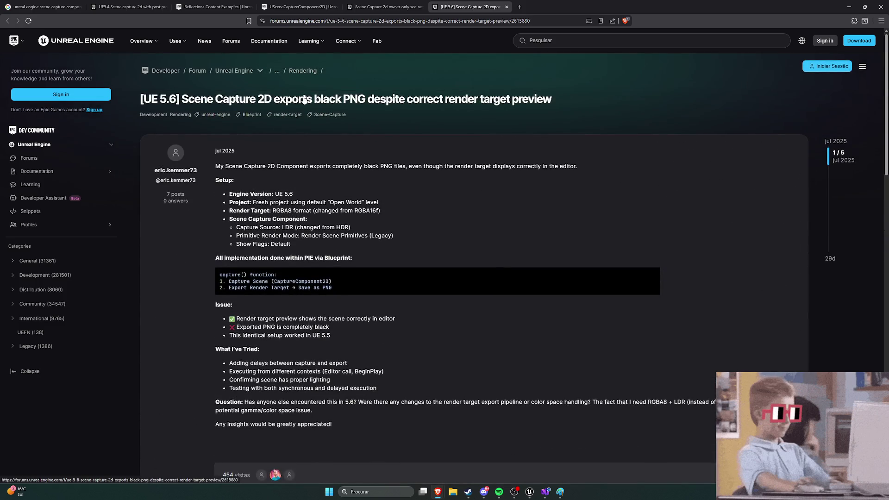
pyautogui.moveTo(326, 166)
pyautogui.mouseDown()
pyautogui.moveTo(516, 167)
pyautogui.moveTo(578, 180)
pyautogui.mouseUp()
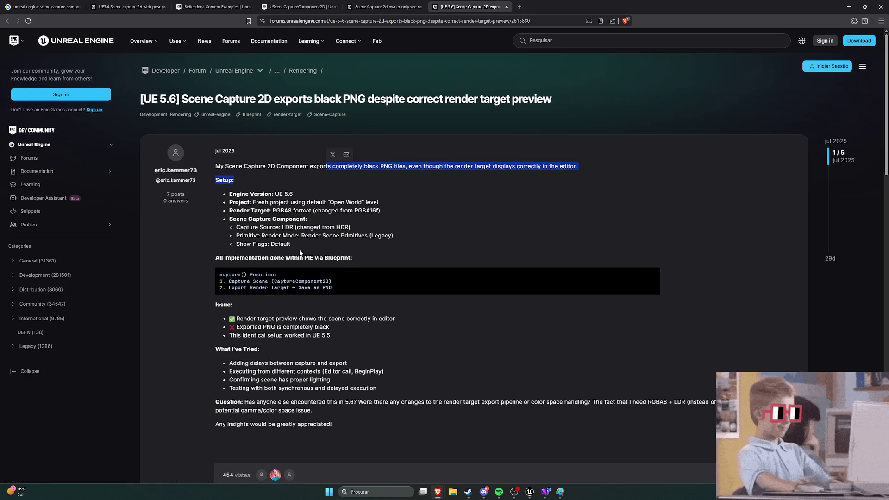
pyautogui.scroll(-2, 210, 233)
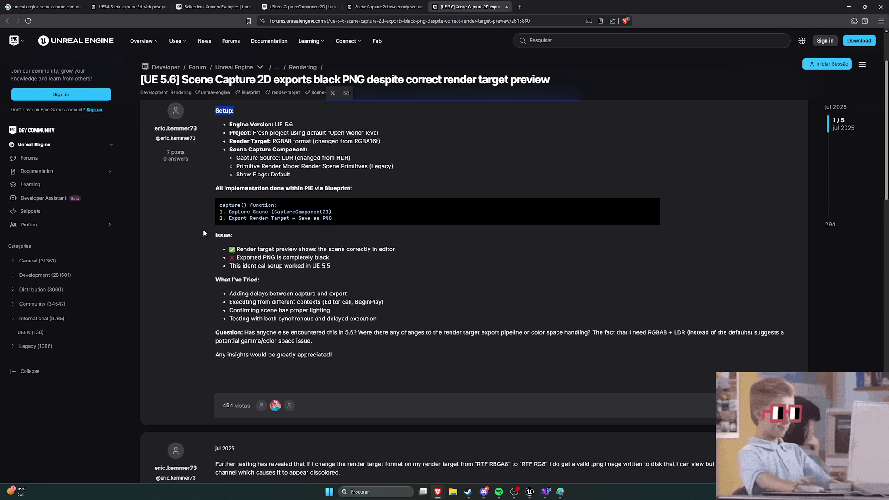
pyautogui.scroll(-6, 200, 223)
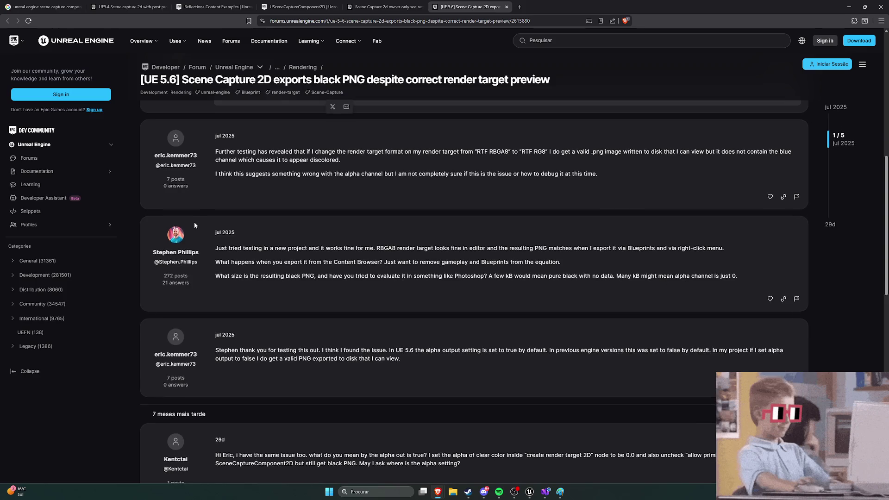
pyautogui.scroll(-3, 197, 224)
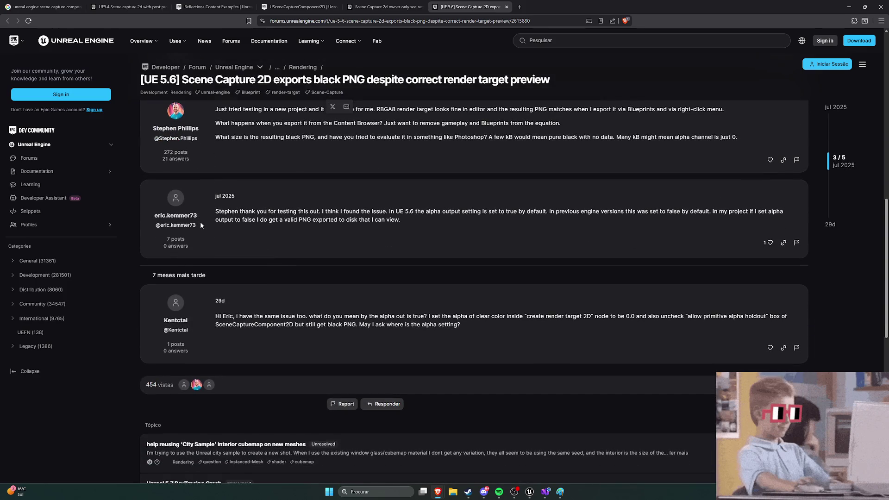
pyautogui.scroll(-3, 200, 221)
pyautogui.scroll(14, 202, 223)
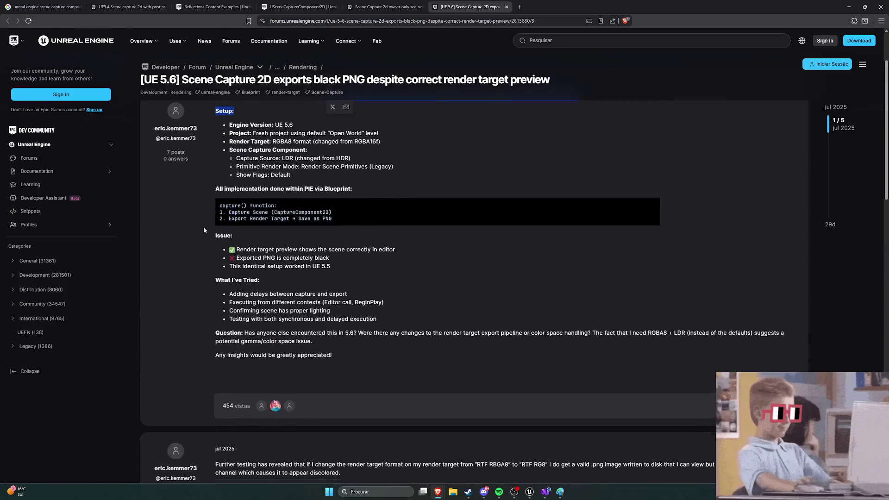
pyautogui.scroll(2, 204, 230)
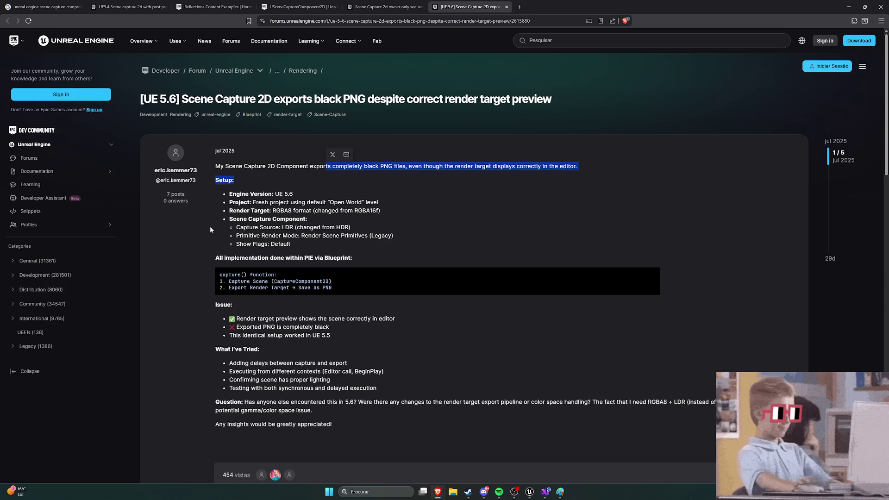
pyautogui.click(491, 244)
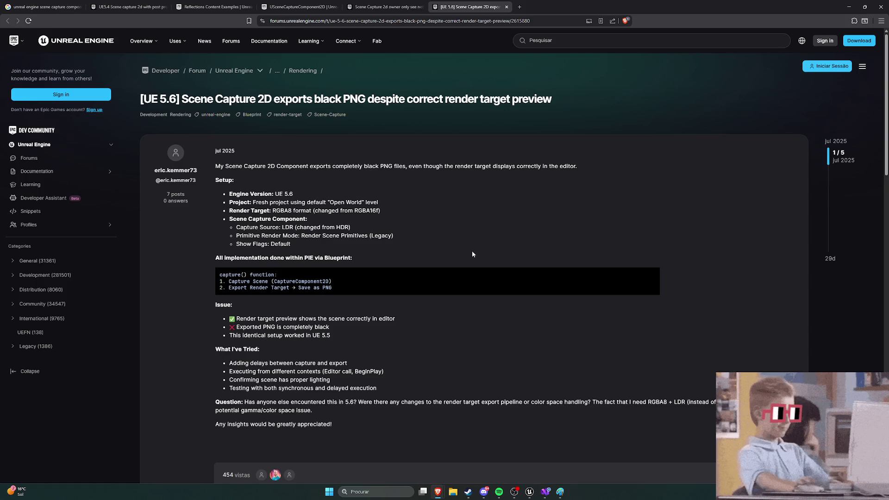
pyautogui.scroll(-2, 478, 247)
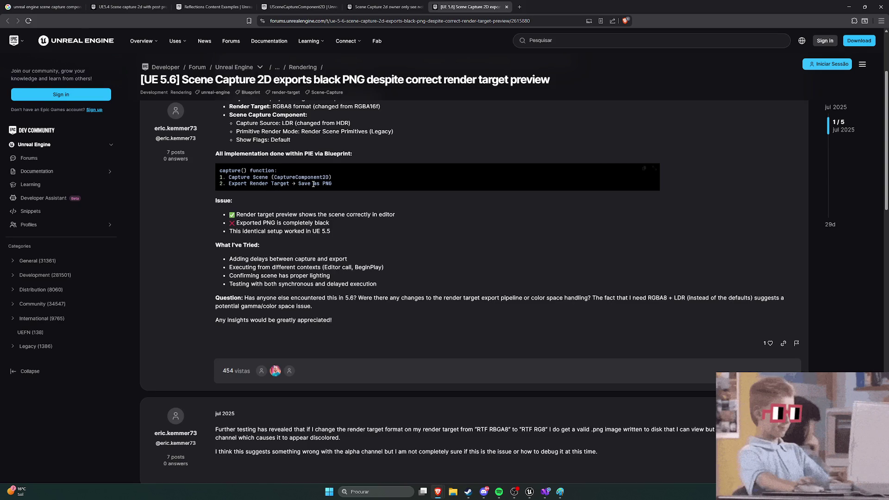
pyautogui.scroll(2, 314, 184)
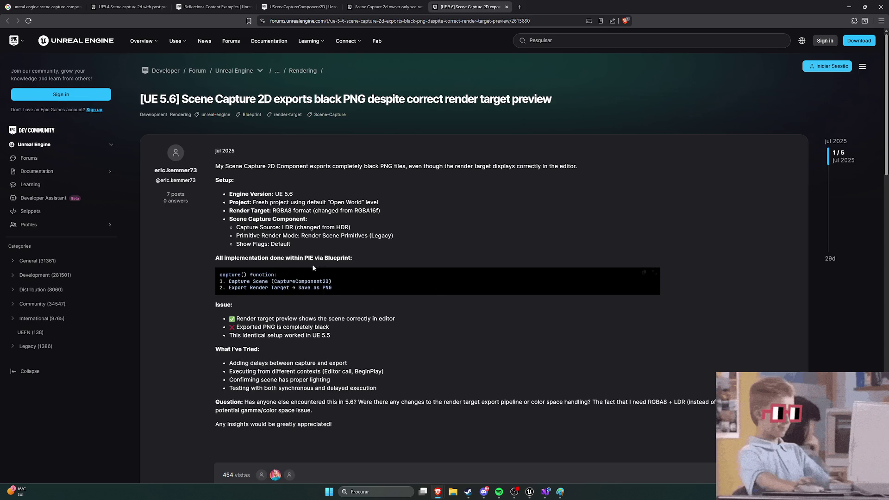
pyautogui.hotkey('ctrl', 'shift', 'Tab')
pyautogui.hotkey('ctrl', 'shift', 'Tab')
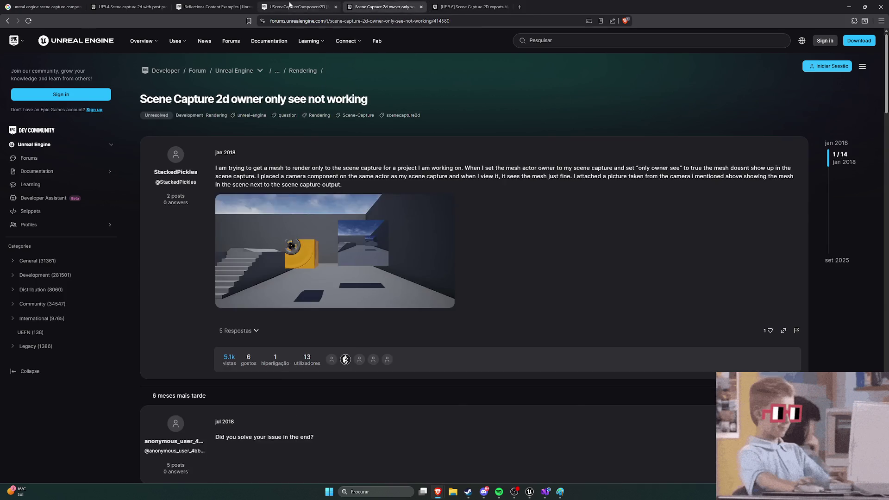
# Return to the USceneCaptureComponent2D documentation in the browser and scroll to its top
pyautogui.click(529, 492)
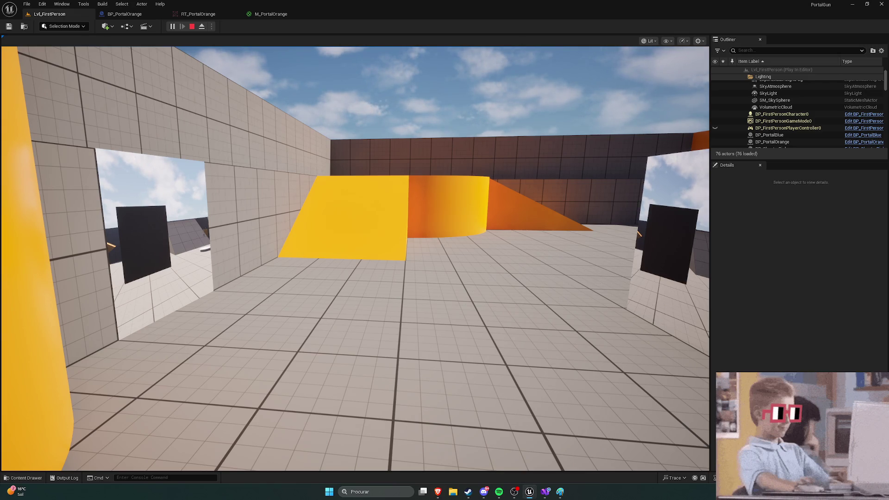
pyautogui.hotkey('alt', 'Tab')
pyautogui.scroll(10, 262, 226)
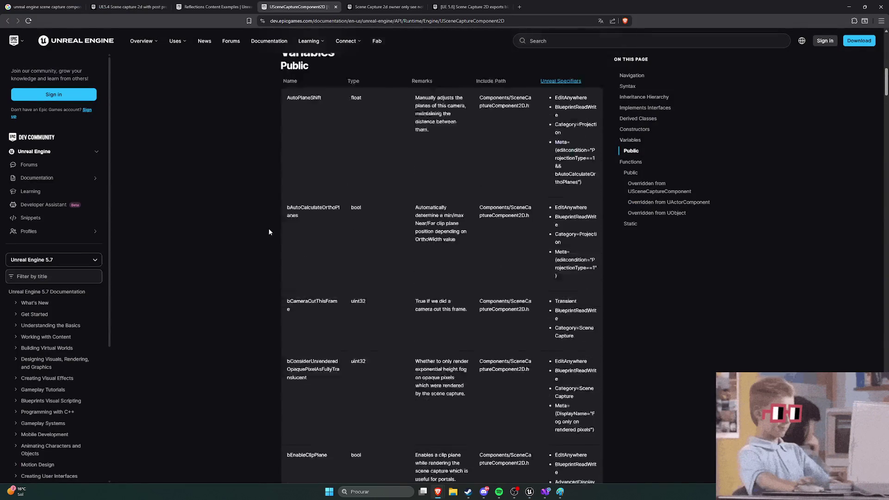
pyautogui.scroll(3, 269, 232)
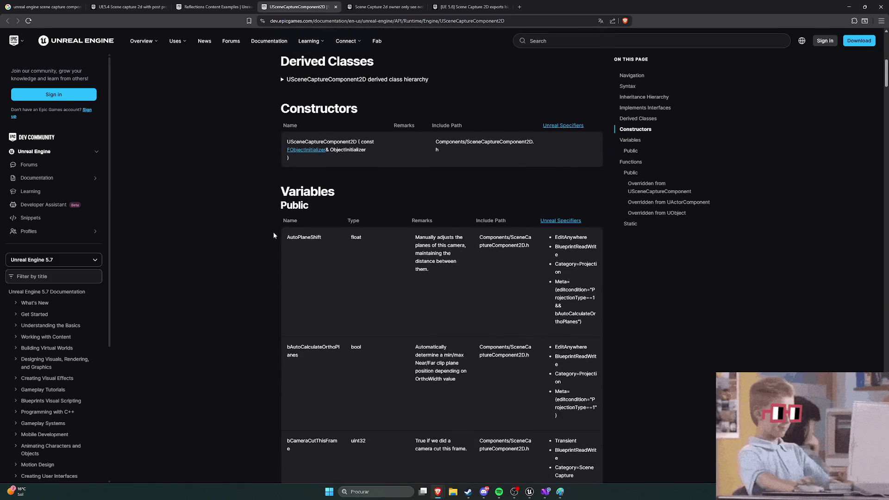
# Search Google in a new tab for 'unreal engine scene capture 2d infinite mirror'
pyautogui.click(519, 6)
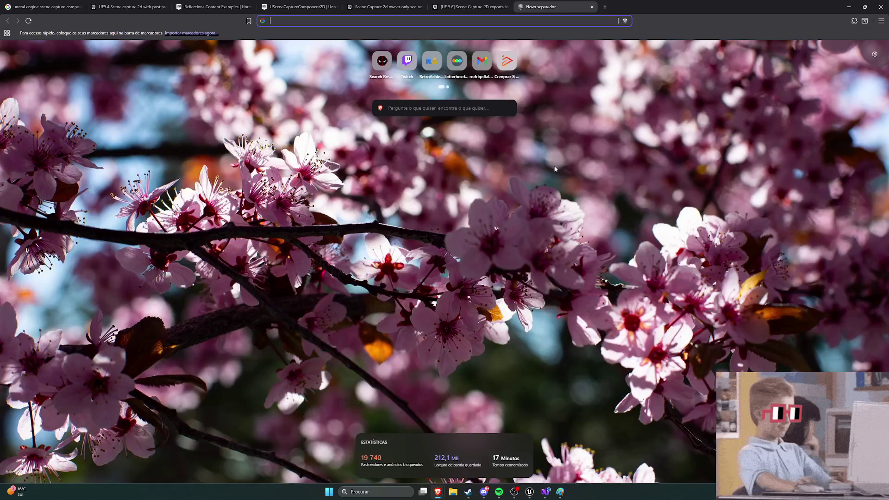
pyautogui.write('unea')
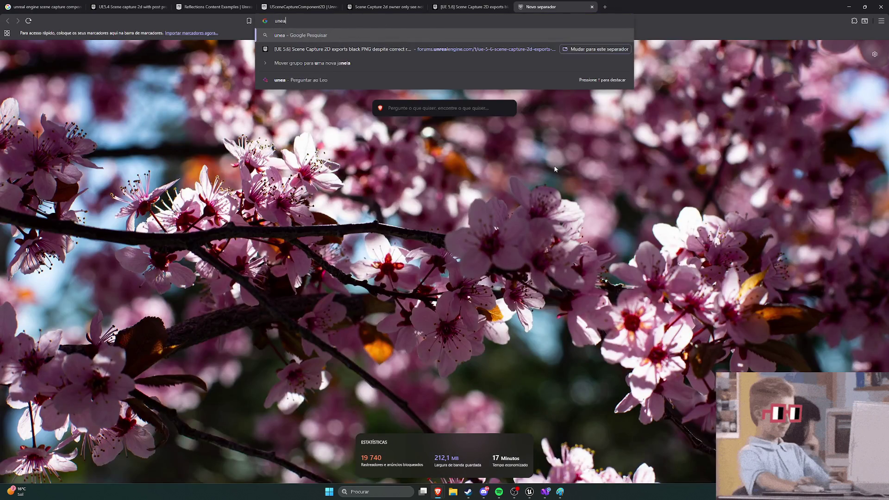
pyautogui.press('BackSpace')
pyautogui.press('BackSpace')
pyautogui.write('real')
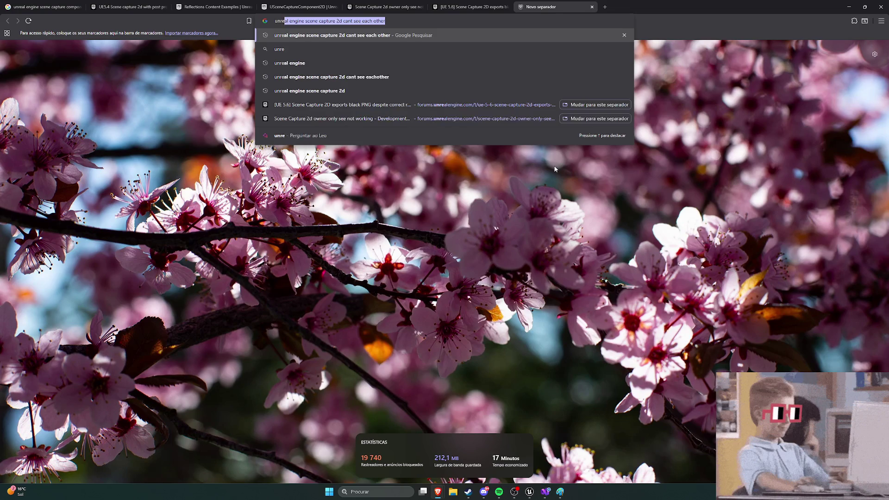
pyautogui.write(' engine sce')
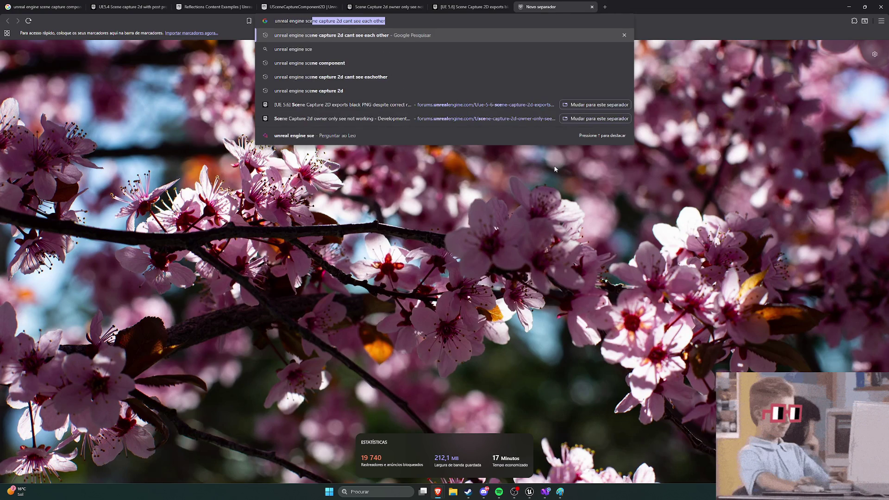
pyautogui.write('ne ca')
pyautogui.write('pture 2d')
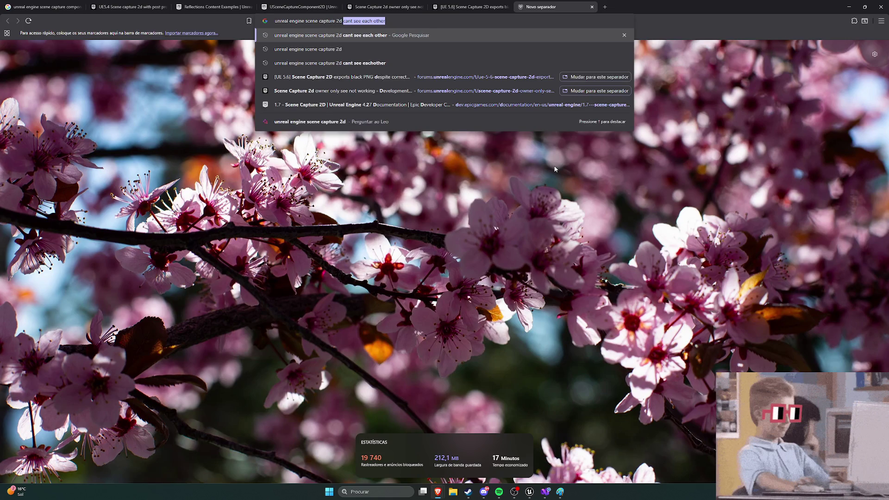
pyautogui.write(' infi')
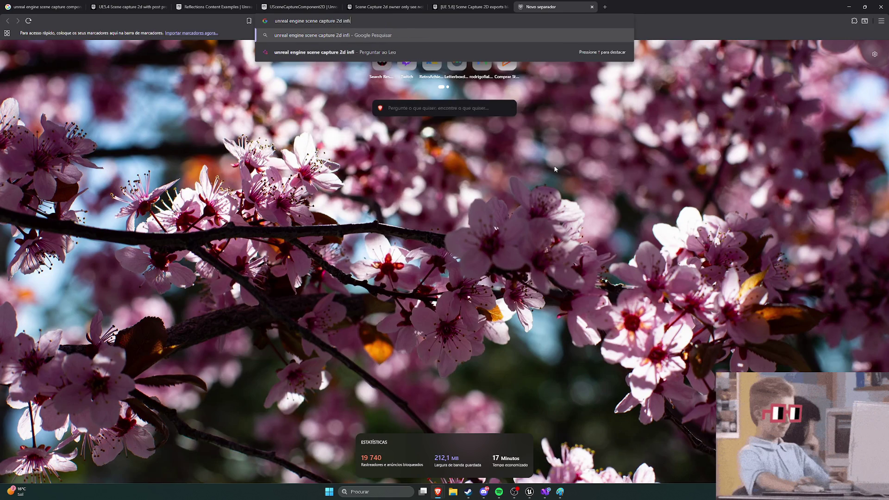
pyautogui.write('nite mirror')
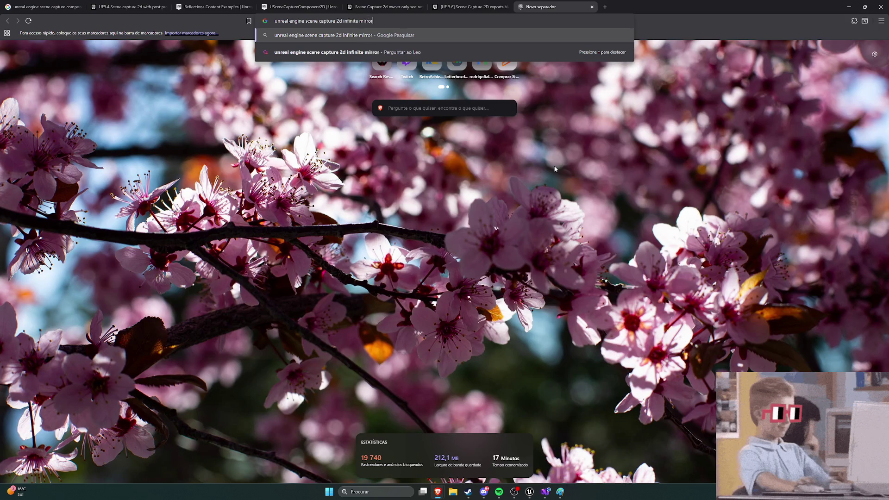
pyautogui.press('Return')
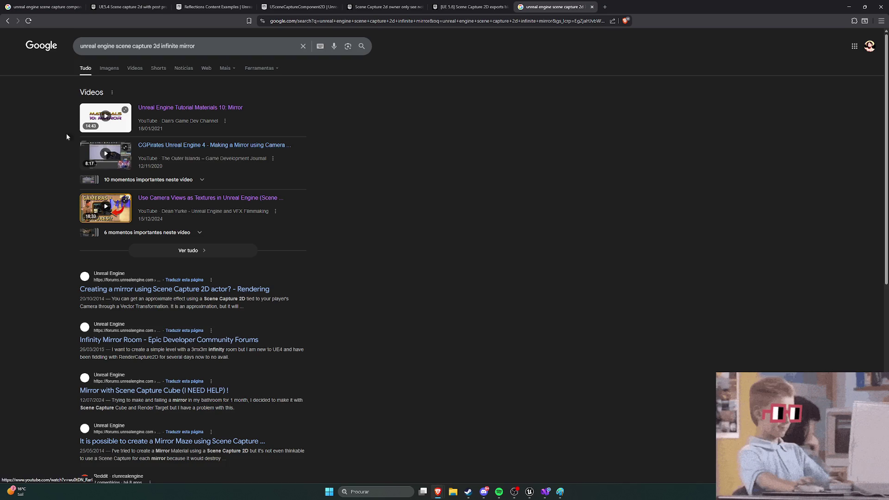
# Open the ray-traced mirror room video from the video results in a background tab
pyautogui.click(213, 256)
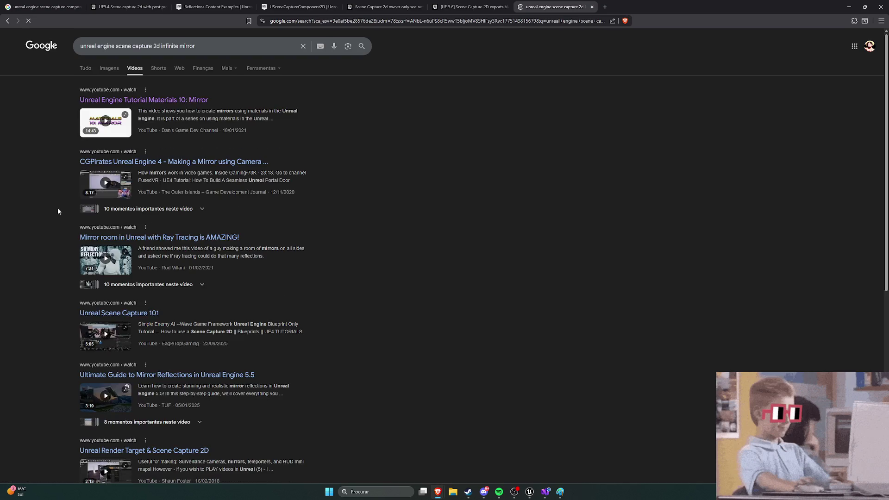
pyautogui.middleClick(204, 237)
pyautogui.scroll(-3, 56, 176)
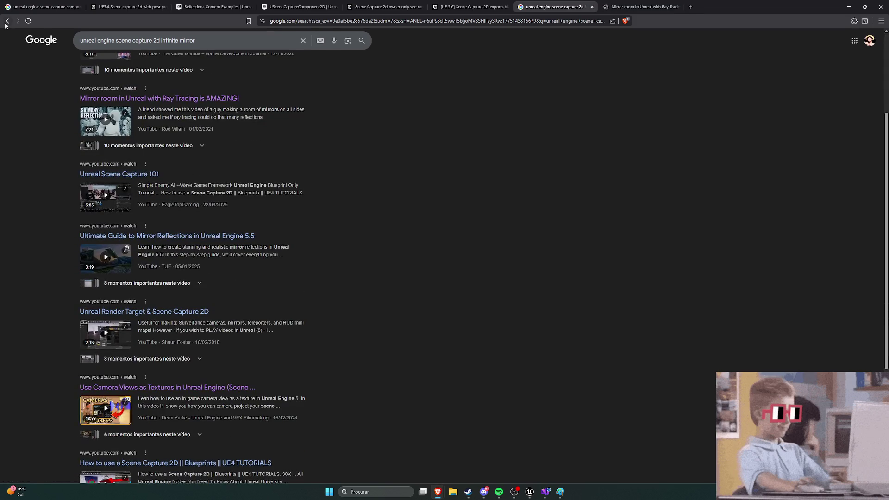
pyautogui.hotkey('alt', 'Left')
pyautogui.scroll(-4, 42, 148)
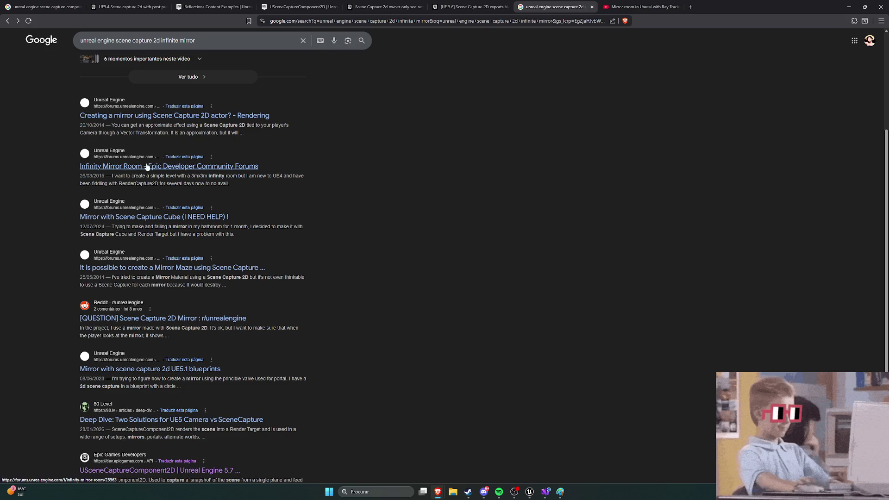
pyautogui.scroll(1, 148, 169)
# Open the Infinity Mirror Room forum thread in a new tab and inspect its first-post screenshot
pyautogui.rightClick(207, 202)
pyautogui.click(229, 208)
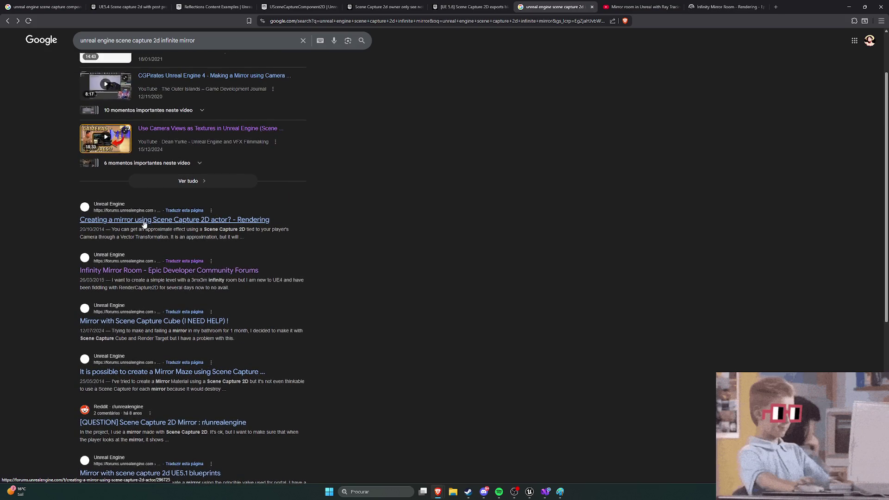
pyautogui.click(730, 4)
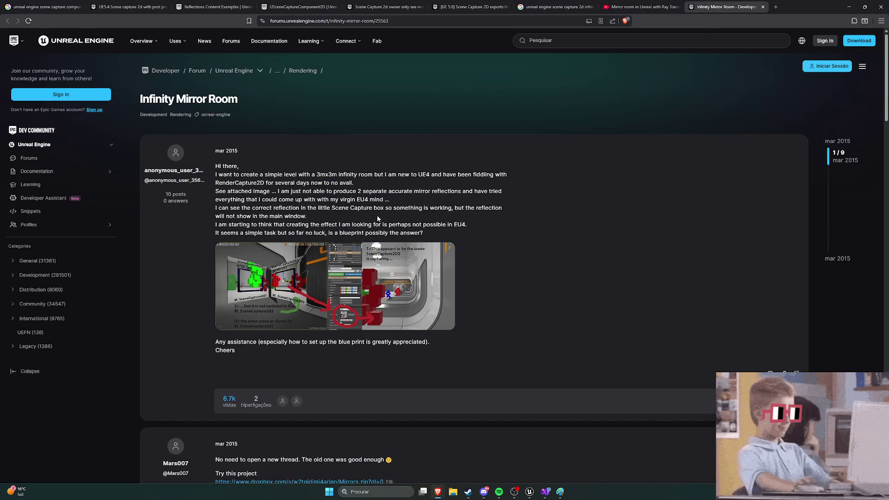
pyautogui.scroll(-1, 378, 219)
pyautogui.click(327, 268)
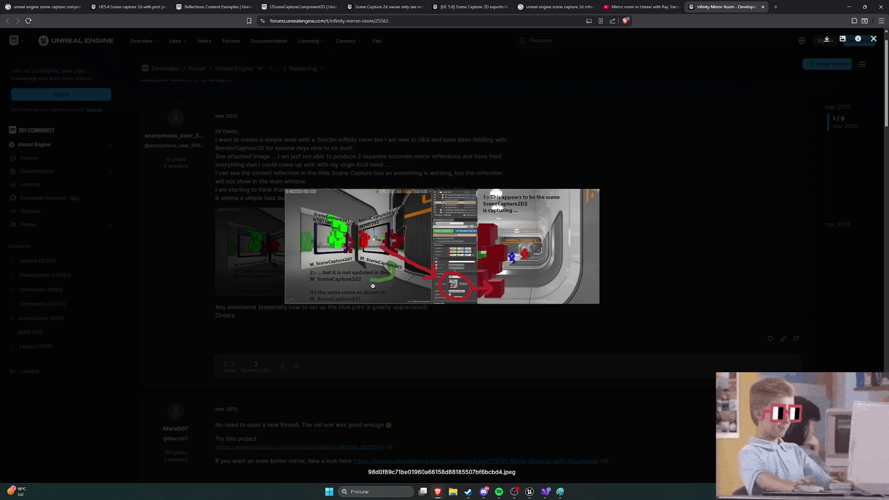
pyautogui.click(409, 324)
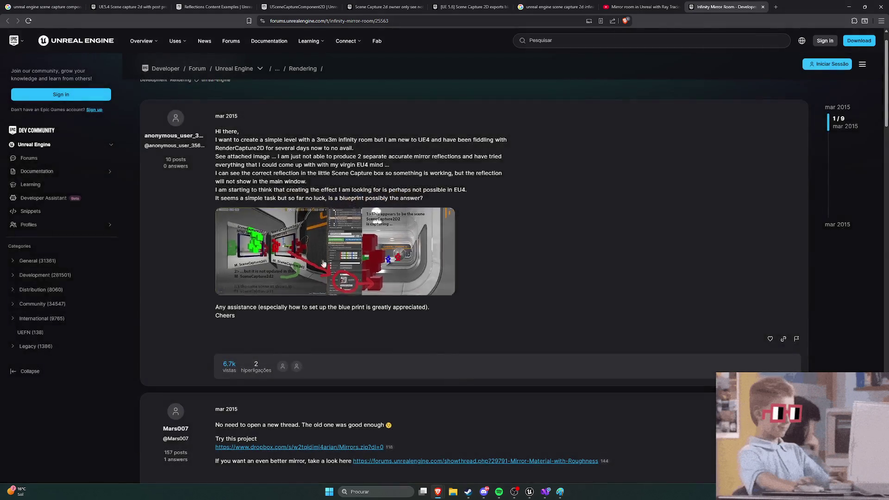
# Open the thread's linked 'Mirror Material with Roughness' post and switch to it
pyautogui.scroll(-3, 264, 208)
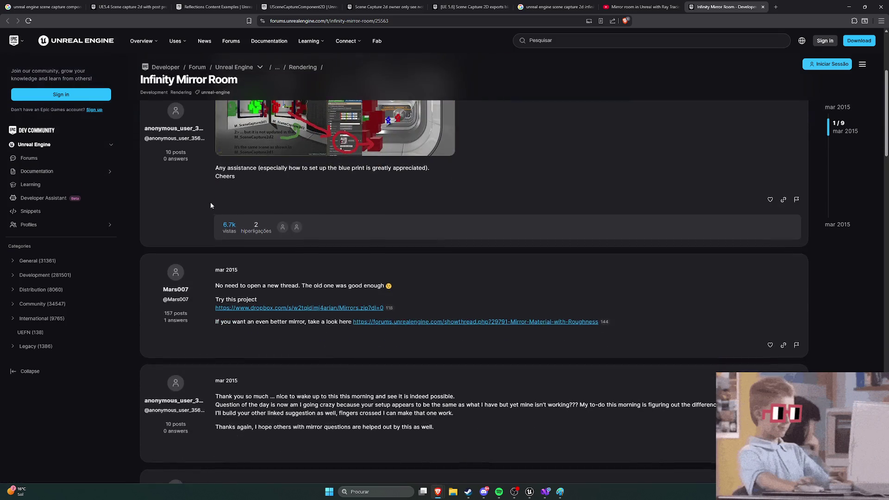
pyautogui.scroll(-2, 266, 211)
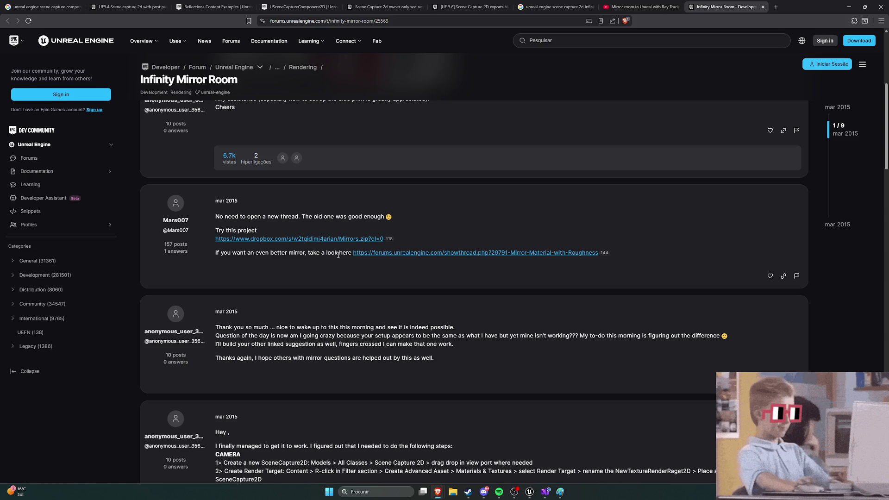
pyautogui.middleClick(392, 253)
pyautogui.hotkey('ctrl', 'Tab')
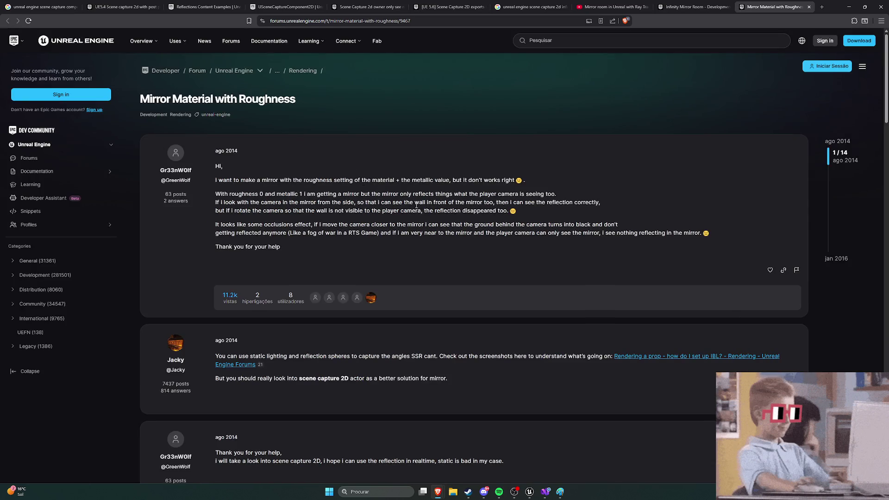
# Enlarge and examine the first Mirror.PNG blueprint image in the roughness thread
pyautogui.scroll(-9, 422, 214)
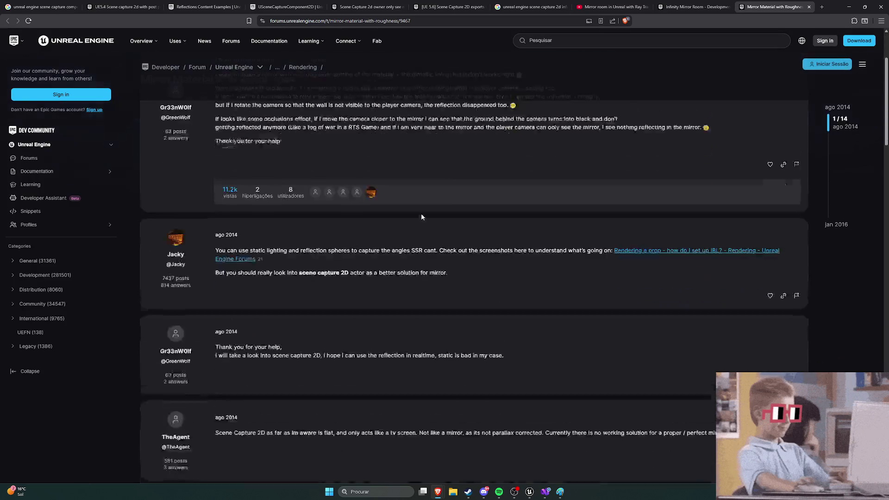
pyautogui.click(435, 235)
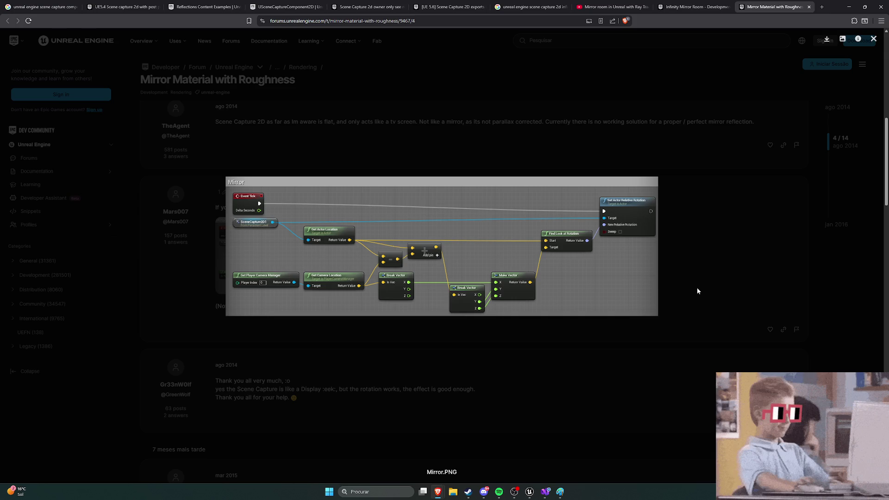
pyautogui.click(697, 289)
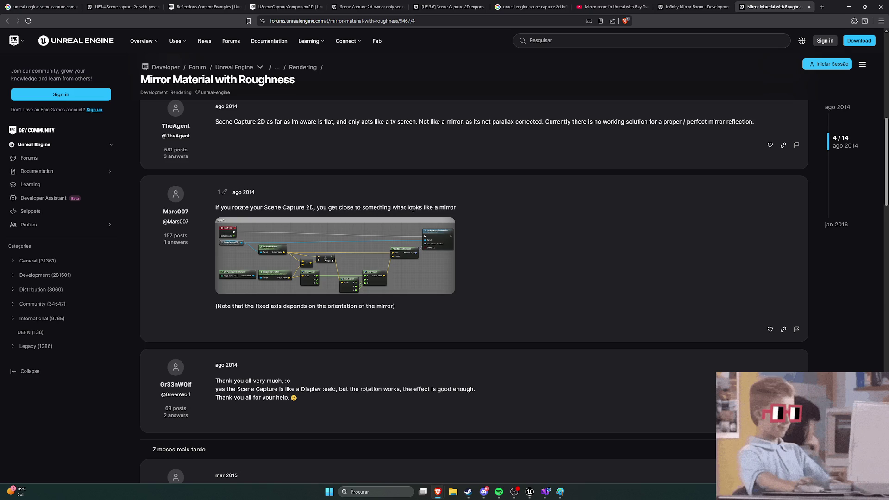
pyautogui.click(334, 256)
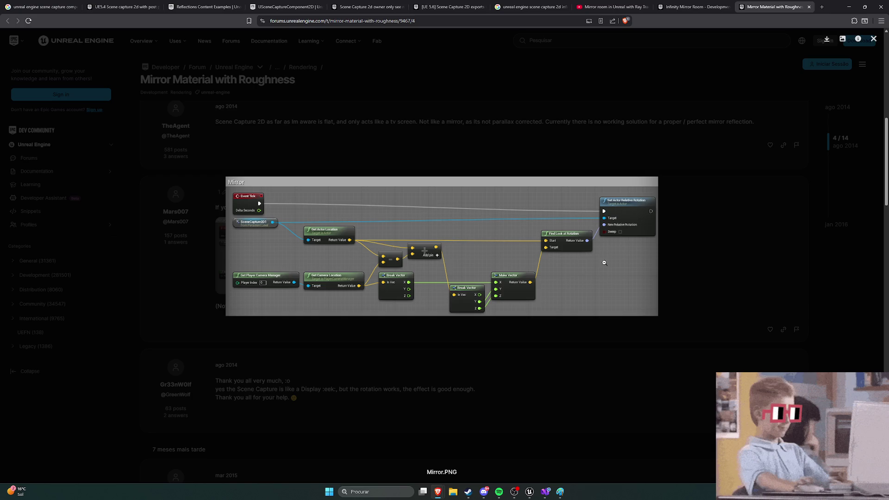
pyautogui.click(607, 355)
# Examine the March 2015 nearest-mirror SceneCapture2D blueprint, then bring the Paint sketch forward
pyautogui.scroll(-3, 417, 277)
pyautogui.scroll(3, 394, 268)
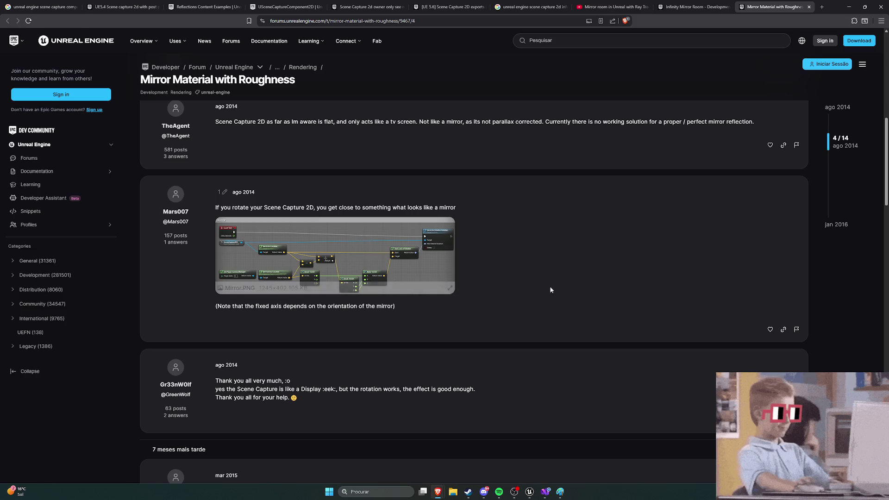
pyautogui.scroll(-5, 549, 286)
pyautogui.scroll(-3, 571, 299)
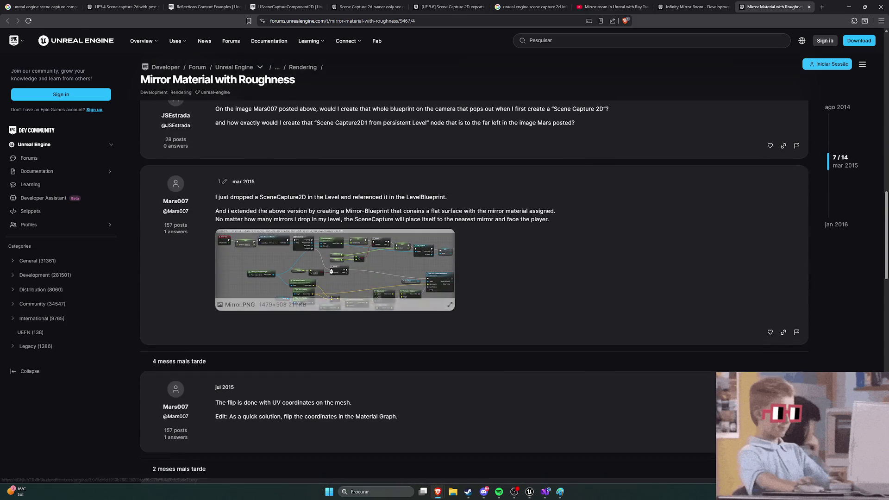
pyautogui.click(383, 257)
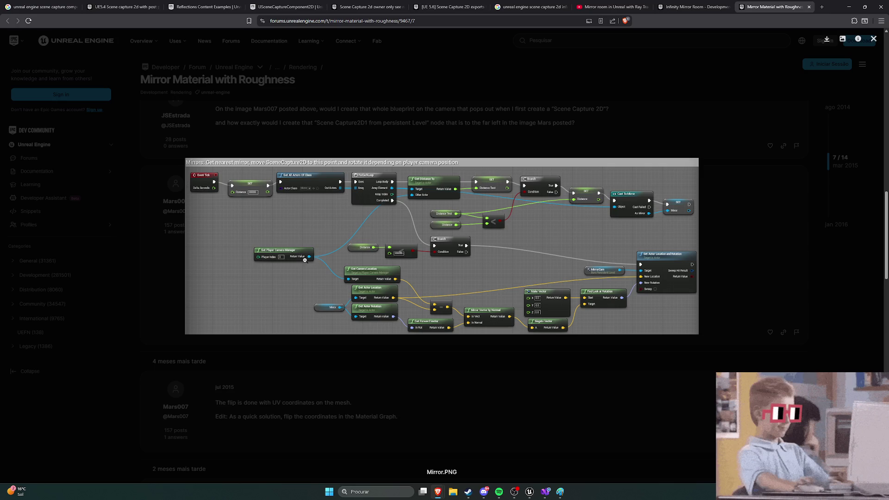
pyautogui.click(527, 384)
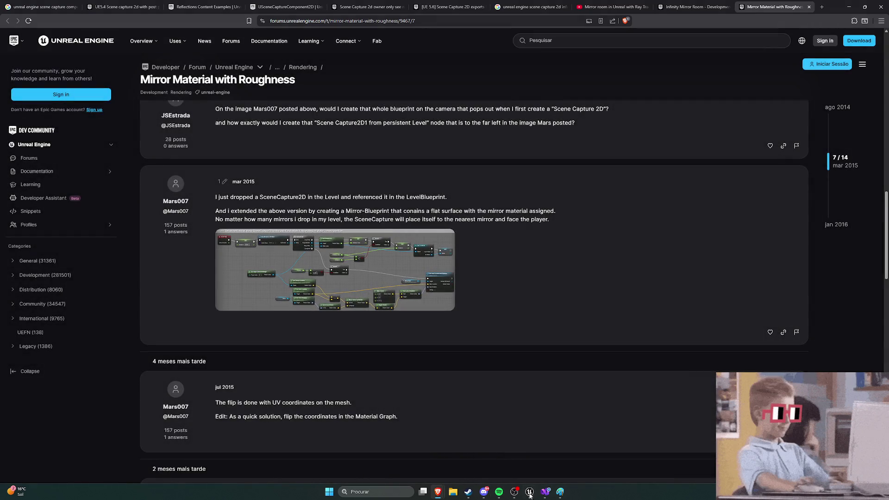
pyautogui.click(560, 492)
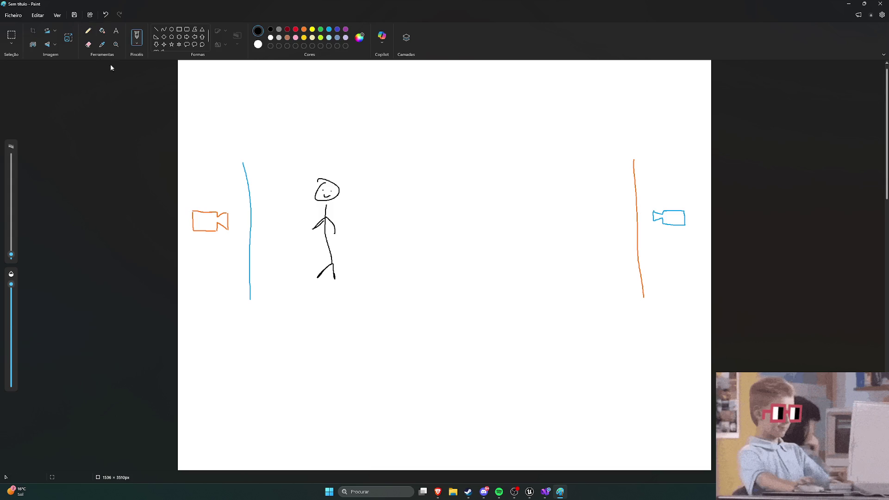
# Draw a second blue portal line at lower left and an orange one at lower right
pyautogui.click(328, 30)
pyautogui.moveTo(261, 344); pyautogui.dragTo(257, 454)
pyautogui.click(304, 30)
pyautogui.moveTo(628, 350); pyautogui.dragTo(640, 460)
# In black, draw a ball with arrows into the blue portal and out of the orange one
pyautogui.click(270, 29)
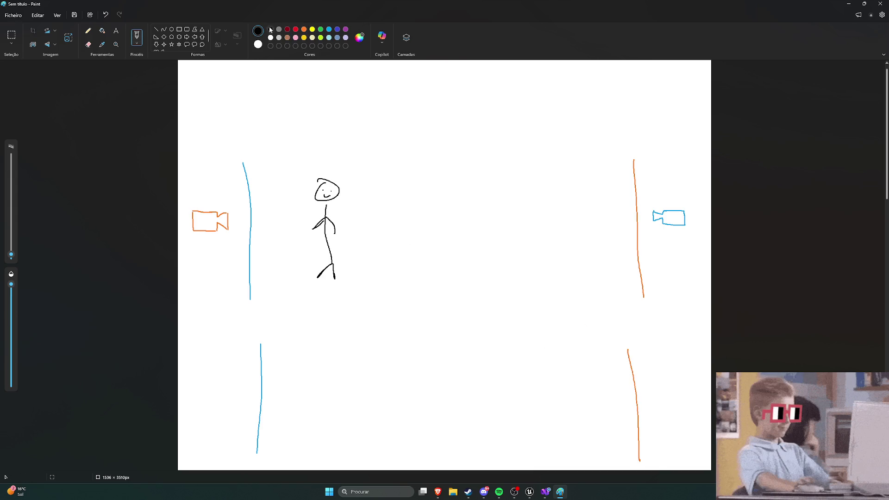
pyautogui.moveTo(326, 401)
pyautogui.mouseDown()
pyautogui.moveTo(331, 378)
pyautogui.moveTo(321, 401)
pyautogui.mouseUp()
pyautogui.moveTo(300, 382); pyautogui.dragTo(269, 361)
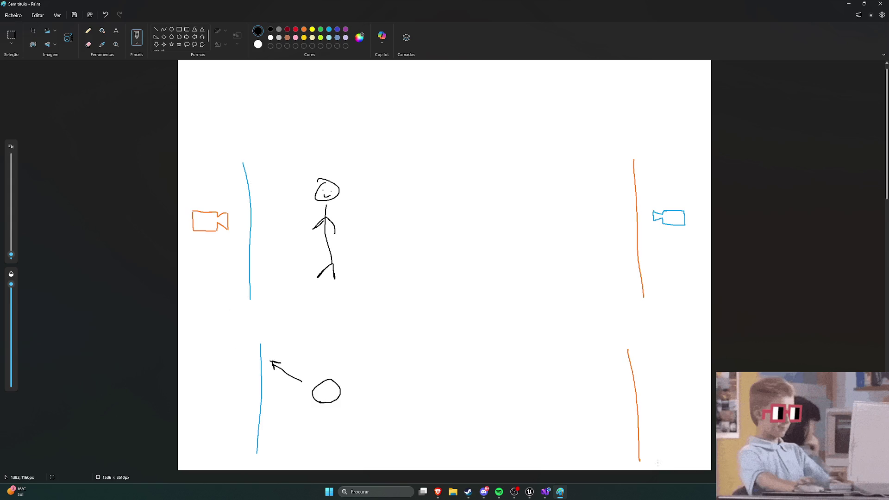
pyautogui.moveTo(670, 464)
pyautogui.mouseDown()
pyautogui.moveTo(657, 453)
pyautogui.moveTo(662, 443)
pyautogui.mouseUp()
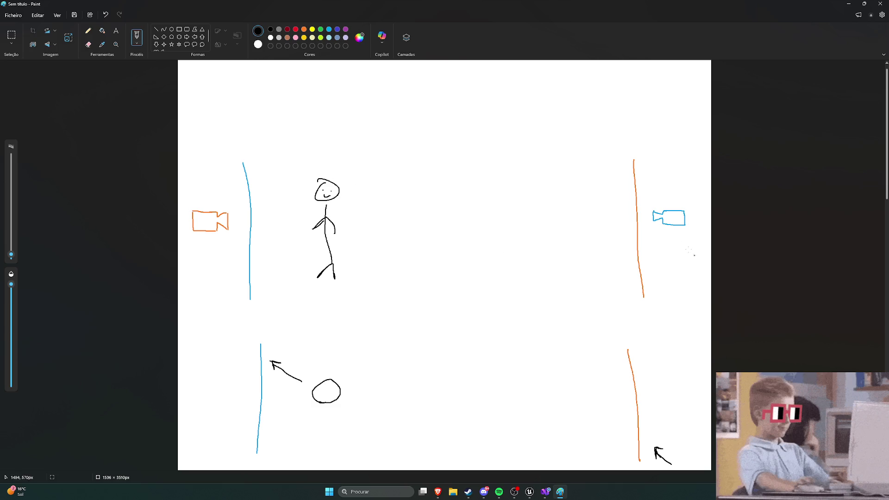
# Minimize the Paint portal sketch so the Unreal forum thread shows again
pyautogui.click(849, 4)
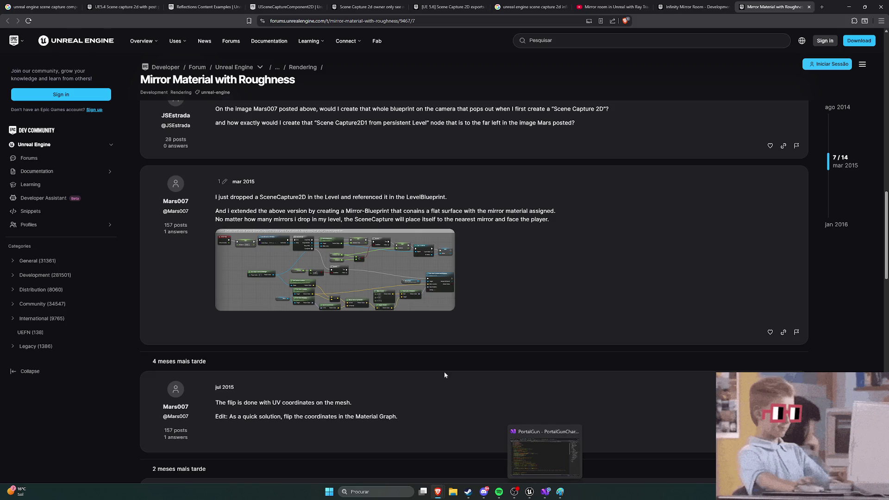
# Enlarge and study the post's Mirror.PNG blueprint image, then close it
pyautogui.scroll(4, 557, 345)
pyautogui.scroll(6, 549, 343)
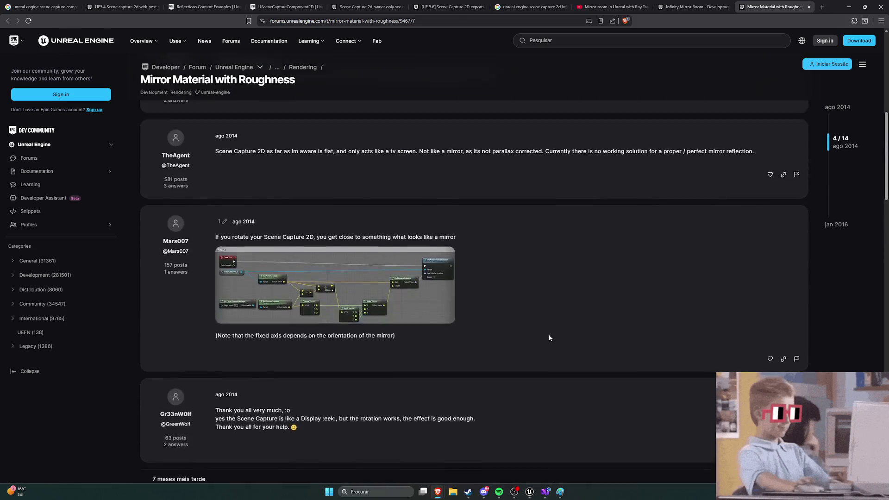
pyautogui.click(359, 330)
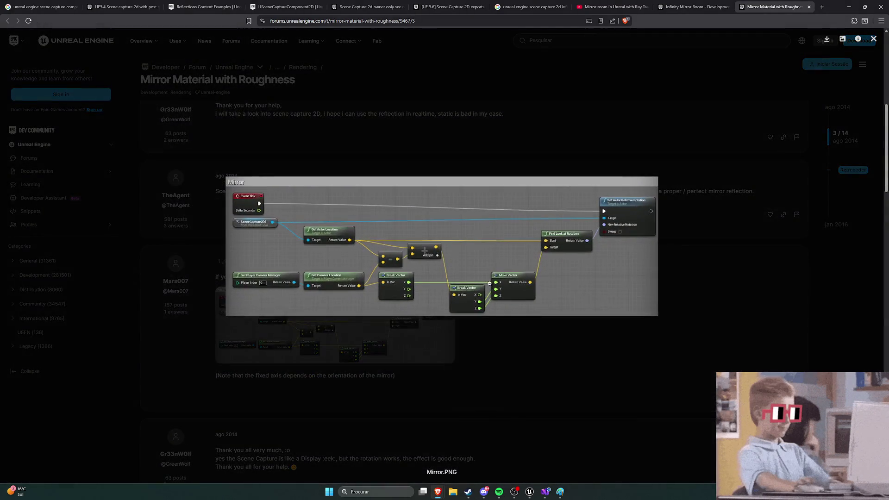
pyautogui.click(296, 259)
pyautogui.click(271, 313)
pyautogui.click(684, 281)
# View the extended mirror blueprint image, then close the Mirror Material with Roughness tab
pyautogui.scroll(-2, 300, 250)
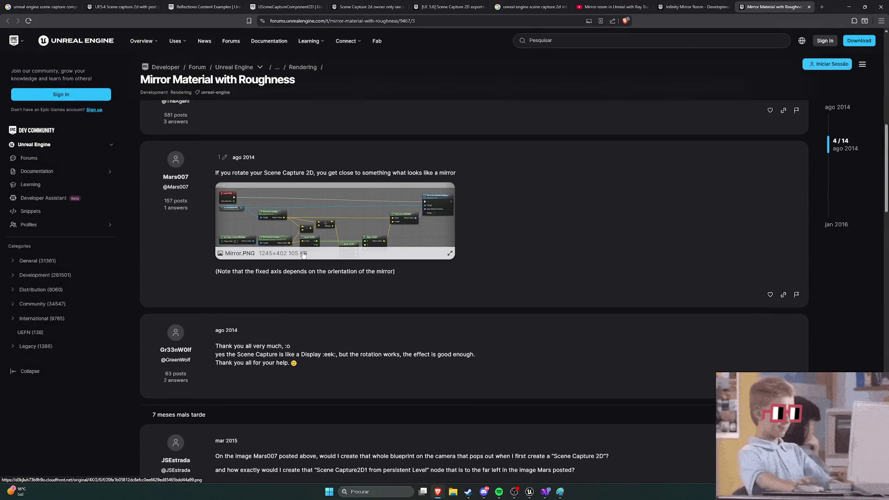
pyautogui.scroll(-5, 312, 256)
pyautogui.scroll(-1, 317, 262)
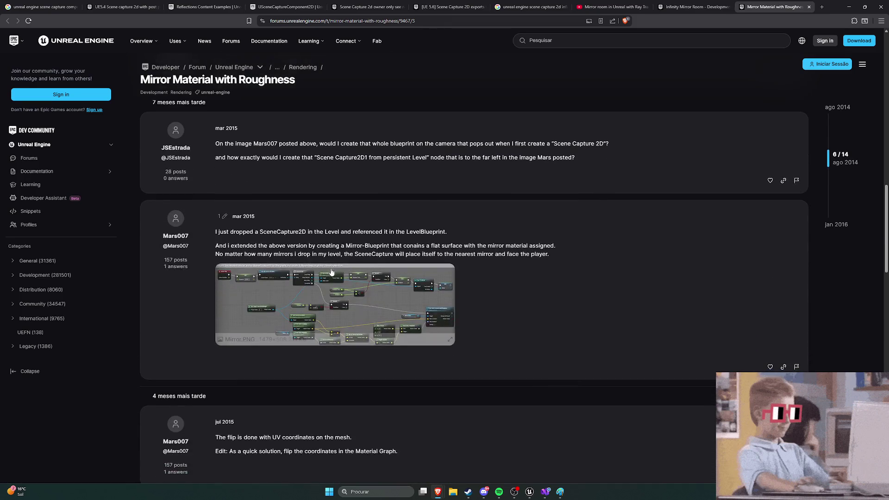
pyautogui.click(324, 288)
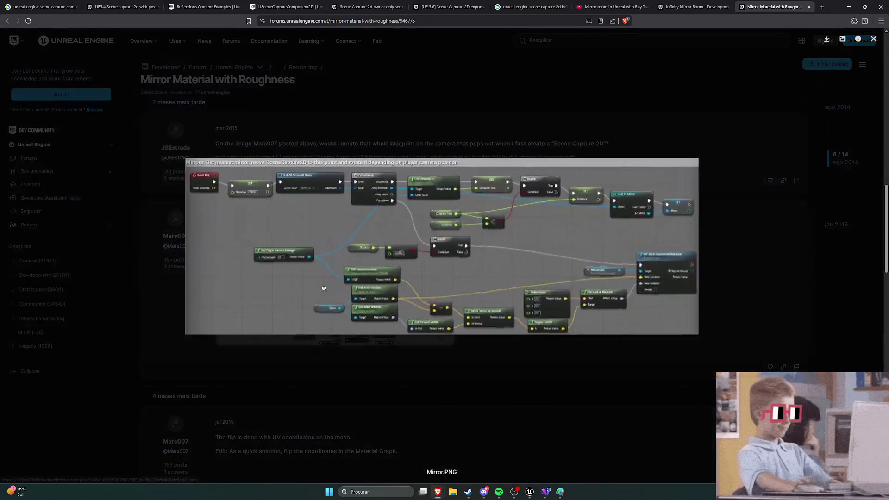
pyautogui.click(370, 352)
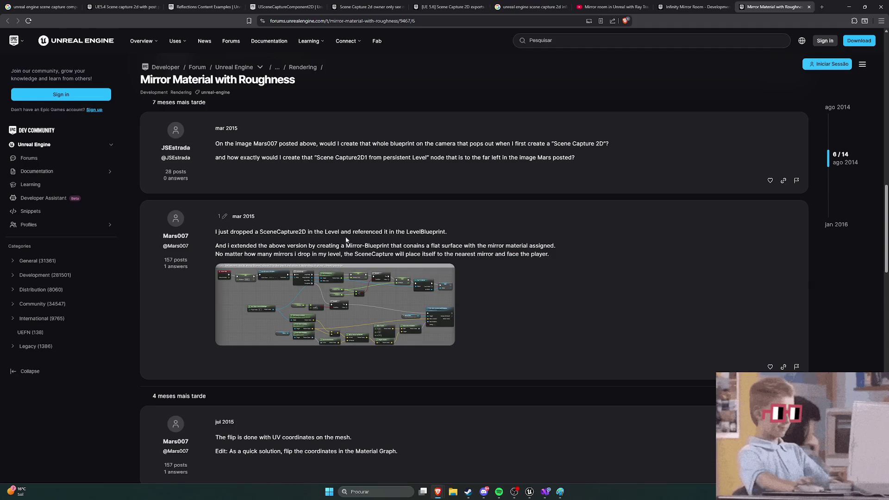
pyautogui.scroll(-5, 401, 264)
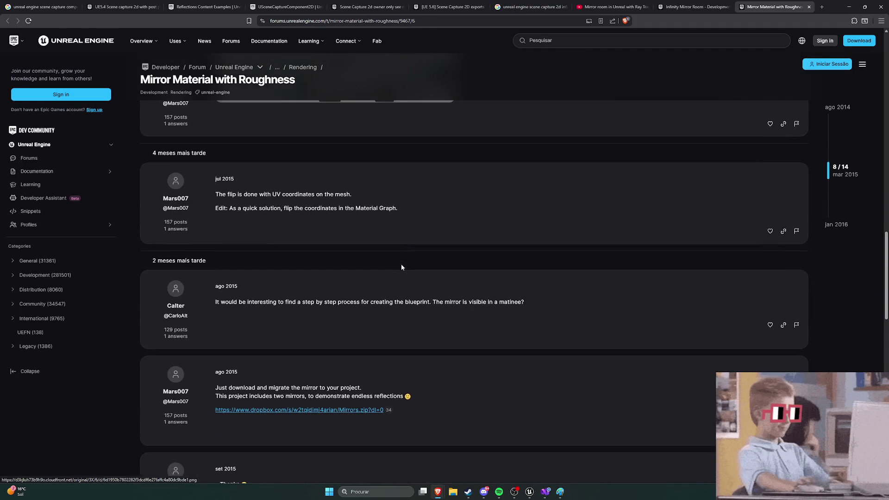
pyautogui.scroll(-9, 402, 266)
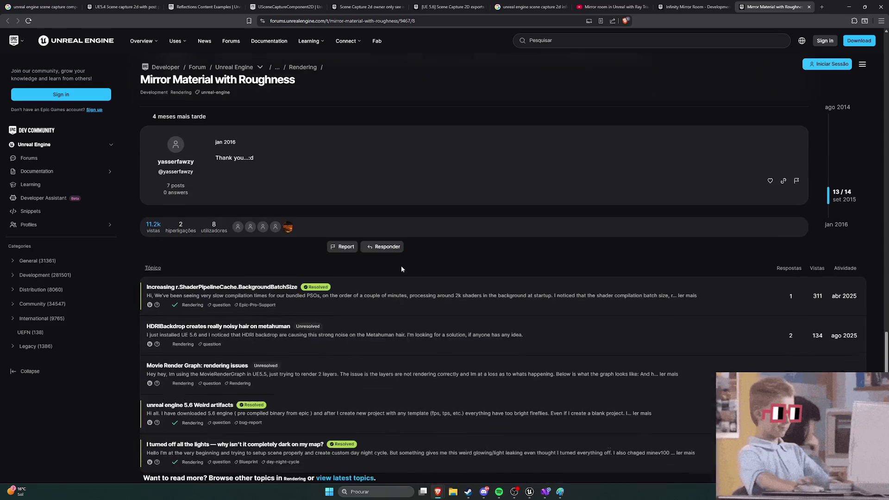
pyautogui.scroll(20, 403, 265)
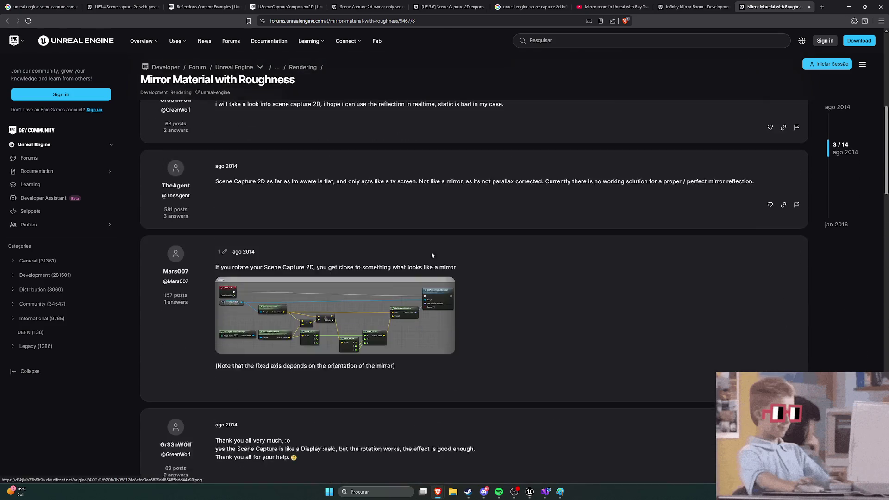
pyautogui.click(808, 7)
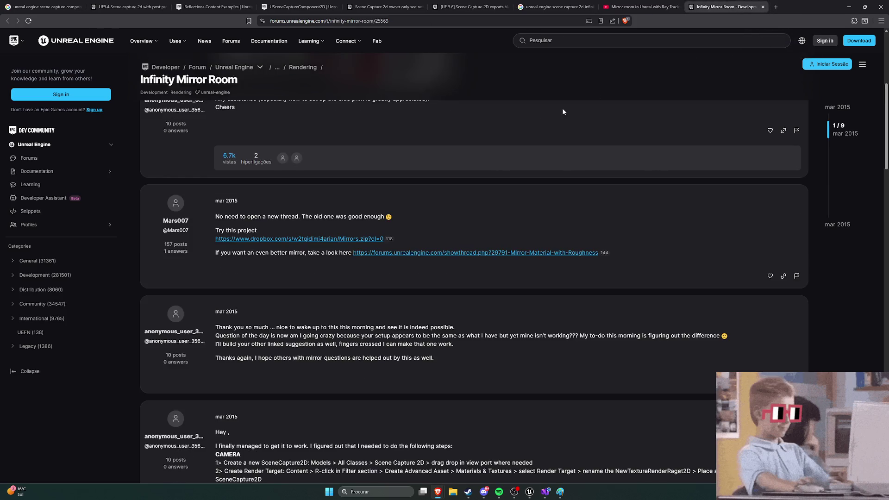
pyautogui.scroll(5, 527, 122)
# Close the Infinity Mirror Room tab, lower the volume, and skip to 0:39, 1:09, 1:26
pyautogui.click(763, 7)
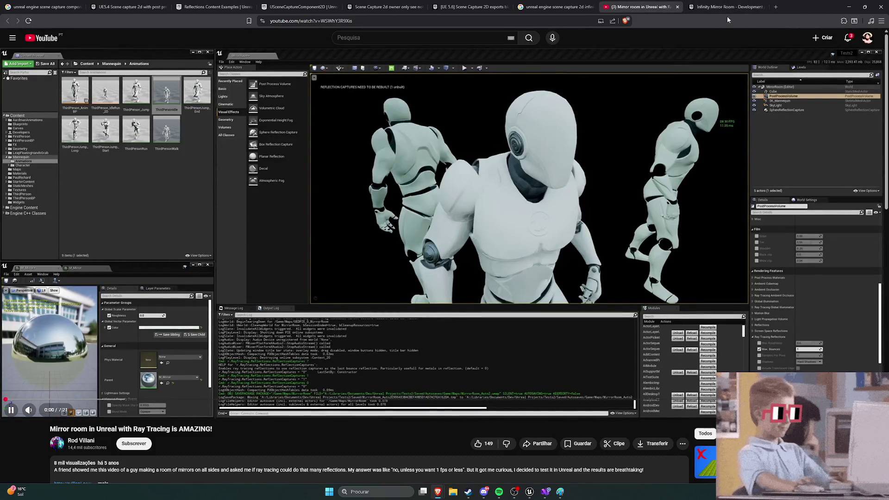
pyautogui.moveTo(45, 414); pyautogui.dragTo(40, 415)
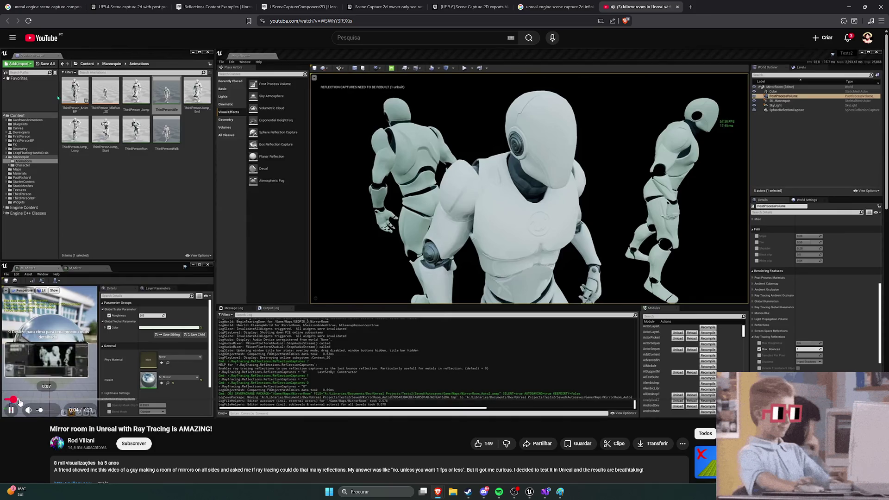
pyautogui.click(82, 400)
pyautogui.click(141, 401)
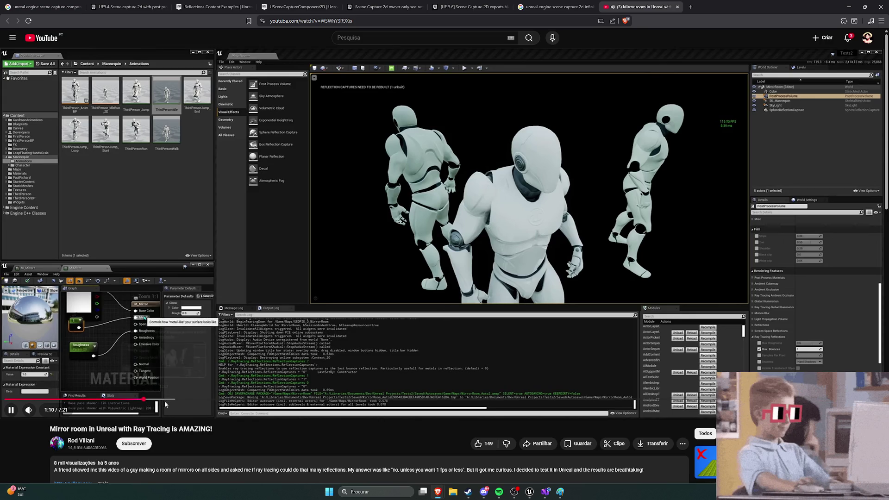
pyautogui.click(175, 399)
# Jump the video to 2:06, 2:39, 2:56 and 3:17, then back to 1:18
pyautogui.click(254, 400)
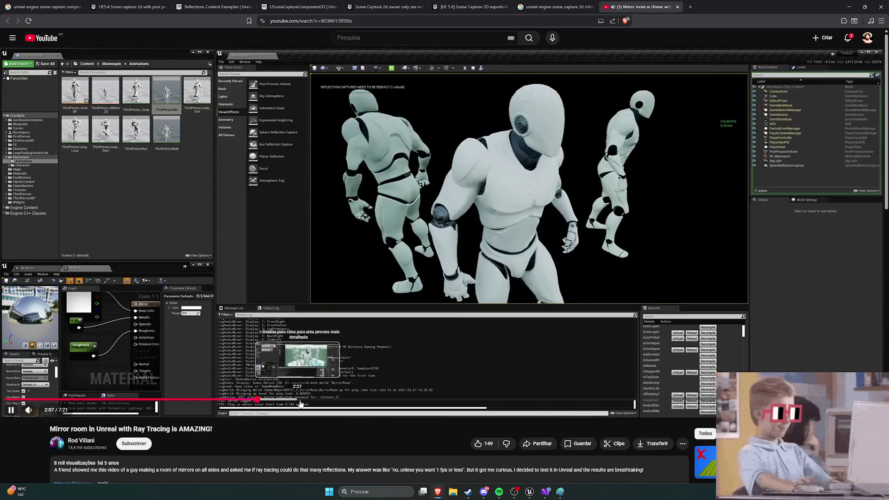
pyautogui.click(319, 400)
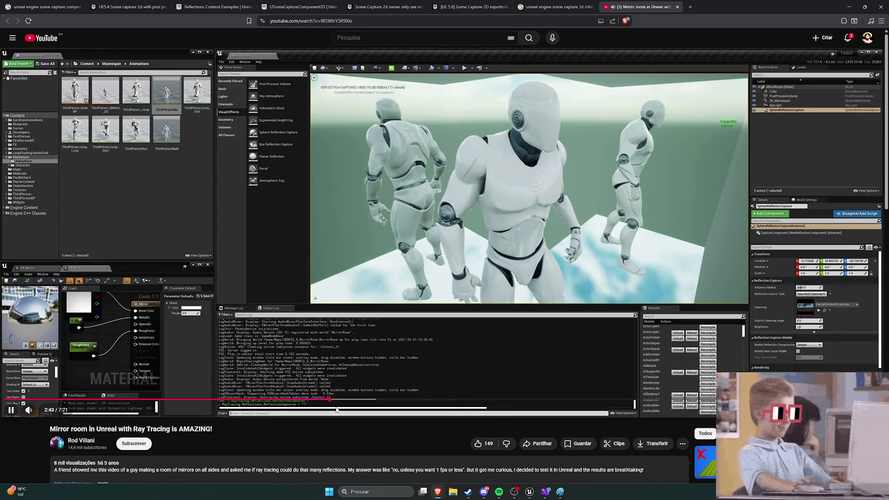
pyautogui.click(355, 401)
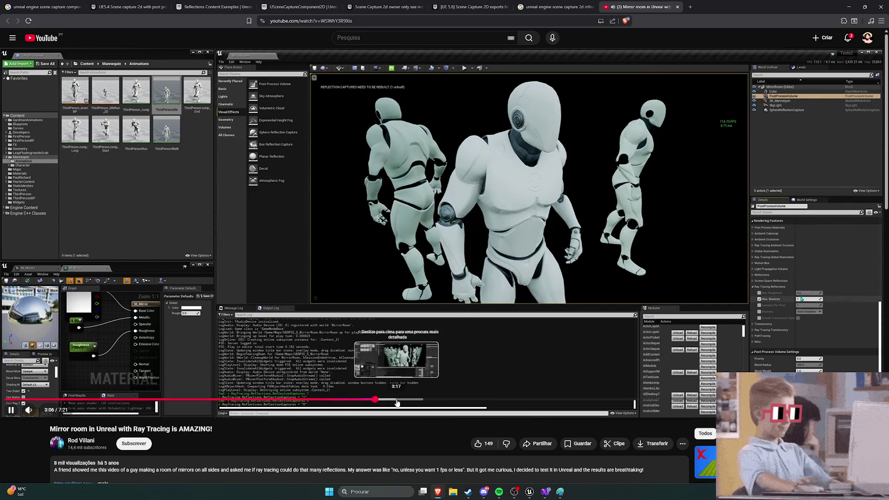
pyautogui.click(398, 403)
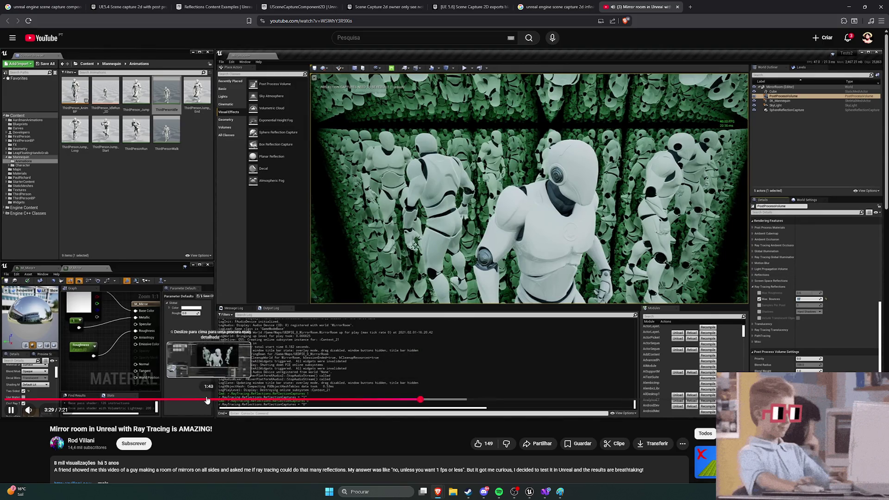
pyautogui.click(160, 401)
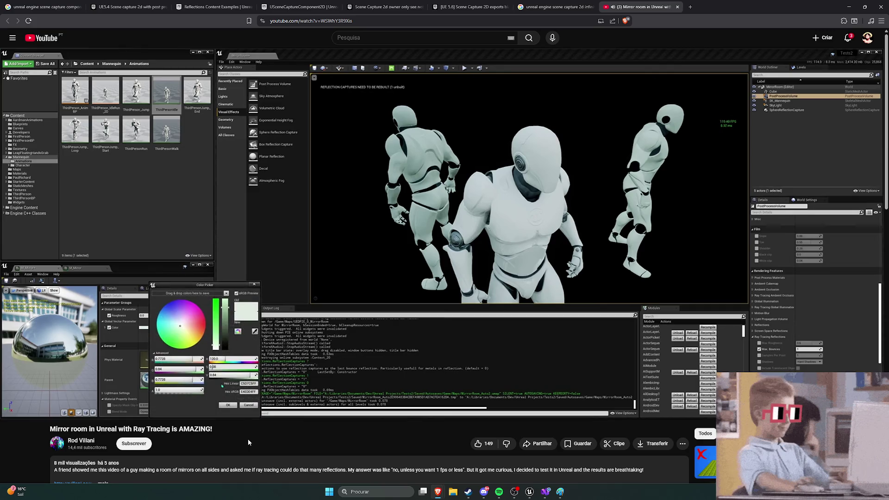
# Seek the mirror room video to about 1:40, watch the ray-traced section, then pause
pyautogui.moveTo(176, 404)
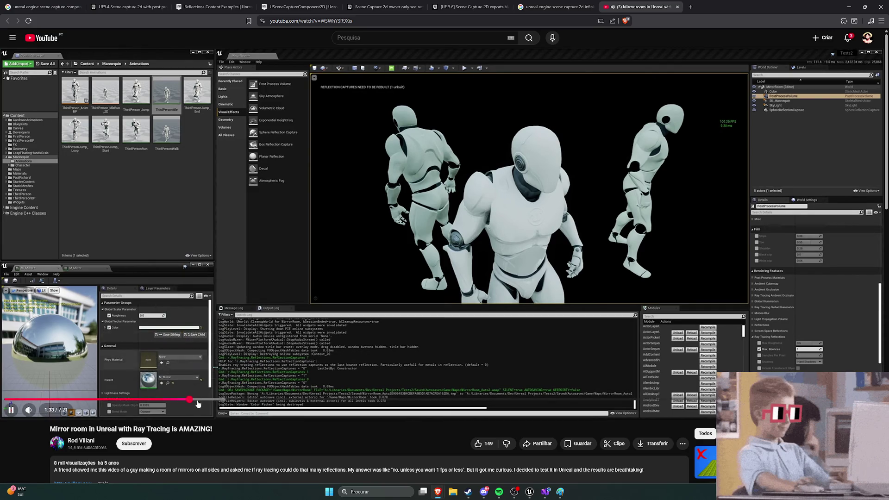
pyautogui.click(189, 400)
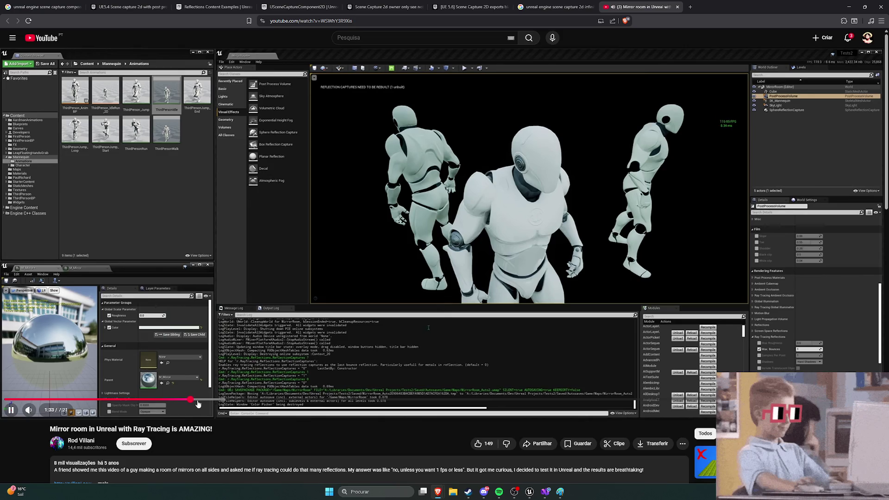
pyautogui.moveTo(201, 402); pyautogui.dragTo(206, 402)
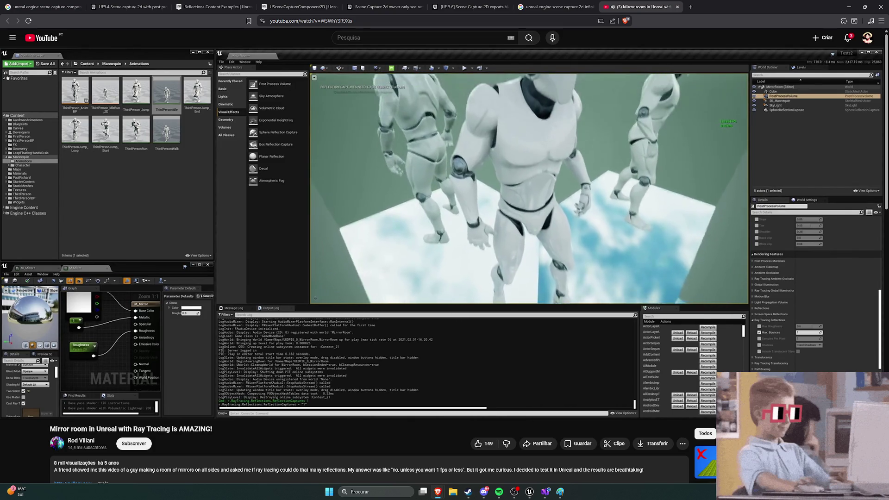
pyautogui.moveTo(402, 359)
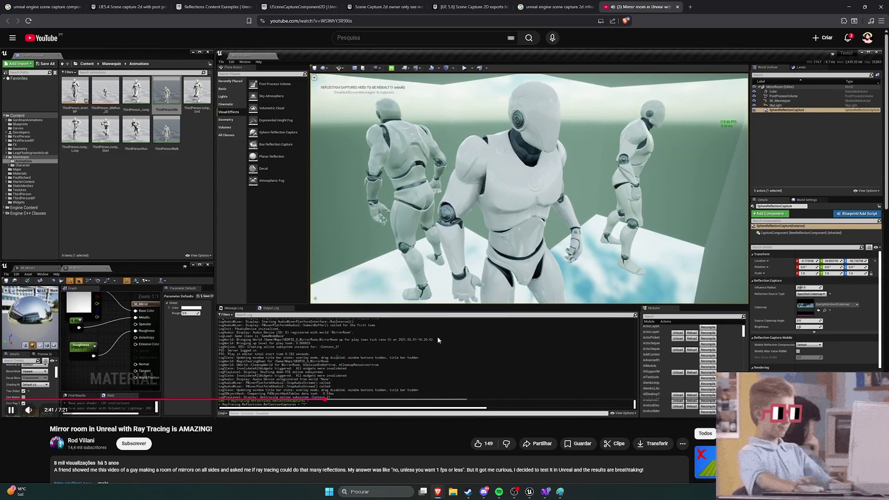
pyautogui.click(441, 339)
pyautogui.hotkey('alt', 'Tab')
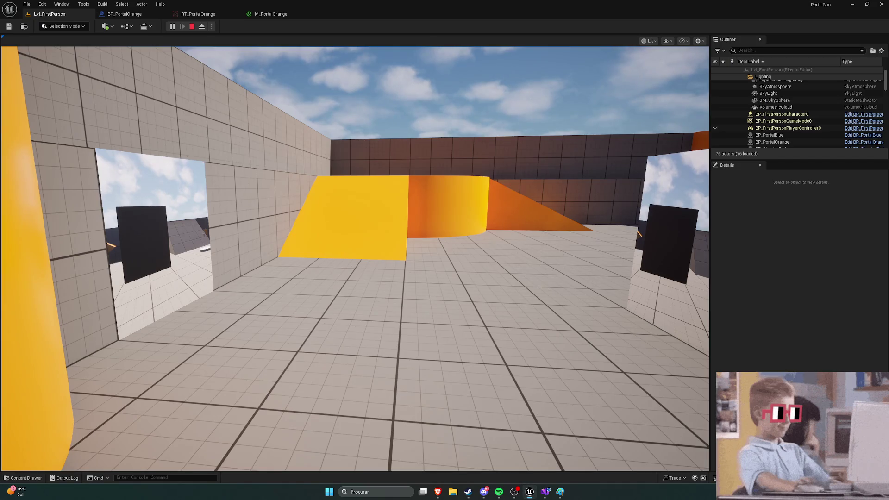
pyautogui.scroll(2, 811, 121)
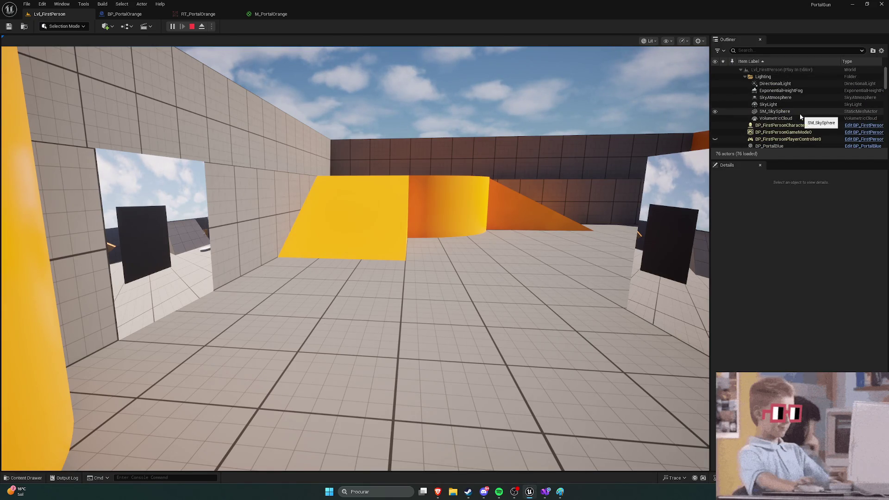
pyautogui.scroll(-5, 805, 119)
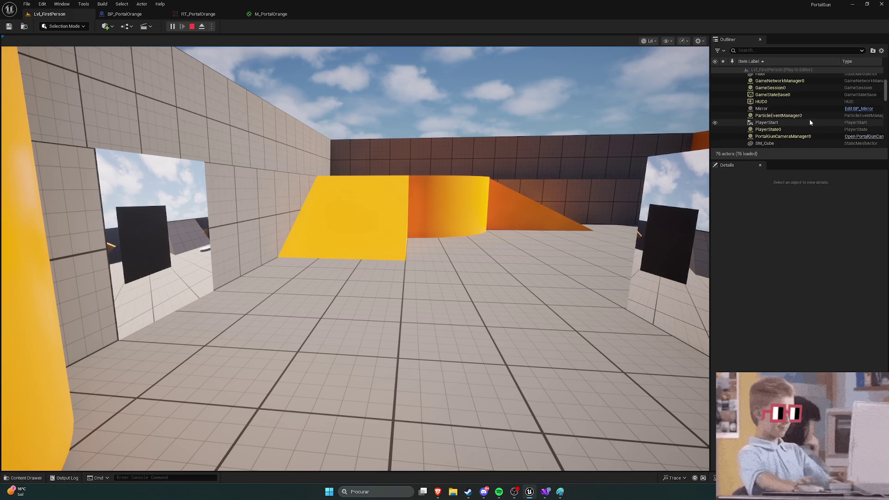
pyautogui.scroll(-8, 811, 119)
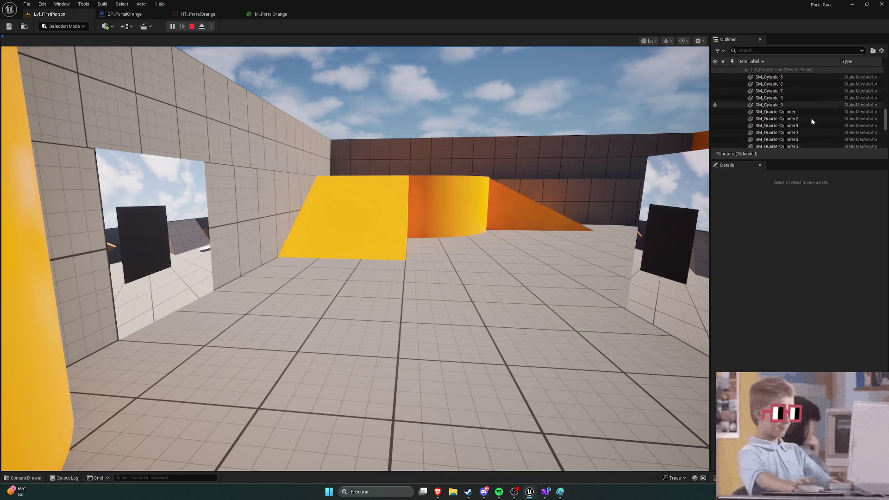
pyautogui.scroll(6, 811, 121)
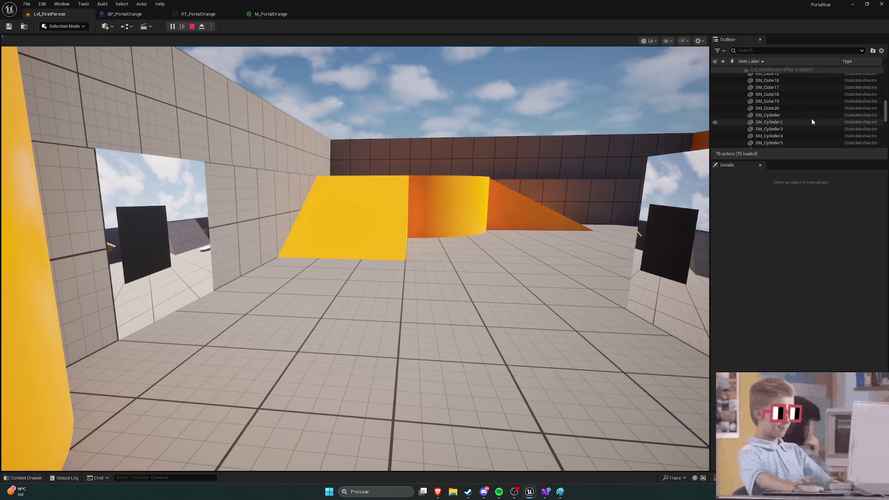
pyautogui.scroll(5, 810, 122)
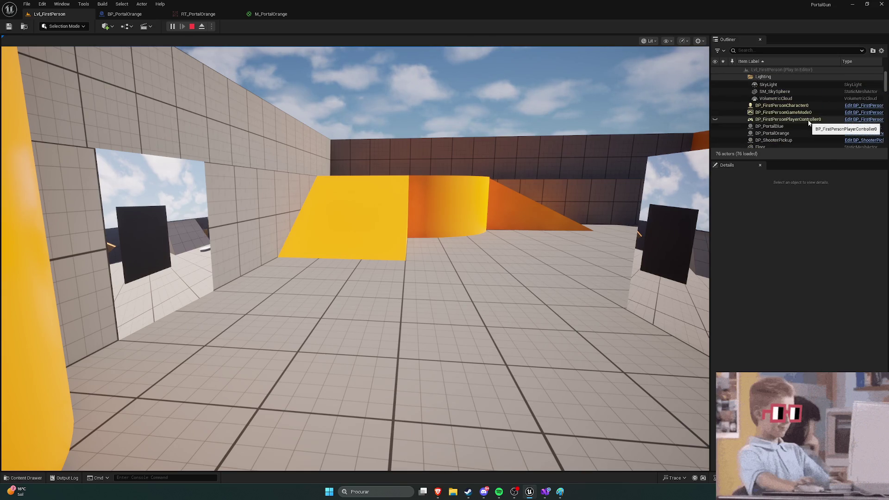
pyautogui.scroll(1, 801, 119)
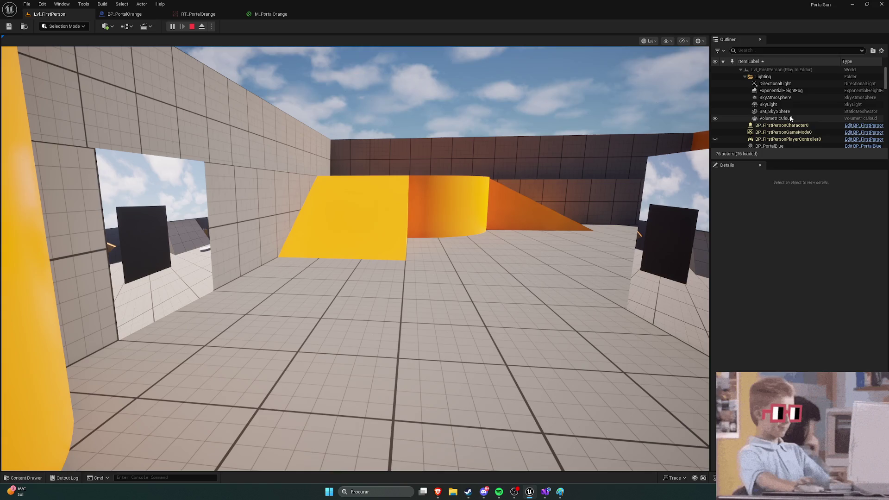
pyautogui.scroll(-4, 791, 116)
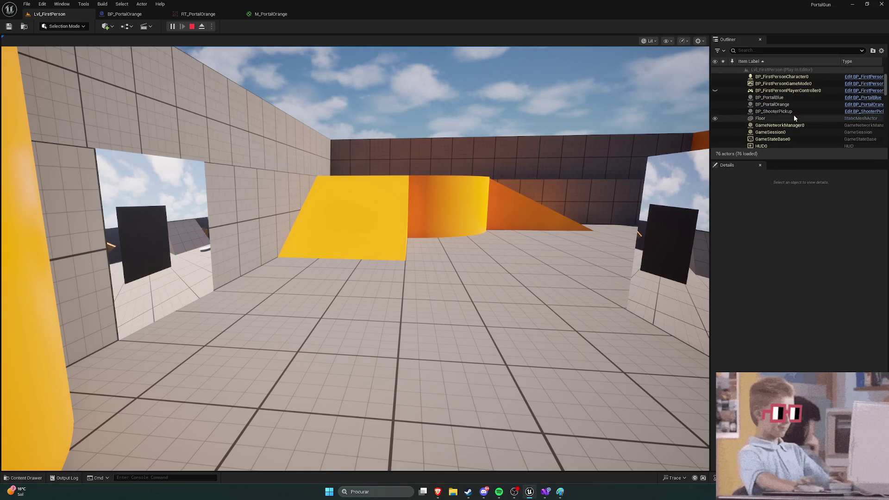
pyautogui.scroll(-2, 795, 117)
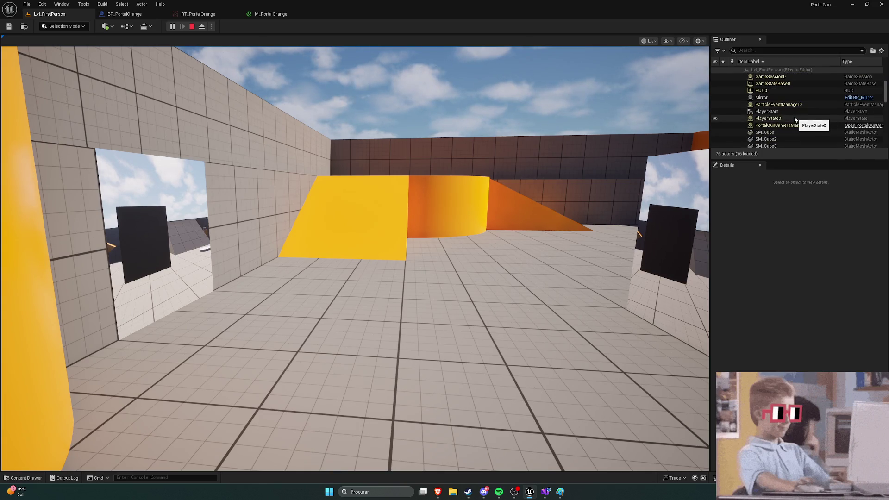
pyautogui.scroll(-8, 797, 120)
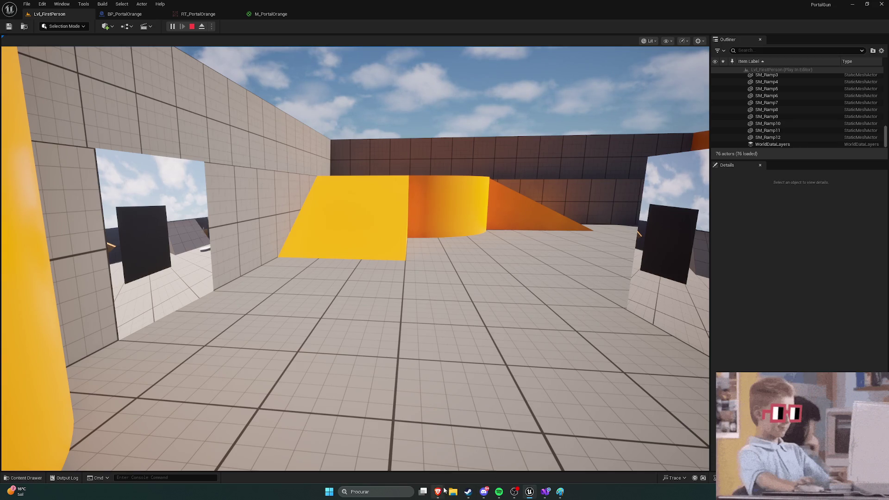
# Bring the browser forward, play the mirror room video from 3:11, then pause it
pyautogui.moveTo(444, 490)
pyautogui.click(462, 450)
pyautogui.click(521, 362)
pyautogui.click(385, 399)
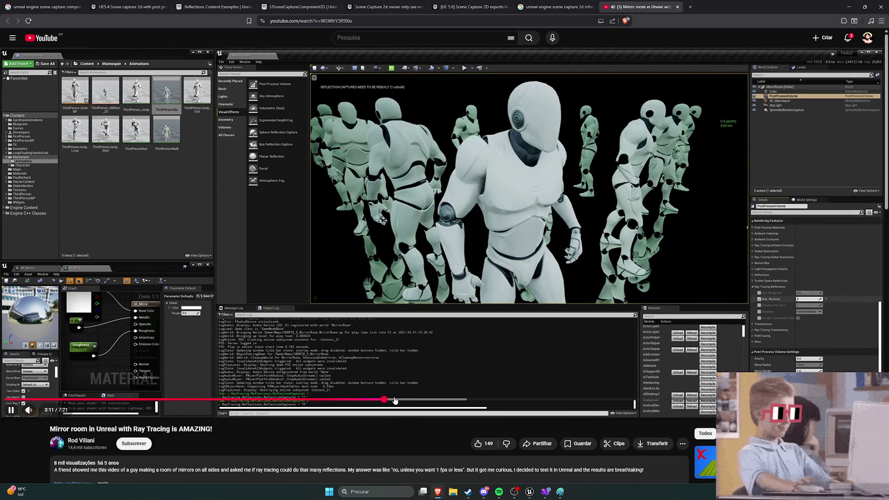
pyautogui.click(426, 342)
# Close the Mirror room in Unreal video tab and start a new blank tab
pyautogui.click(554, 6)
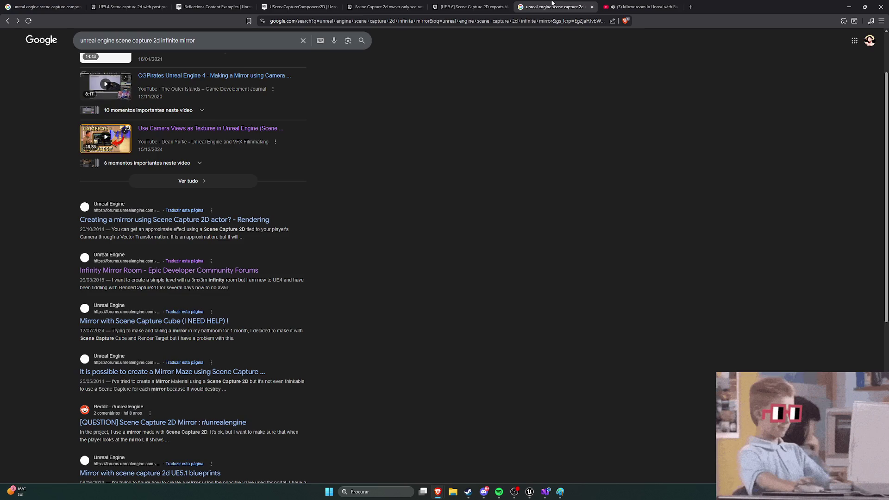
pyautogui.click(677, 7)
pyautogui.click(605, 6)
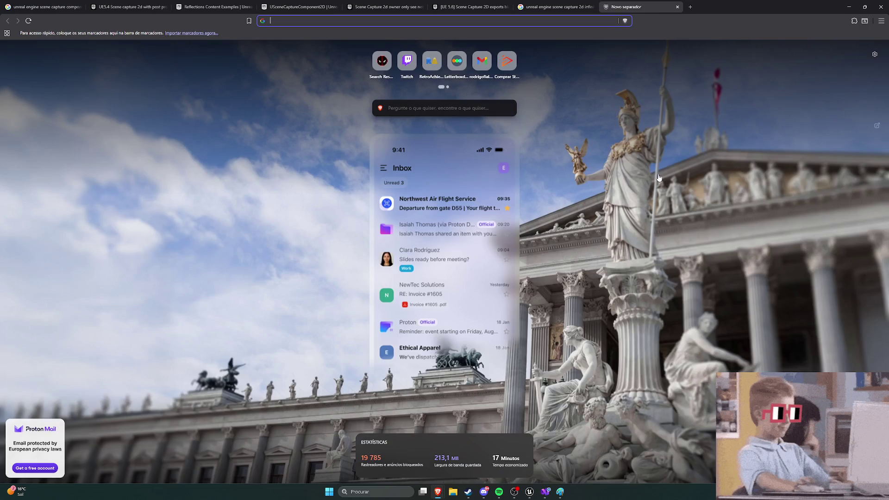
# Search 'primaticadev' and open the PrismaticaDev channel in a new tab
pyautogui.write('pri')
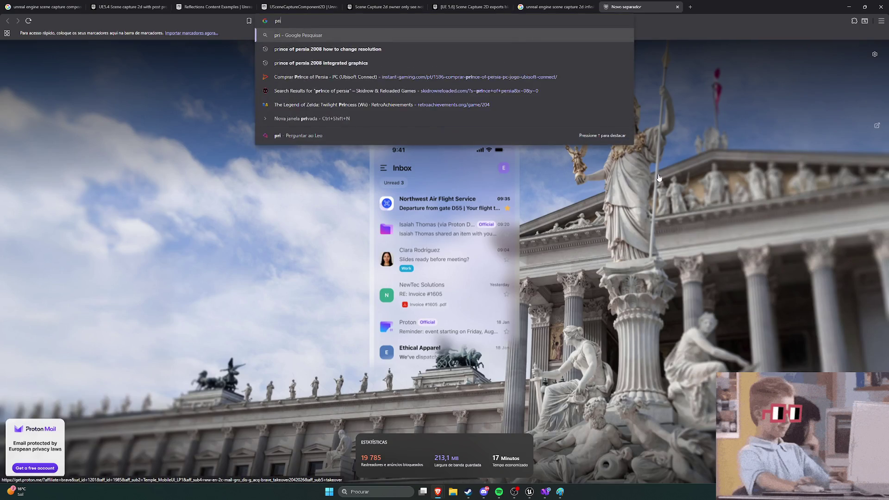
pyautogui.write('maticadev')
pyautogui.press('Return')
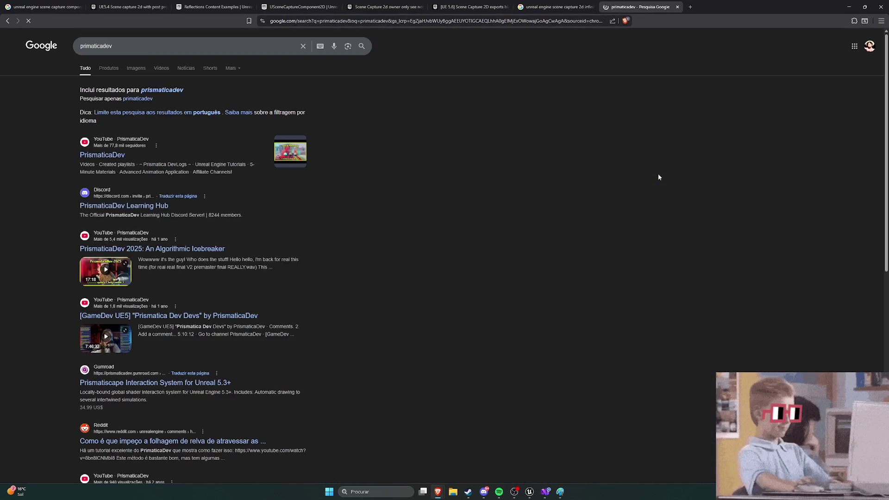
pyautogui.rightClick(109, 154)
pyautogui.click(139, 159)
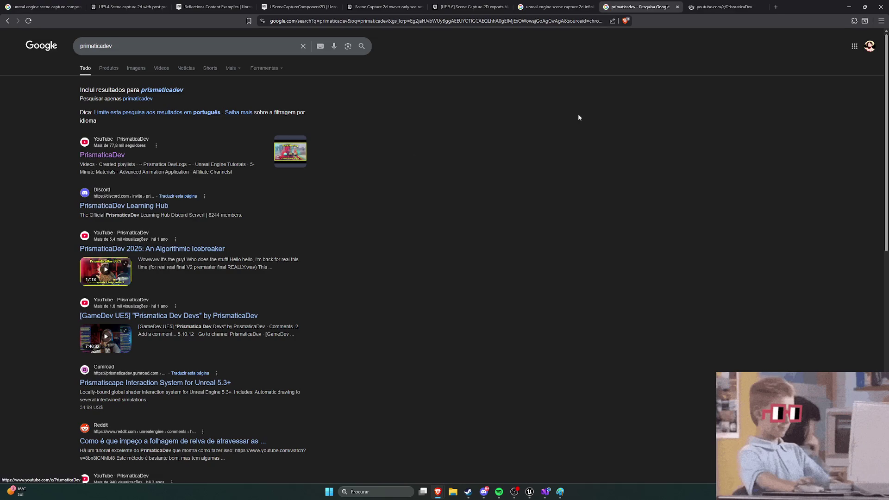
pyautogui.click(708, 7)
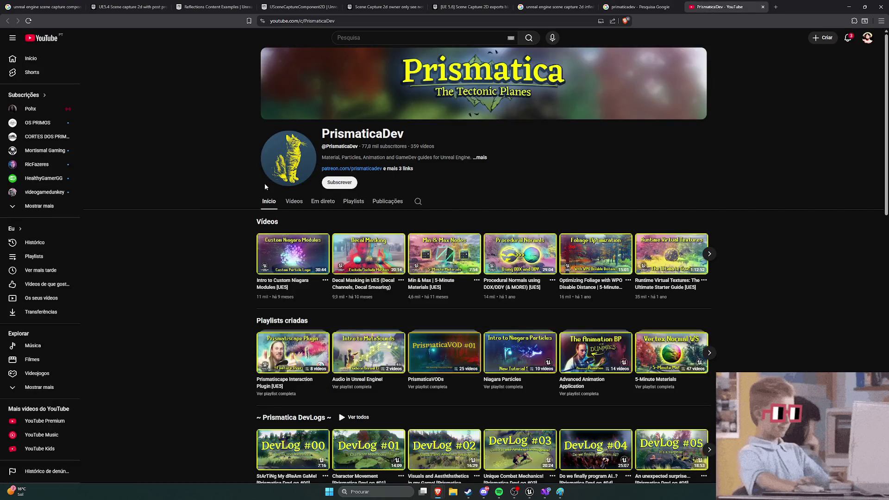
# Browse the PrismaticaDev channel's full Vídeos list
pyautogui.scroll(-2, 244, 213)
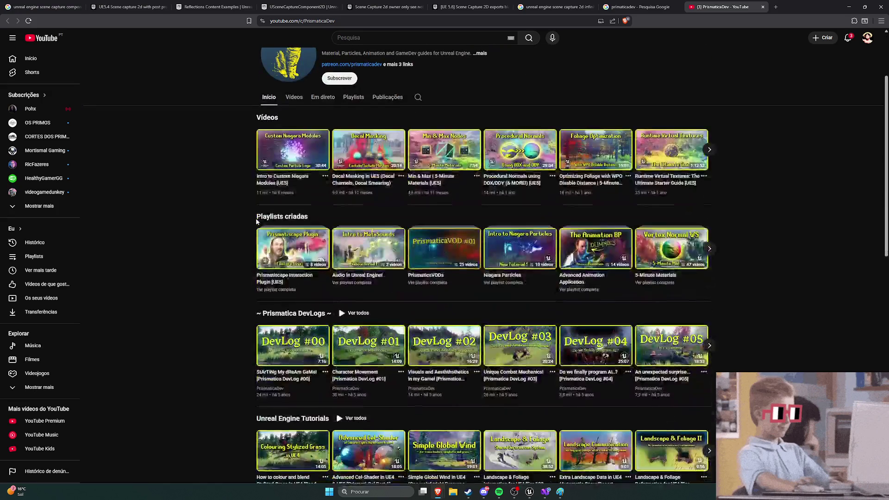
pyautogui.scroll(2, 253, 218)
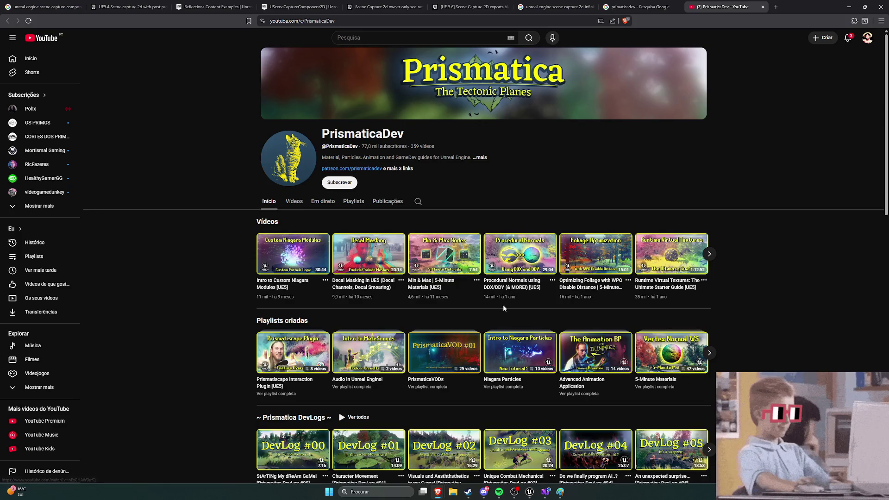
pyautogui.click(296, 206)
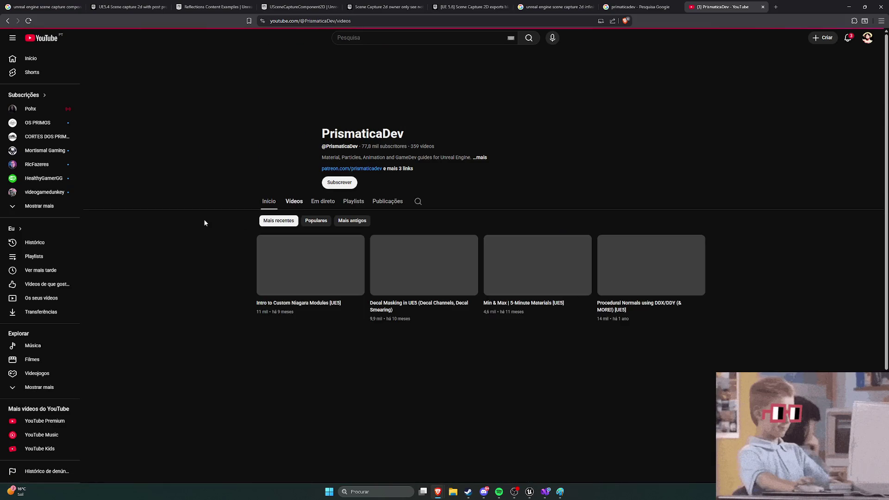
pyautogui.scroll(-3, 206, 222)
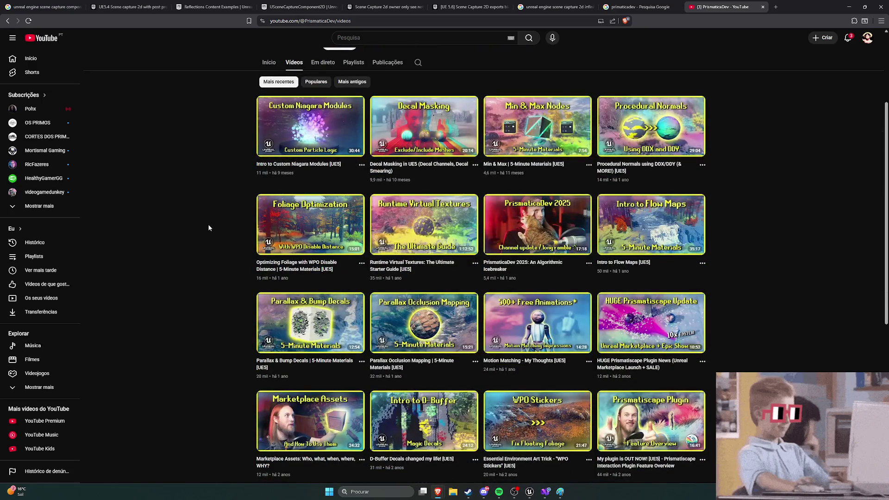
pyautogui.scroll(-3, 208, 227)
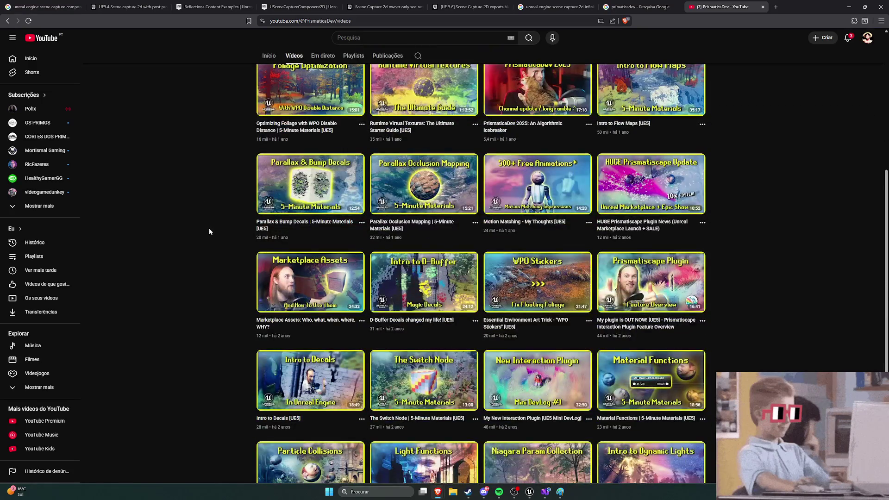
pyautogui.scroll(-3, 210, 231)
pyautogui.scroll(-1, 210, 230)
pyautogui.scroll(-5, 240, 233)
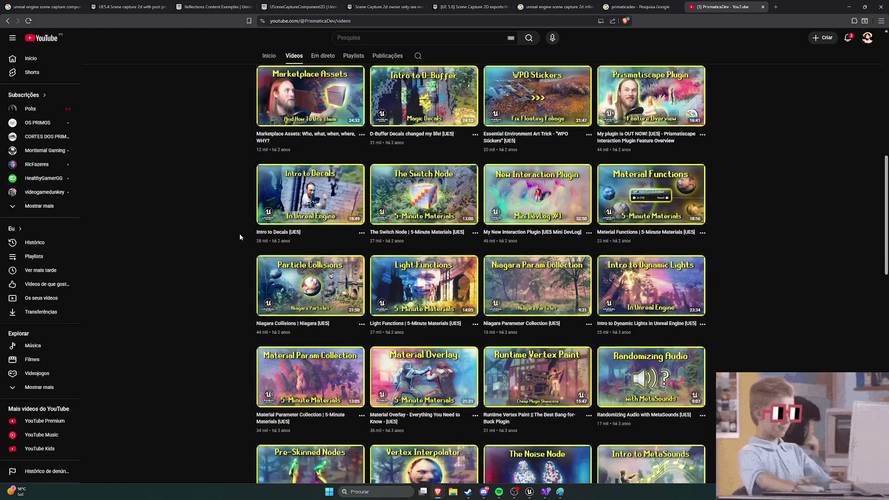
pyautogui.scroll(-3, 228, 231)
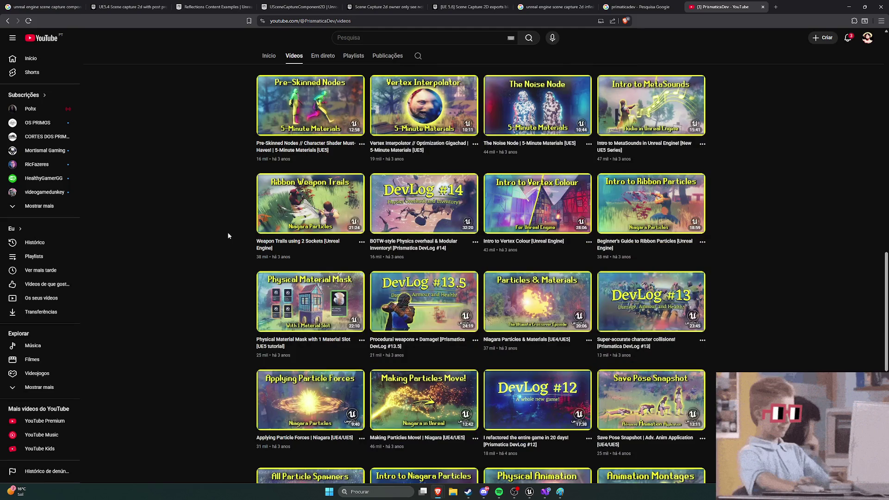
pyautogui.scroll(-4, 228, 236)
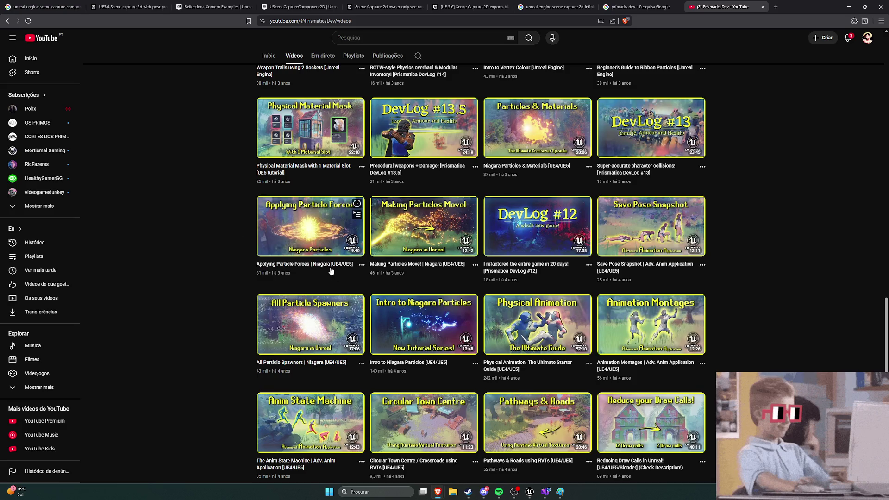
pyautogui.scroll(-3, 246, 240)
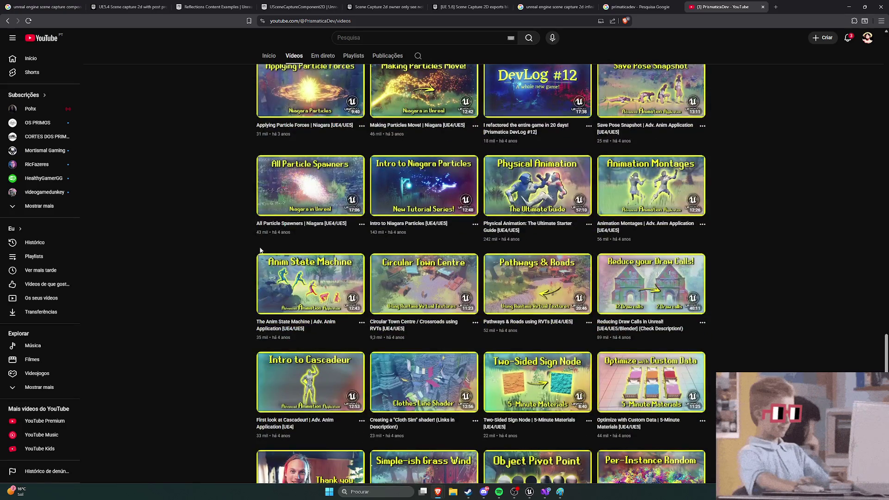
pyautogui.scroll(12, 259, 251)
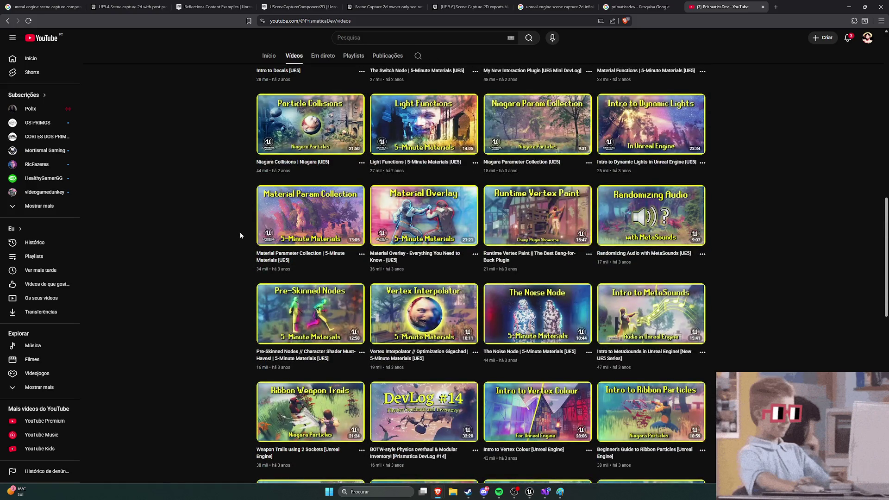
pyautogui.scroll(2, 239, 232)
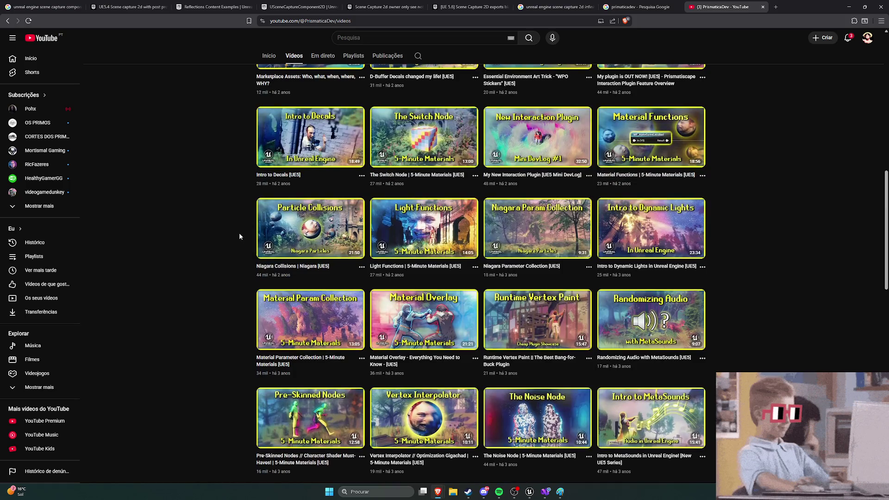
pyautogui.scroll(2, 239, 236)
pyautogui.scroll(3, 239, 236)
pyautogui.scroll(5, 239, 233)
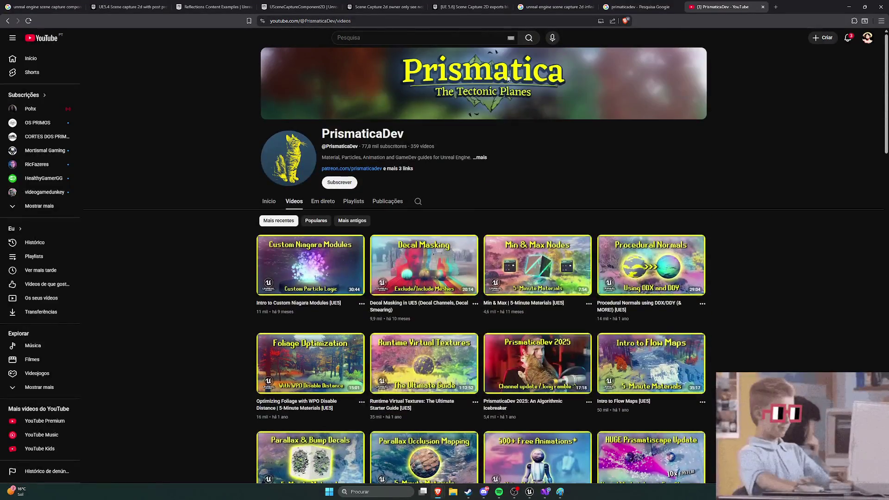
# Close the primaticadev search results tab and return to the scene capture 2d results
pyautogui.click(553, 7)
pyautogui.click(677, 7)
pyautogui.click(637, 4)
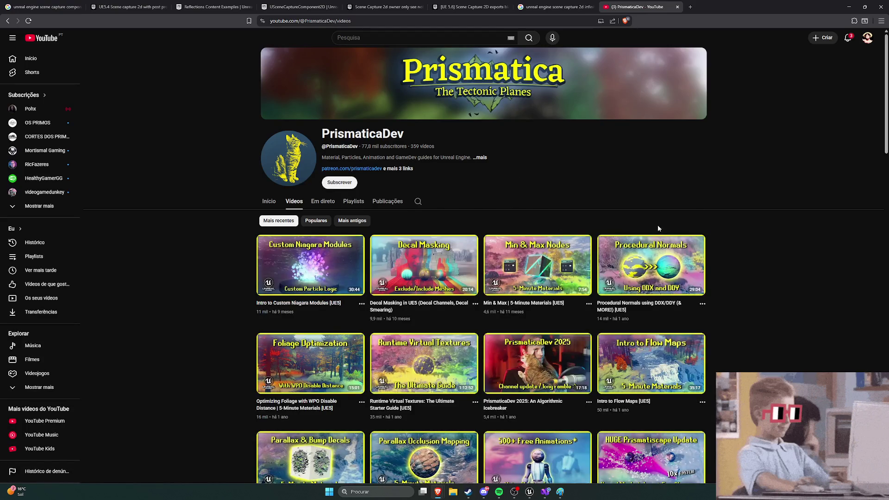
pyautogui.click(538, 7)
# Change the search to 'portal like effect' and expand the AI overview
pyautogui.scroll(2, 603, 157)
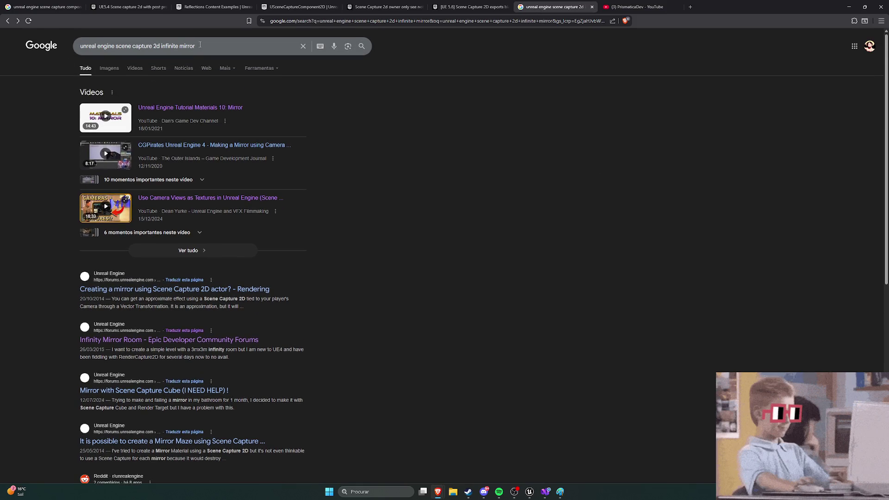
pyautogui.click(212, 46)
pyautogui.hotkey('ctrl', 'shift', 'Left')
pyautogui.hotkey('ctrl', 'shift', 'Left')
pyautogui.write('portal like e')
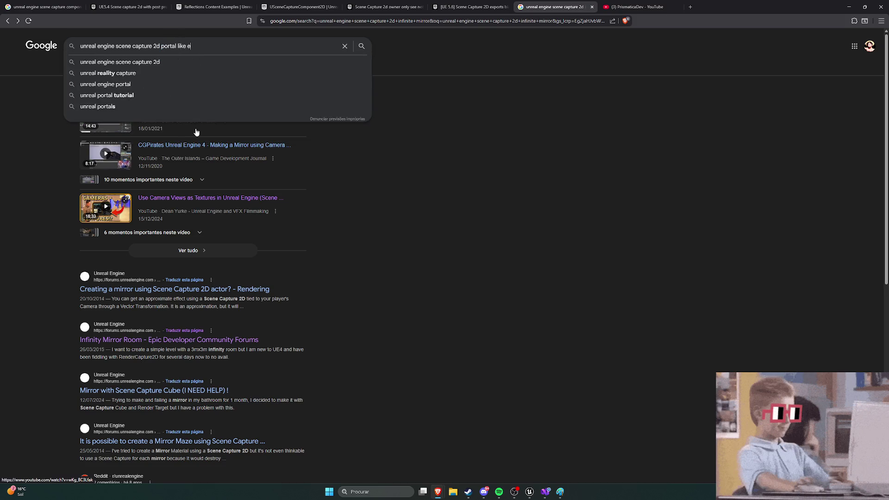
pyautogui.write('ffect')
pyautogui.press('Return')
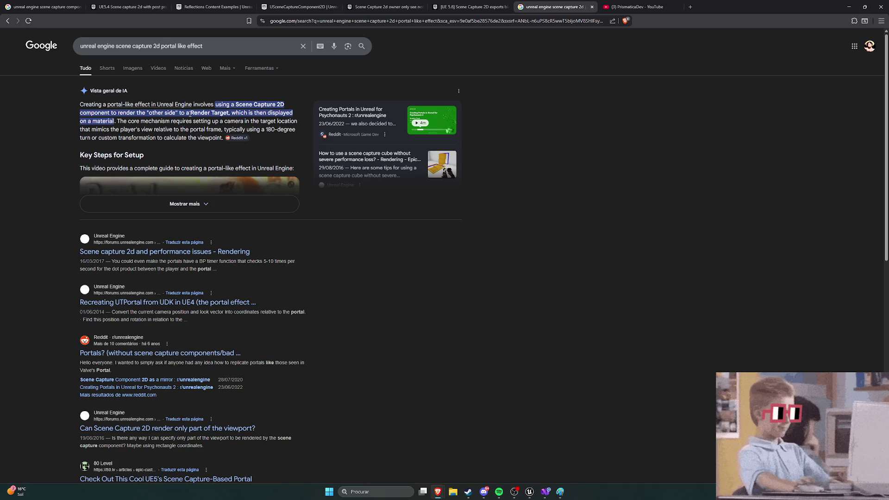
pyautogui.click(185, 203)
pyautogui.scroll(-1, 58, 176)
# View the Portal tutorial thumbnail in its own tab, close it, and open the Realistic Portal Tutorial video
pyautogui.rightClick(193, 198)
pyautogui.click(217, 200)
pyautogui.scroll(1, 599, 89)
pyautogui.click(630, 7)
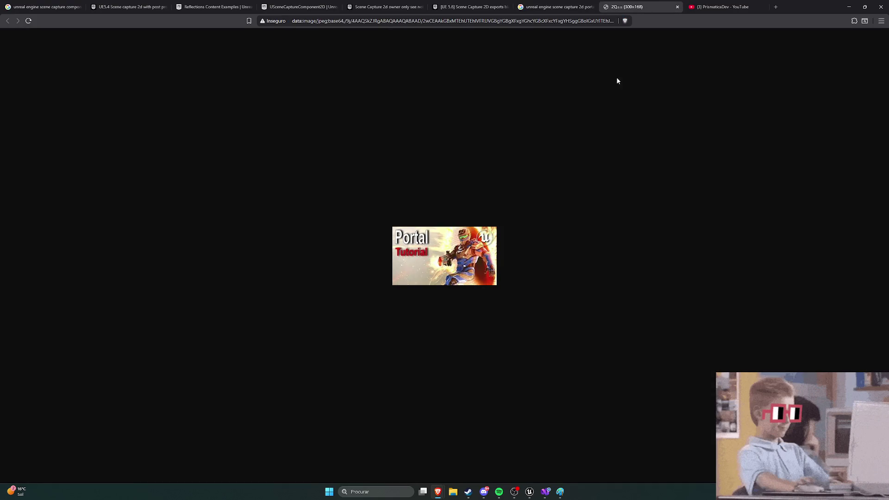
pyautogui.click(678, 7)
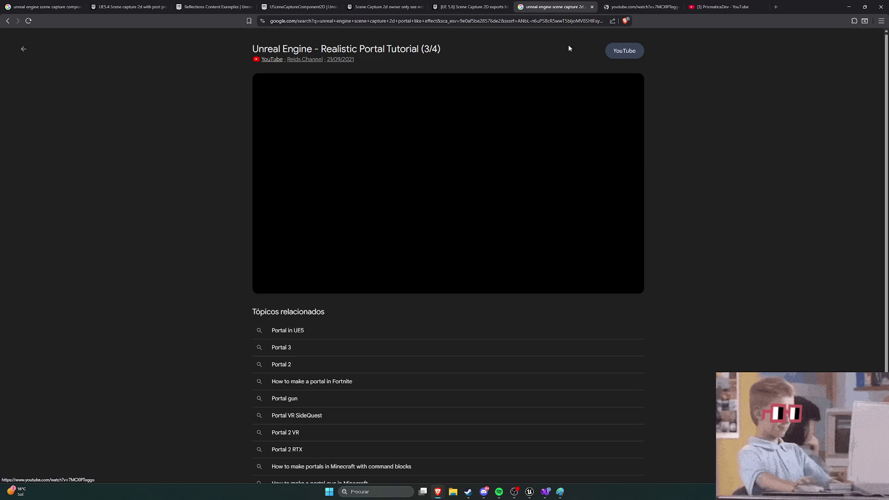
pyautogui.click(624, 9)
# Seek the portal tutorial to the Link Portals graph around 9:35 and pause it
pyautogui.click(580, 8)
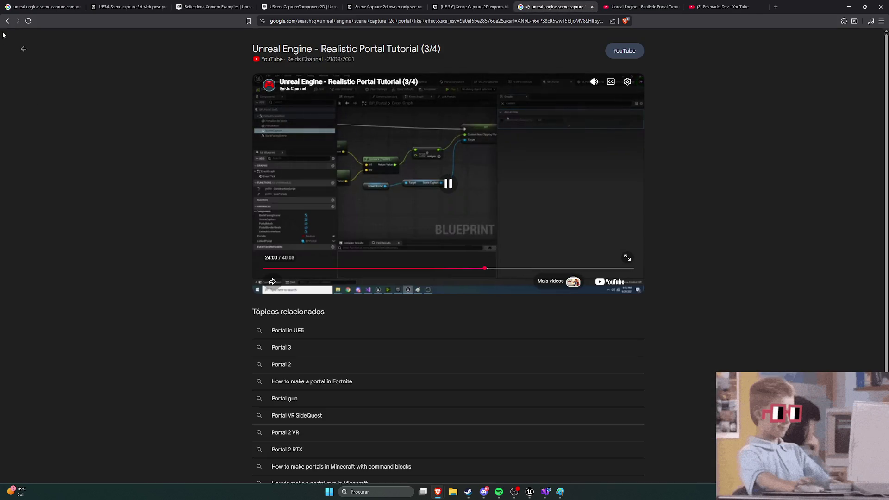
pyautogui.click(7, 22)
pyautogui.hotkey('ctrl', 'Tab')
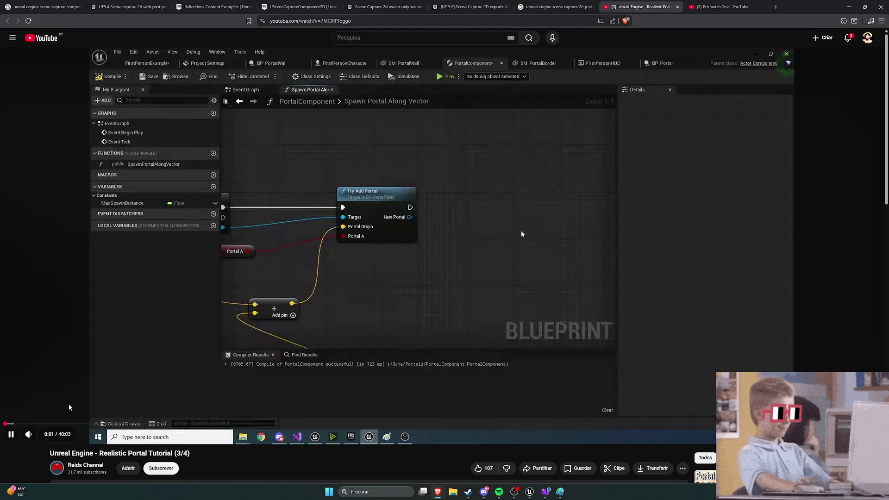
pyautogui.moveTo(50, 424); pyautogui.dragTo(144, 426)
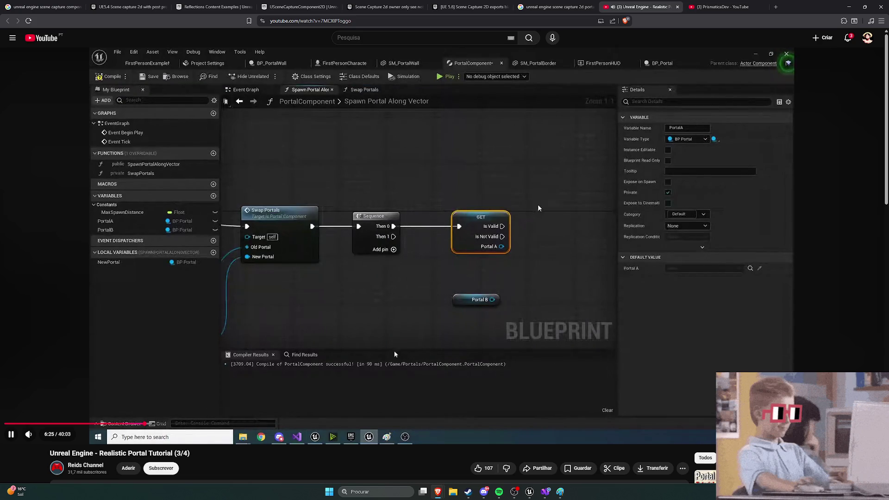
pyautogui.click(177, 423)
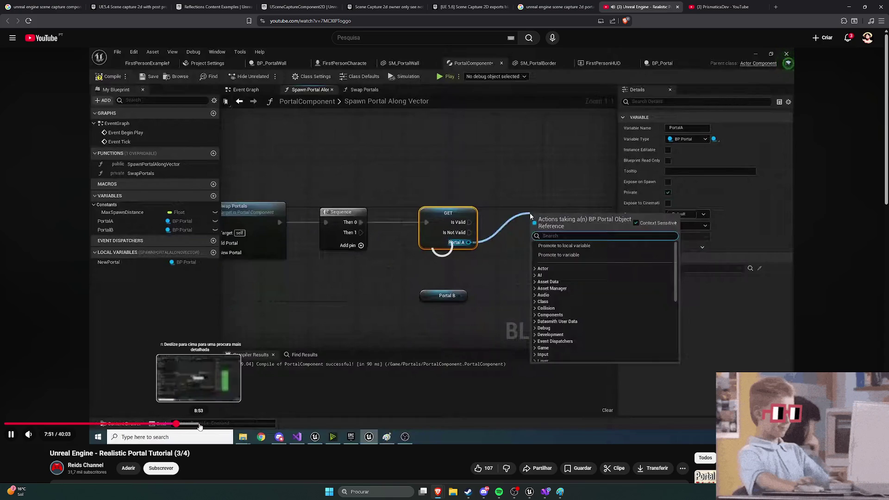
pyautogui.click(212, 424)
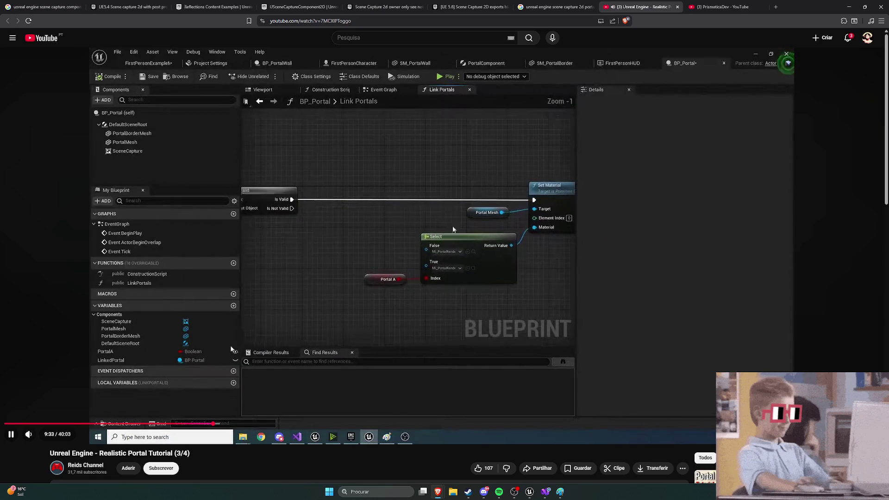
pyautogui.click(350, 310)
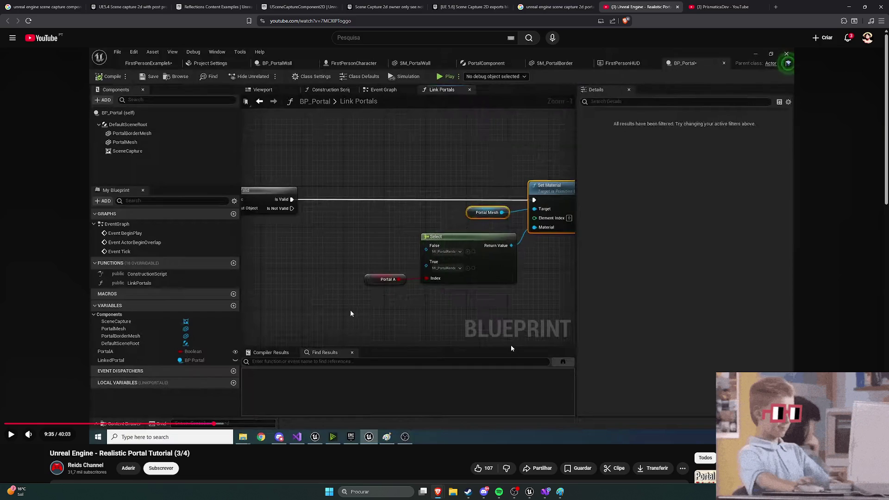
pyautogui.hotkey('alt', 'Tab')
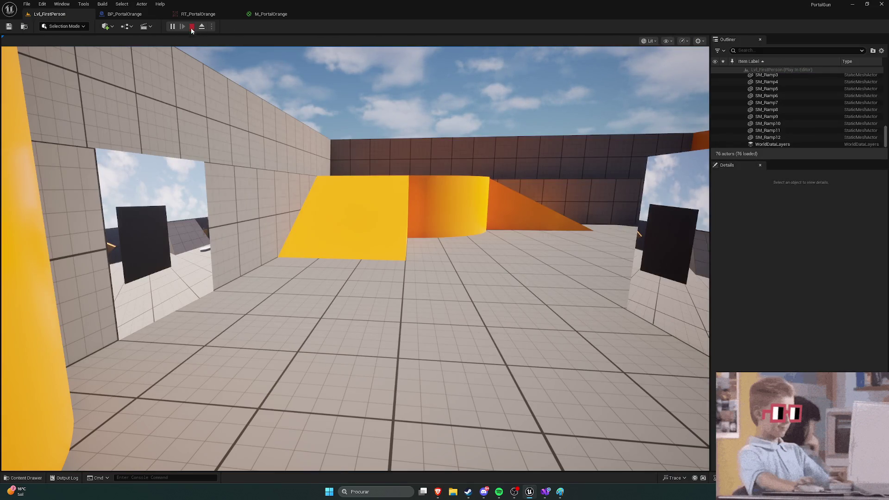
# Stop and restart play mode, then walk the character through the portal twice
pyautogui.click(192, 26)
pyautogui.click(172, 27)
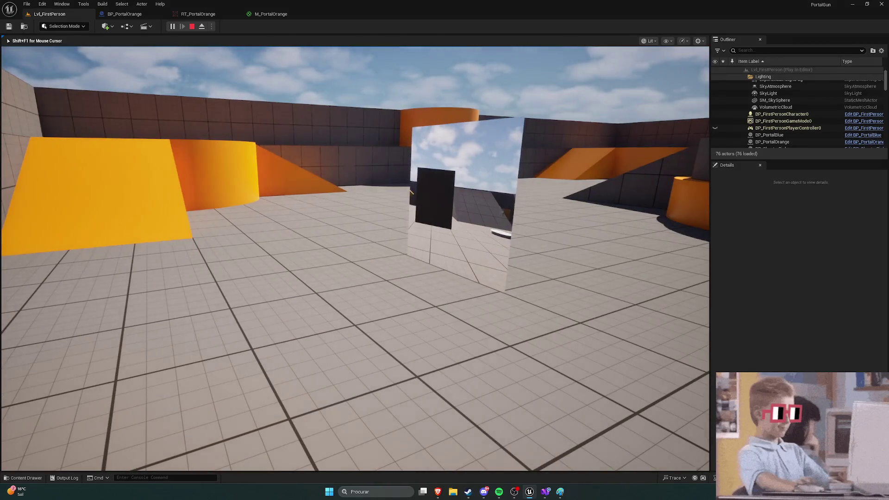
pyautogui.press('w')
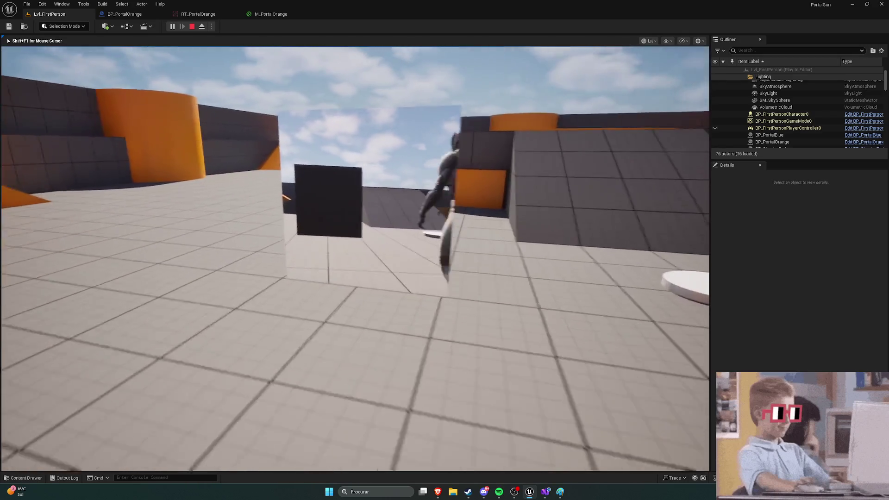
pyautogui.press('w')
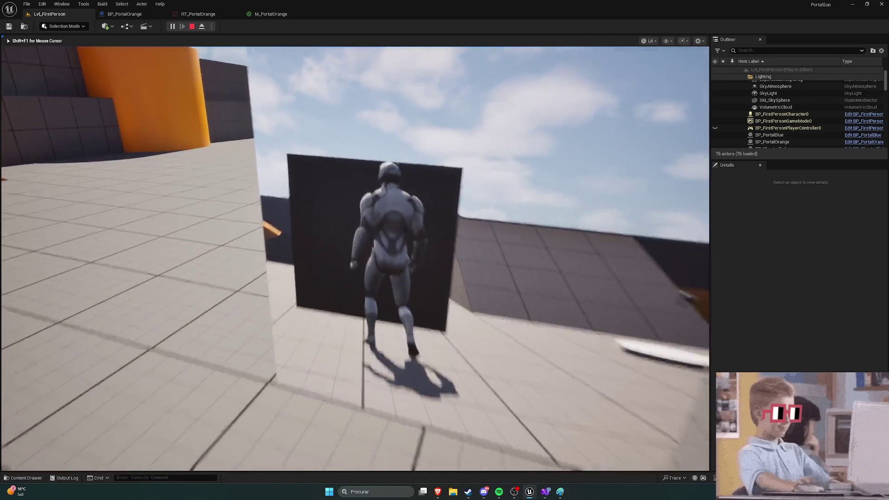
pyautogui.press('w')
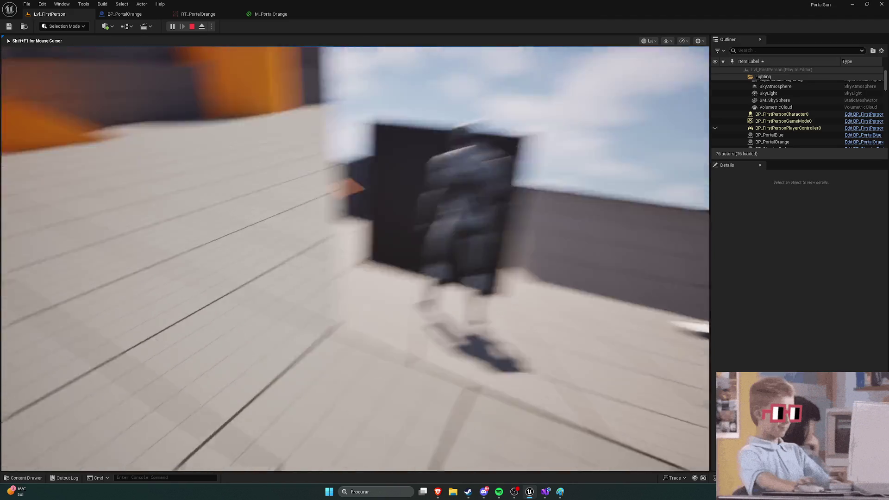
pyautogui.press('w')
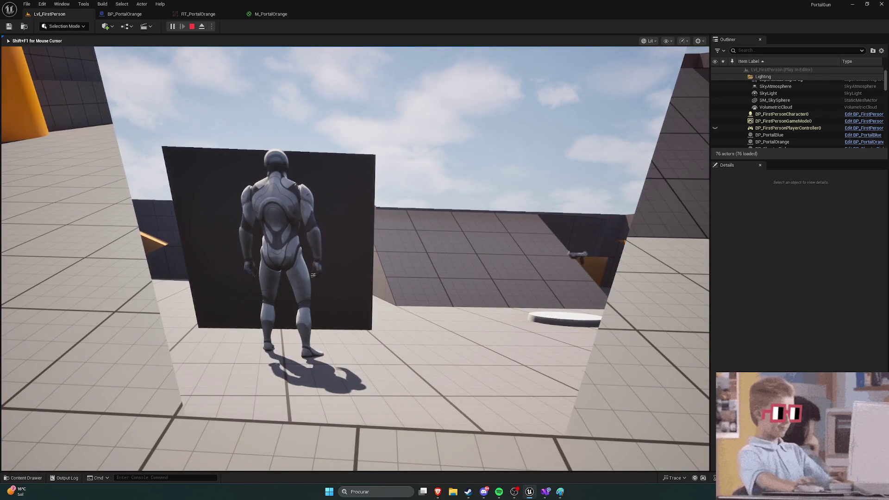
pyautogui.press('w')
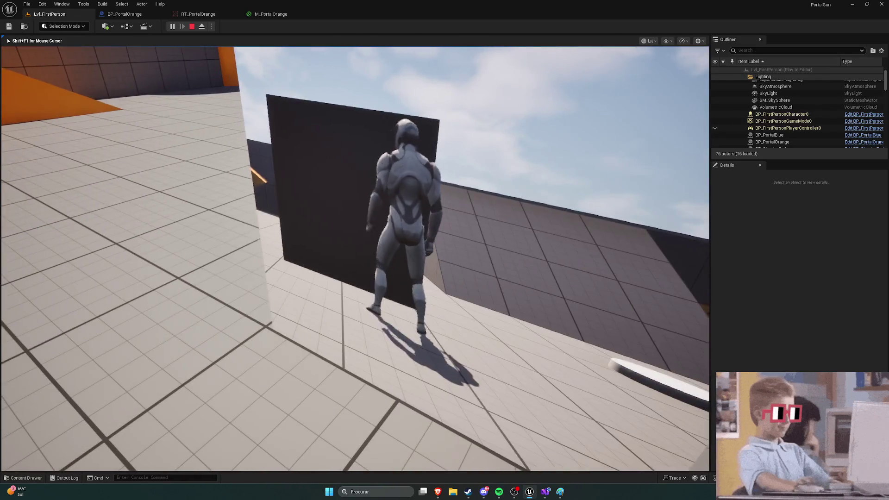
pyautogui.press('w')
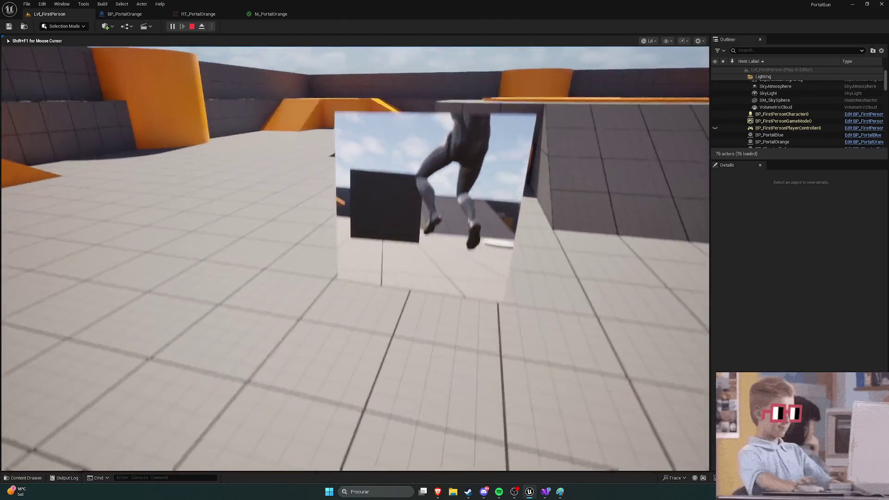
# Bring up the browser window with the portal reference image
pyautogui.hotkey('alt', 'Tab')
pyautogui.moveTo(438, 492)
pyautogui.click(377, 454)
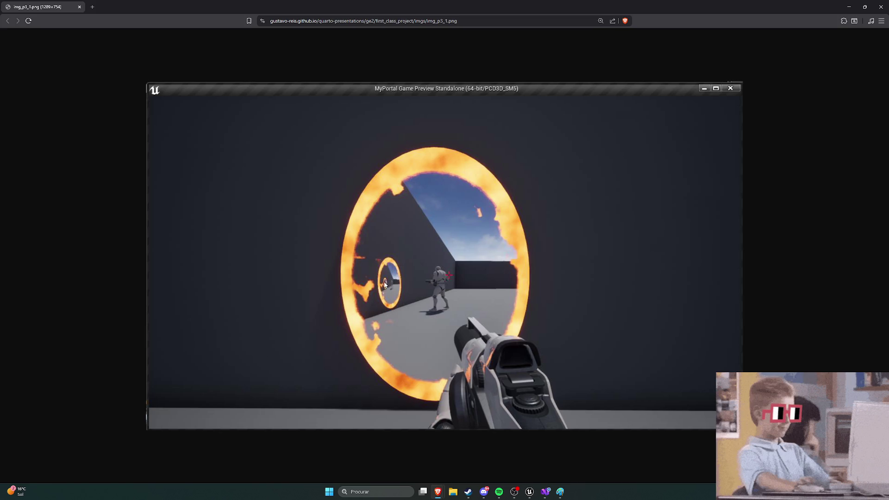
# Return to the YouTube window playing the portal tutorial
pyautogui.click(438, 492)
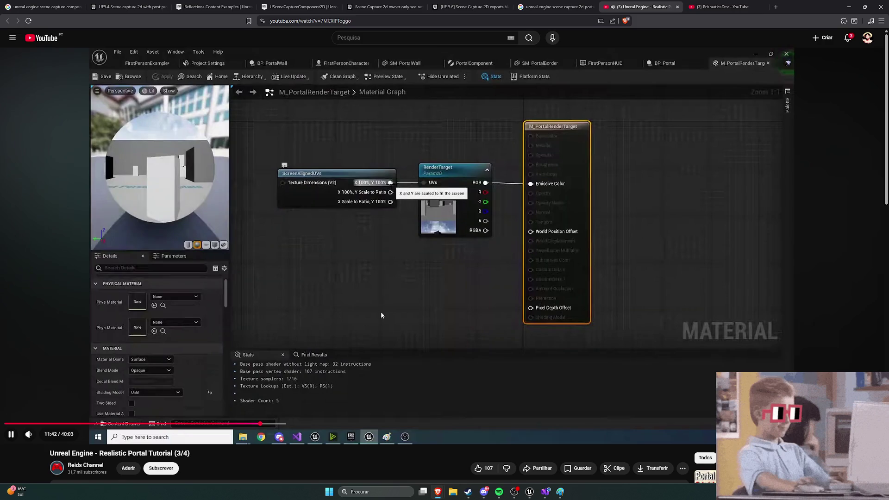
# Pause the portal tutorial at the M_PortalRenderTarget graph, skim the page below, then resume it
pyautogui.click(391, 322)
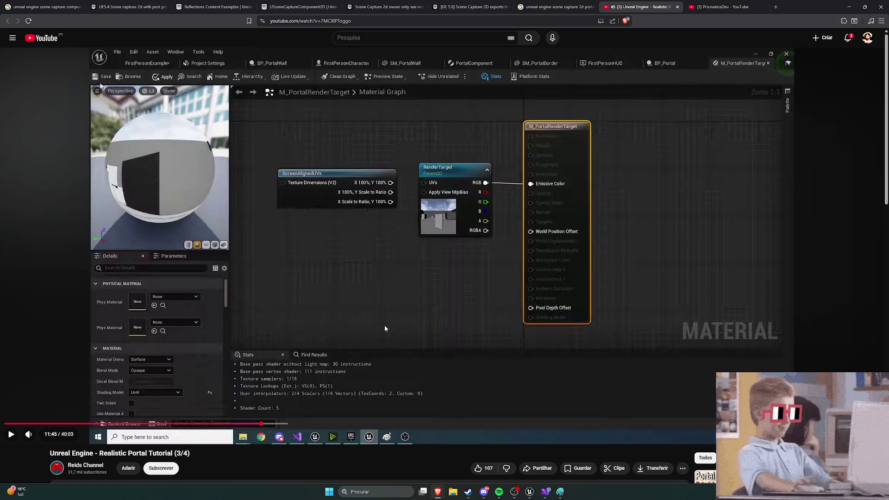
pyautogui.scroll(-4, 406, 305)
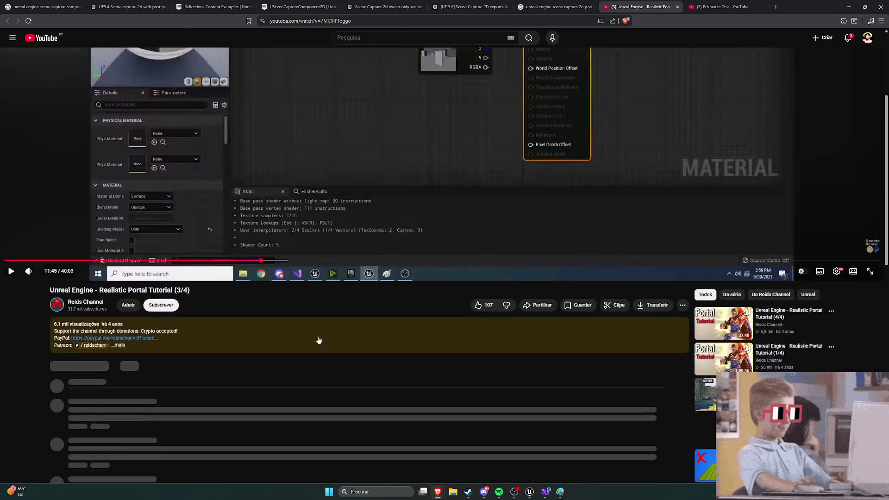
pyautogui.scroll(4, 194, 316)
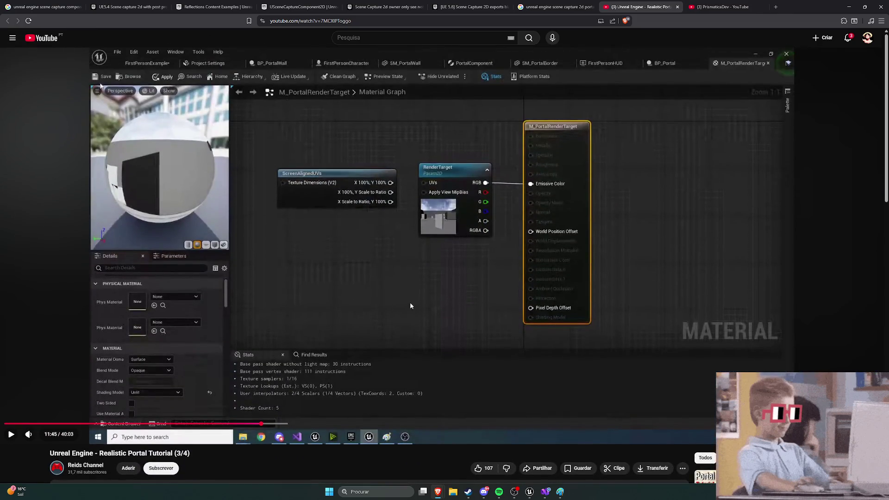
pyautogui.scroll(-2, 413, 301)
pyautogui.scroll(2, 417, 298)
pyautogui.click(301, 248)
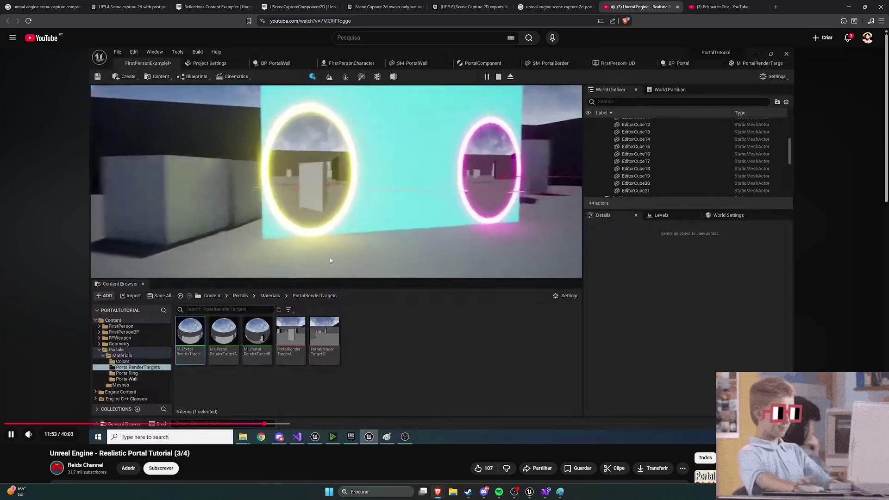
# Pause the tutorial, rewind to the material graph, then skip forward again
pyautogui.click(11, 434)
pyautogui.press('j')
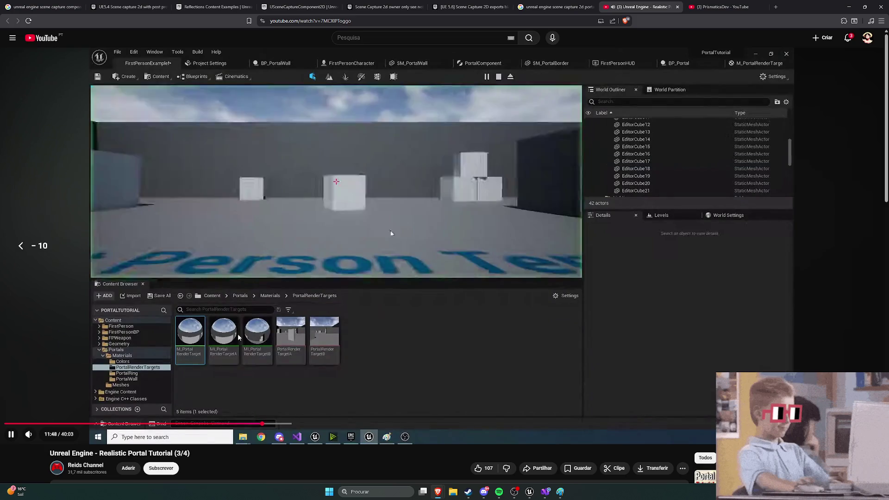
pyautogui.press('Left')
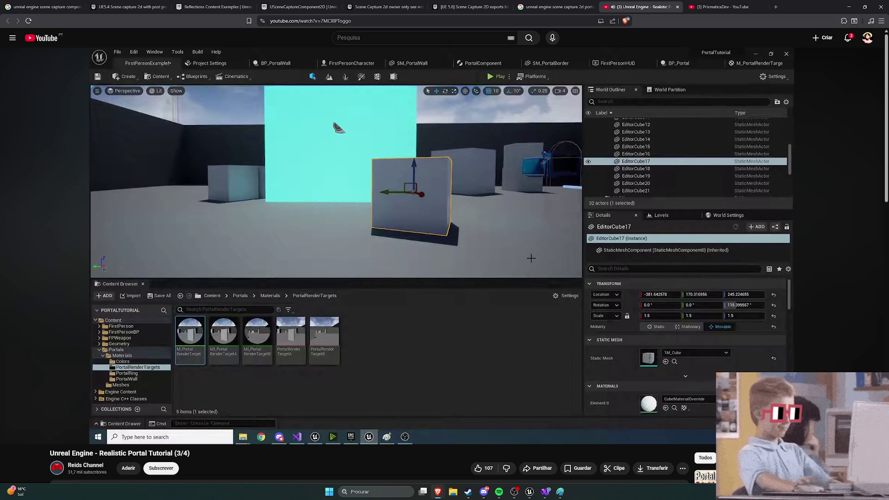
pyautogui.press('Right')
pyautogui.press('Right')
pyautogui.press('Right')
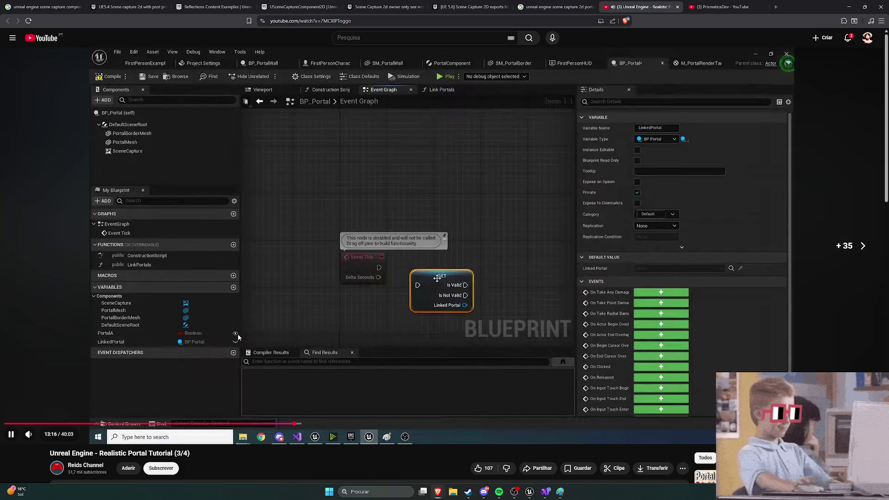
pyautogui.press('Right')
pyautogui.press('Right')
pyautogui.press('Right')
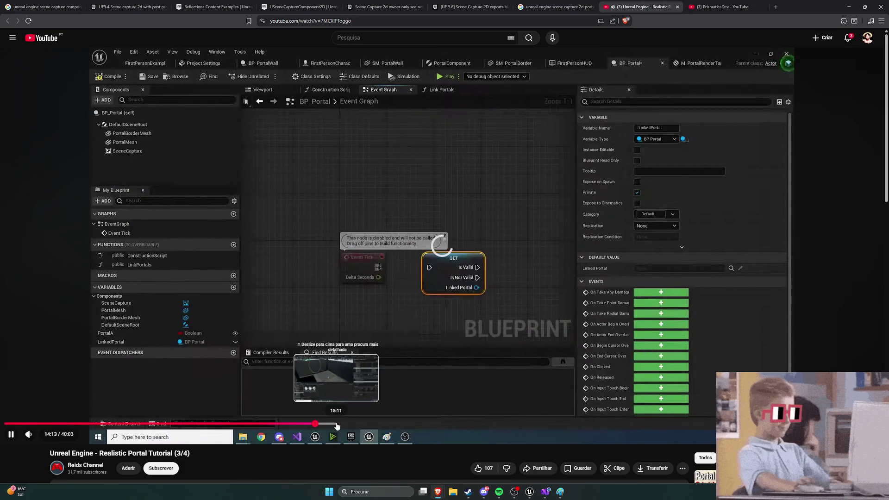
# Seek to the portal wall and FirstPersonCharacter scene near 14:33, pause, and return to Unreal
pyautogui.click(337, 424)
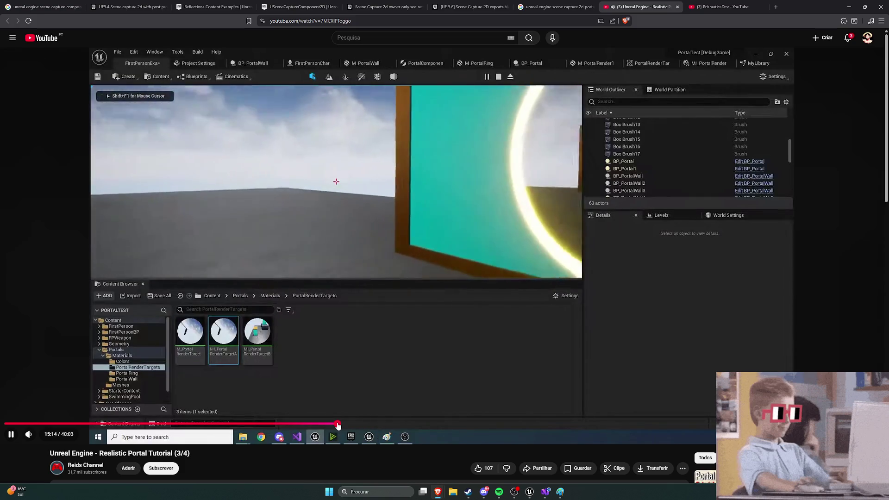
pyautogui.press('Left')
pyautogui.press('Left')
pyautogui.press('Left')
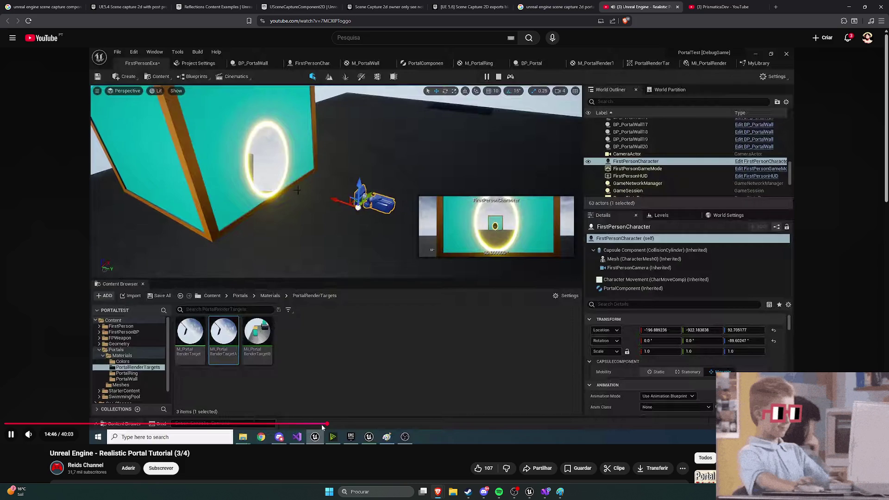
pyautogui.click(322, 425)
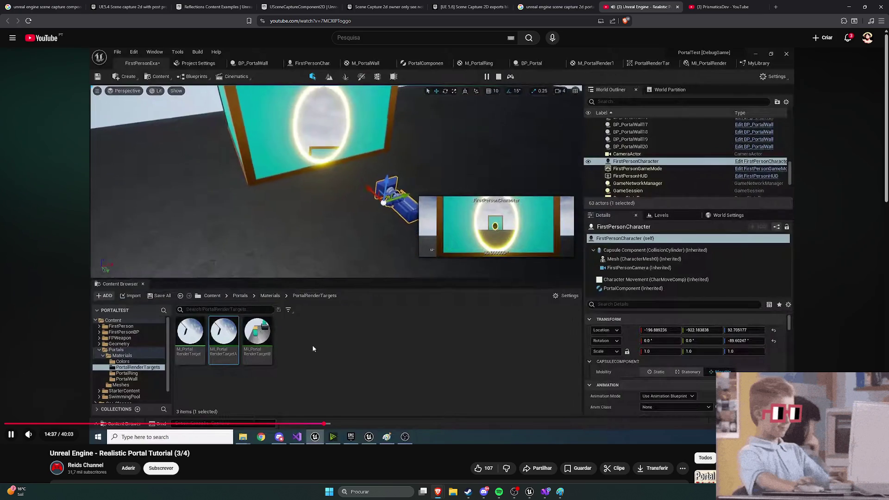
pyautogui.click(396, 334)
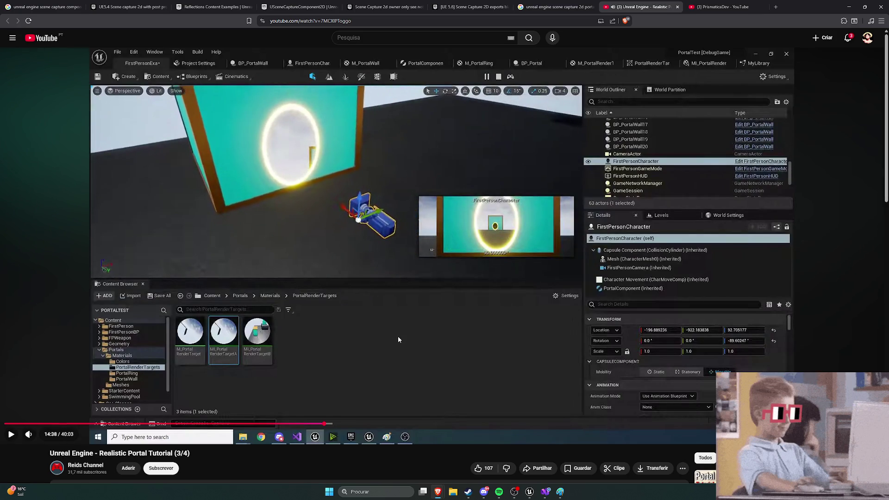
pyautogui.click(530, 491)
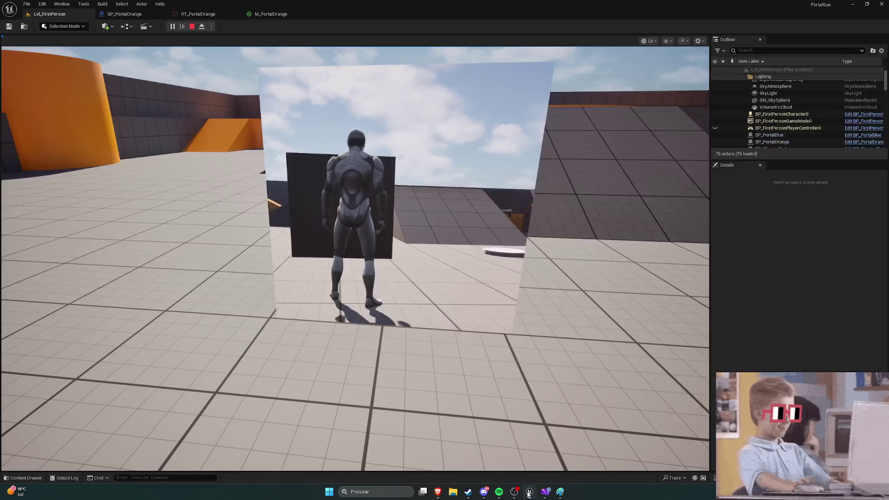
# Stop the Play-in-Editor session with Esc and dismiss the platform options list
pyautogui.click(508, 215)
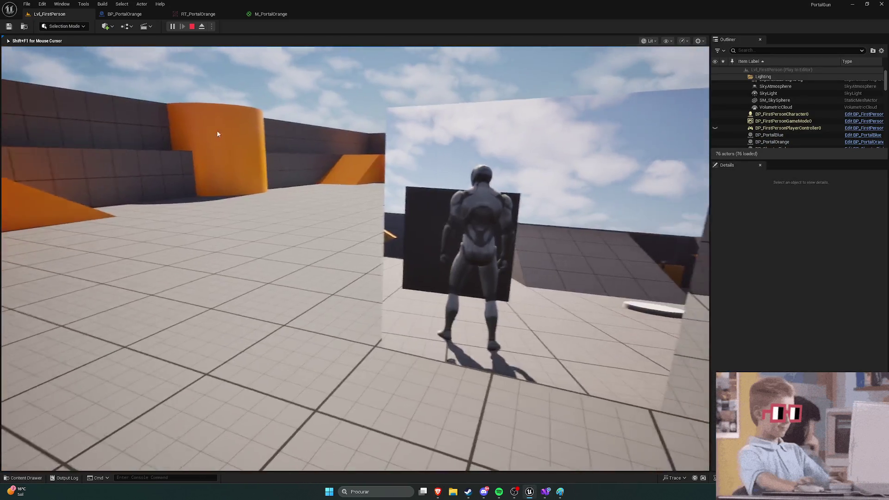
pyautogui.press('Escape')
pyautogui.click(248, 29)
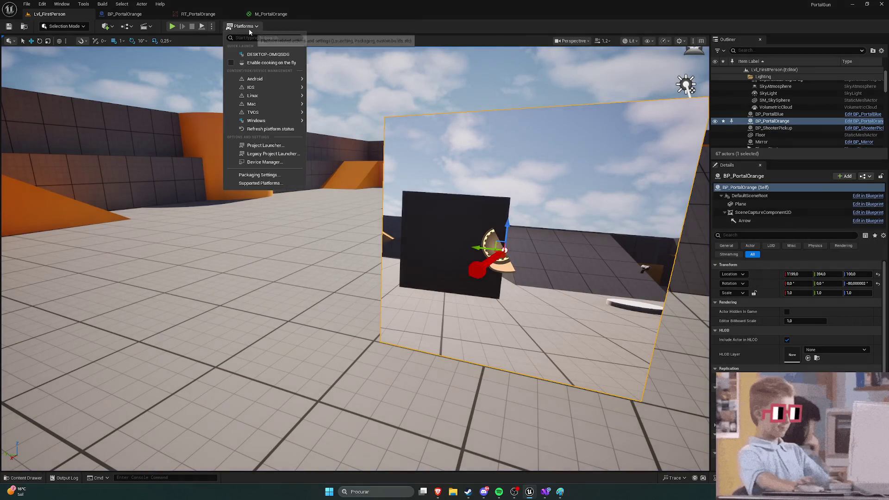
pyautogui.click(249, 29)
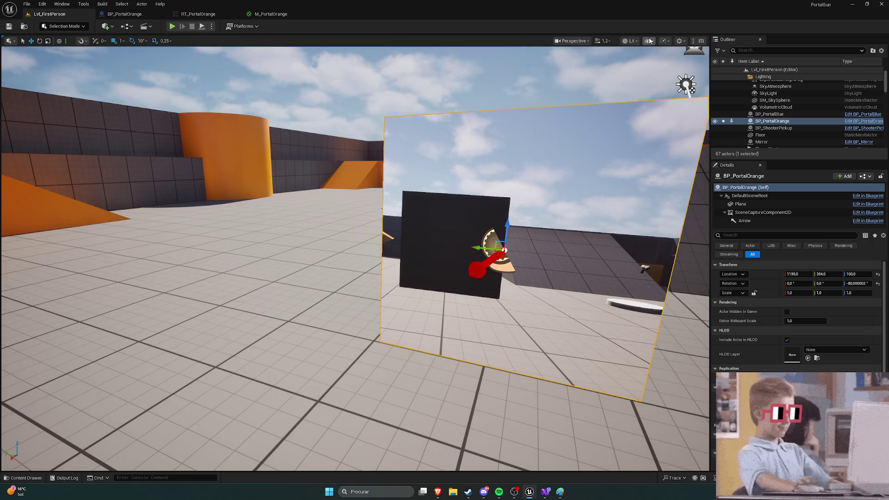
# Review the Level Editor - Viewports controls and snapping preferences without changes, then close Editor Preferences
pyautogui.click(683, 42)
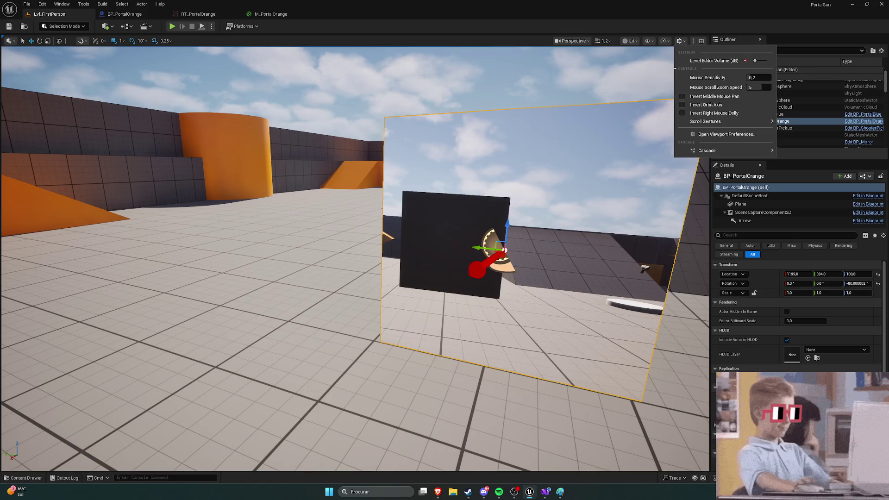
pyautogui.click(701, 135)
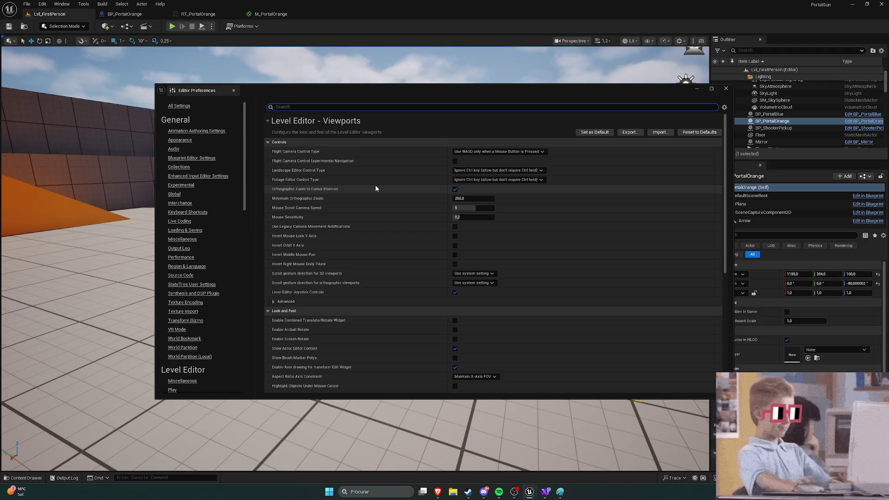
pyautogui.scroll(-5, 385, 185)
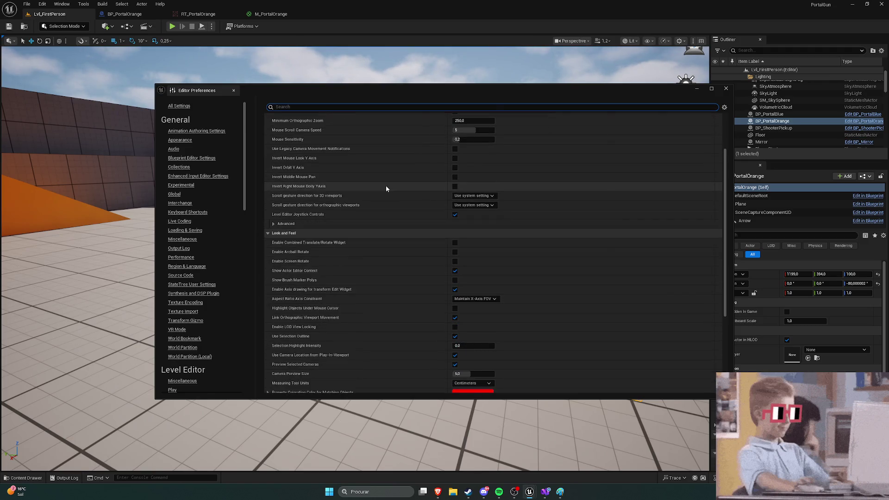
pyautogui.scroll(-3, 386, 188)
pyautogui.scroll(-5, 386, 188)
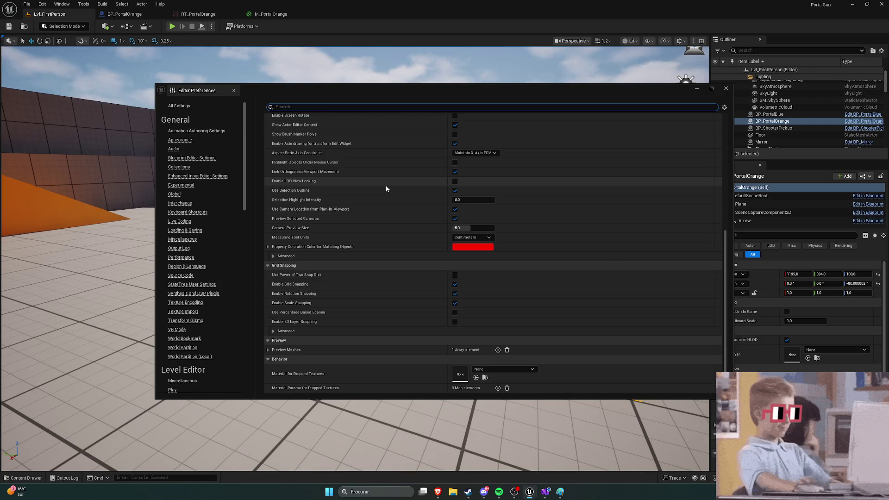
pyautogui.scroll(12, 387, 188)
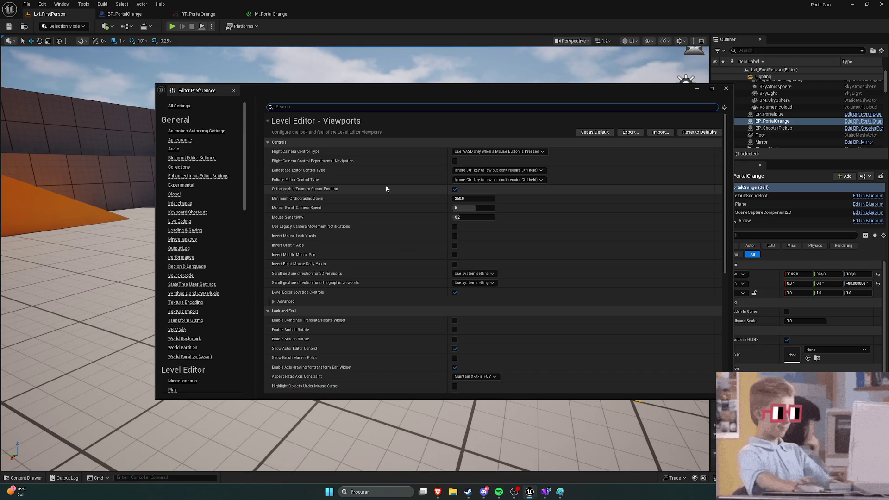
pyautogui.scroll(-12, 387, 188)
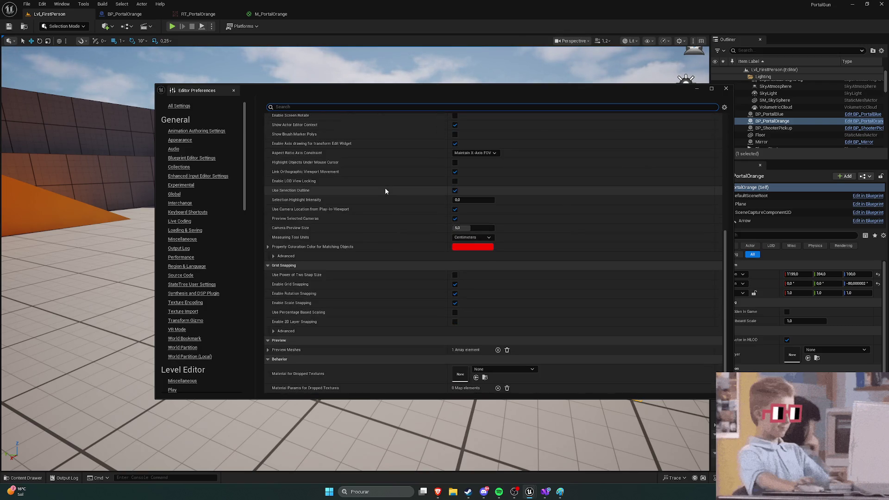
pyautogui.scroll(-7, 225, 183)
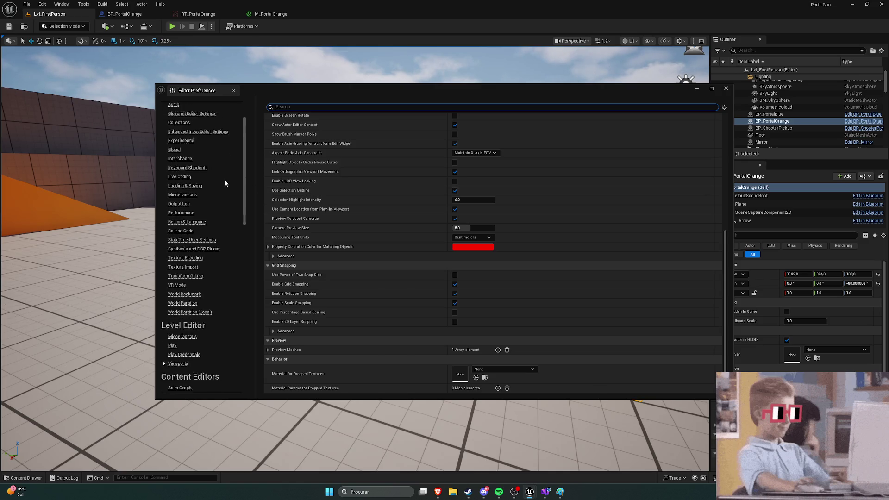
pyautogui.scroll(-6, 225, 184)
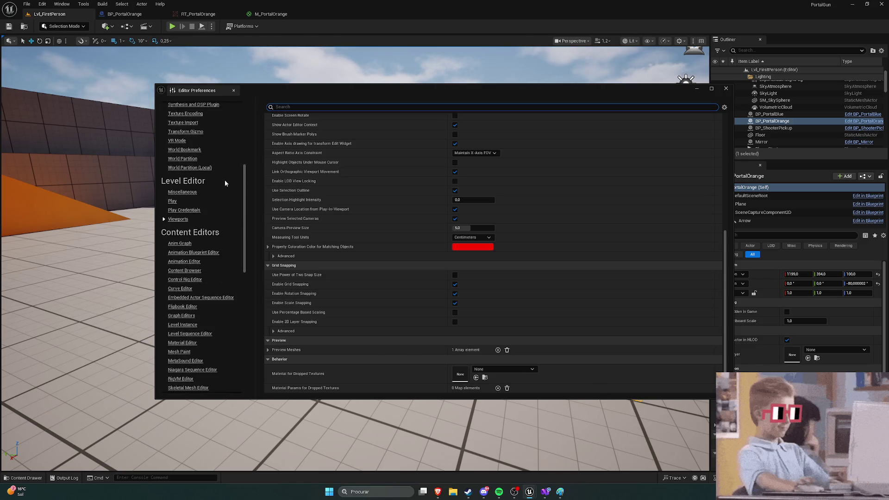
pyautogui.scroll(-15, 225, 184)
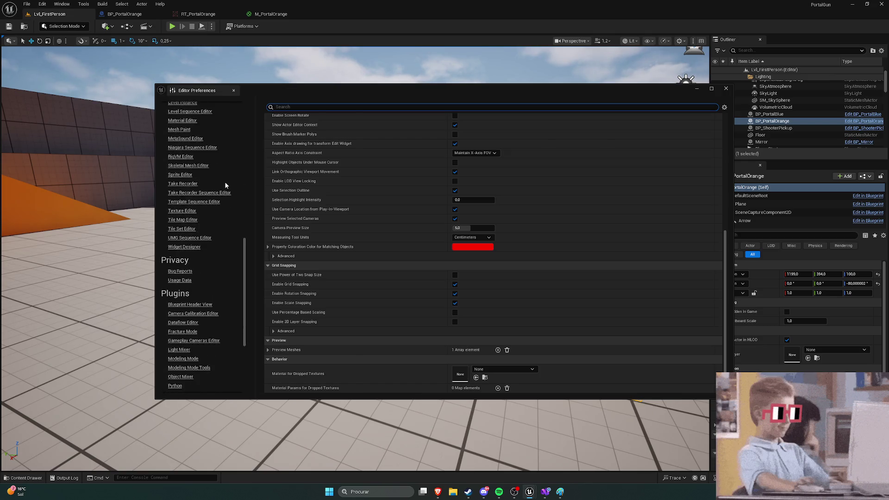
pyautogui.scroll(-1, 225, 186)
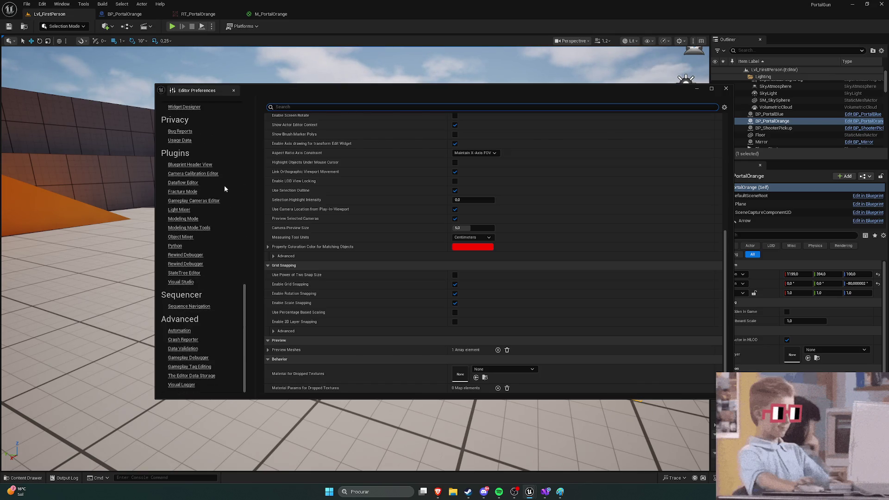
pyautogui.scroll(20, 224, 186)
pyautogui.scroll(10, 226, 187)
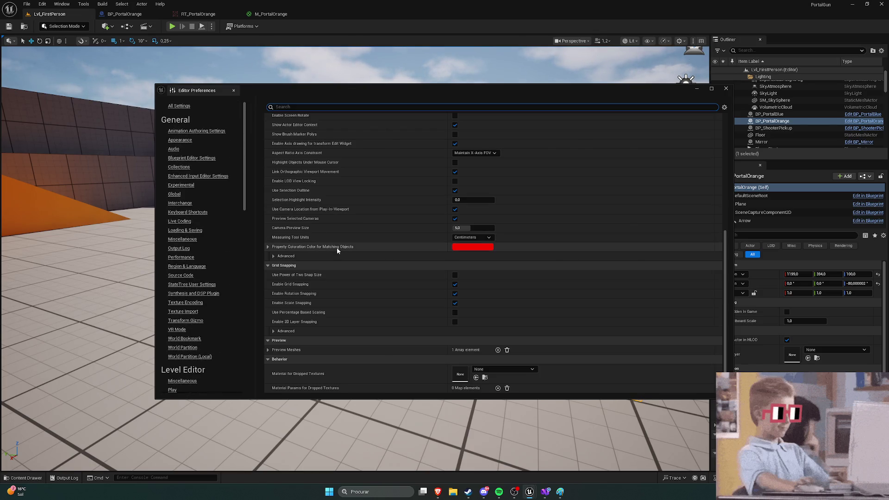
pyautogui.scroll(4, 337, 249)
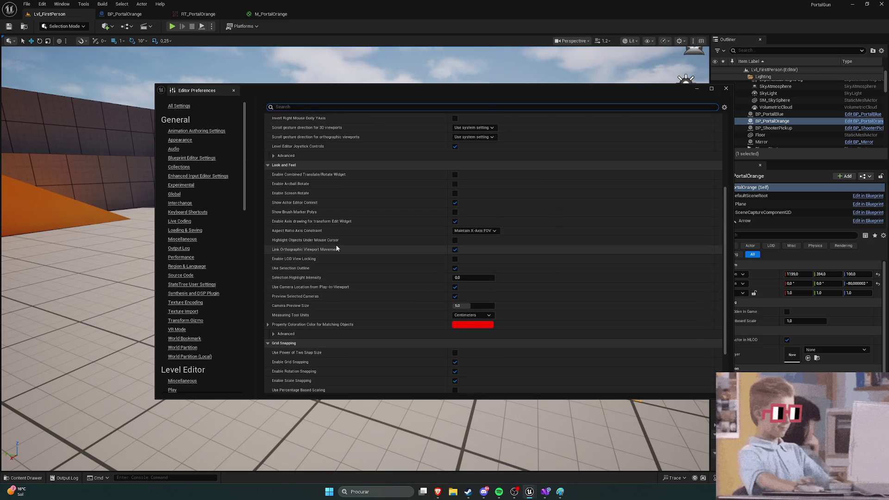
pyautogui.scroll(7, 337, 248)
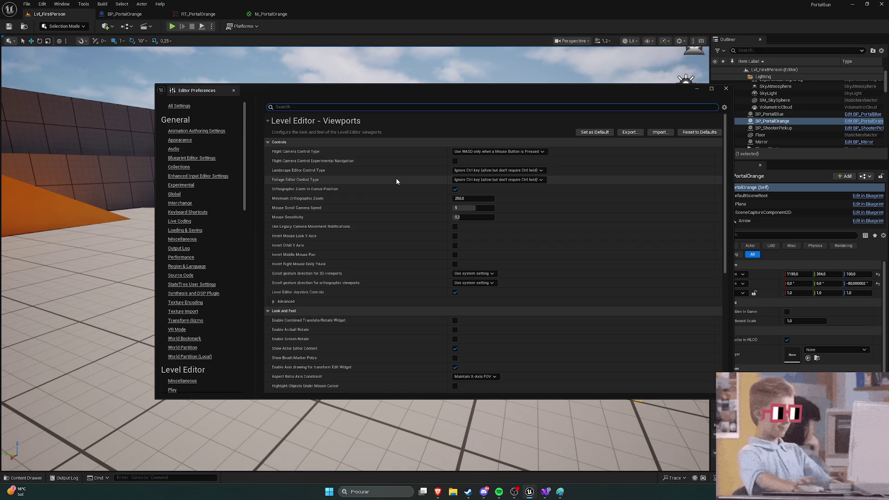
pyautogui.scroll(-3, 394, 185)
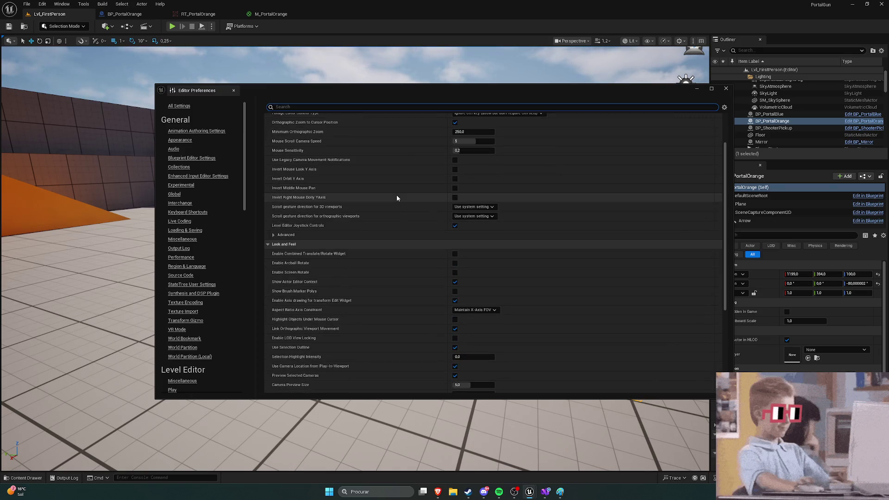
pyautogui.scroll(-3, 396, 197)
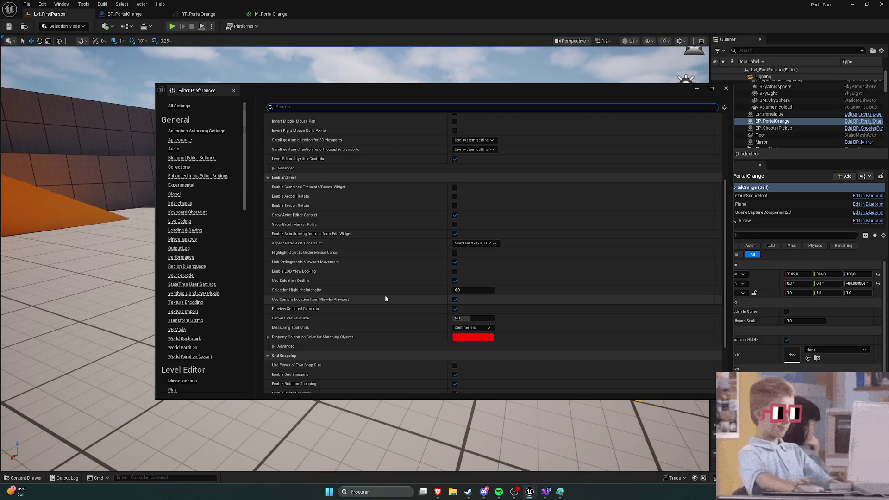
pyautogui.scroll(-3, 383, 289)
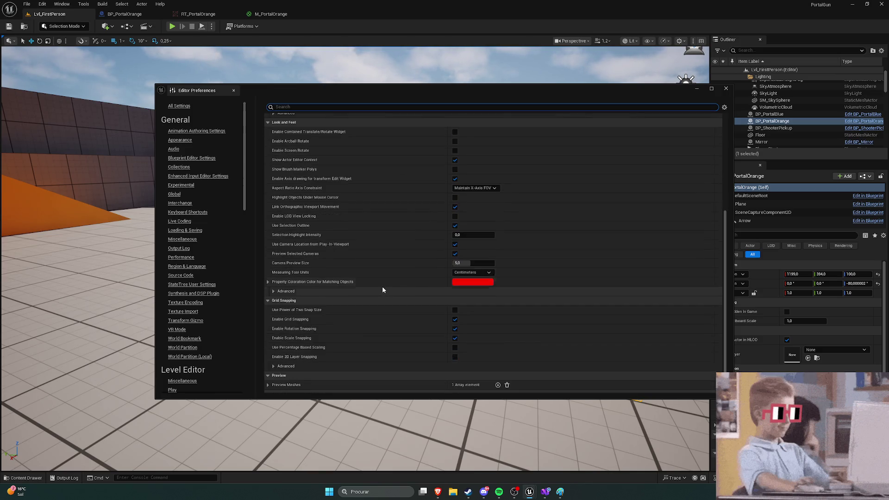
pyautogui.scroll(-2, 383, 291)
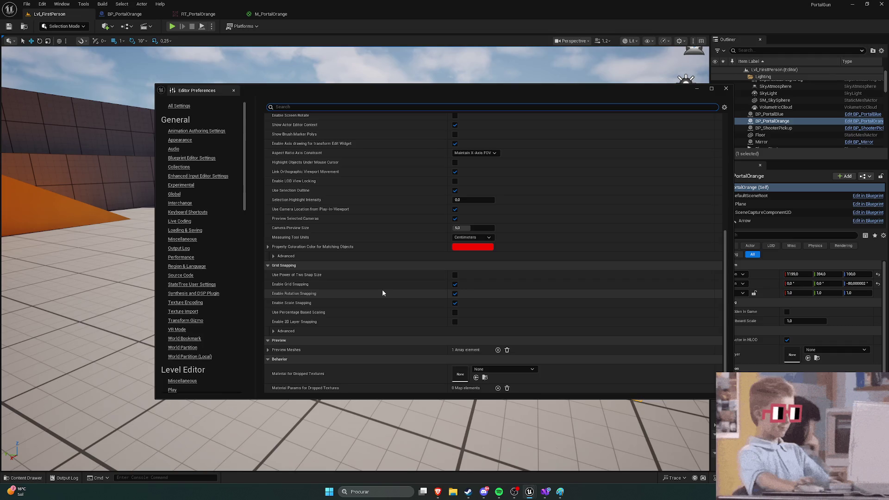
pyautogui.click(725, 89)
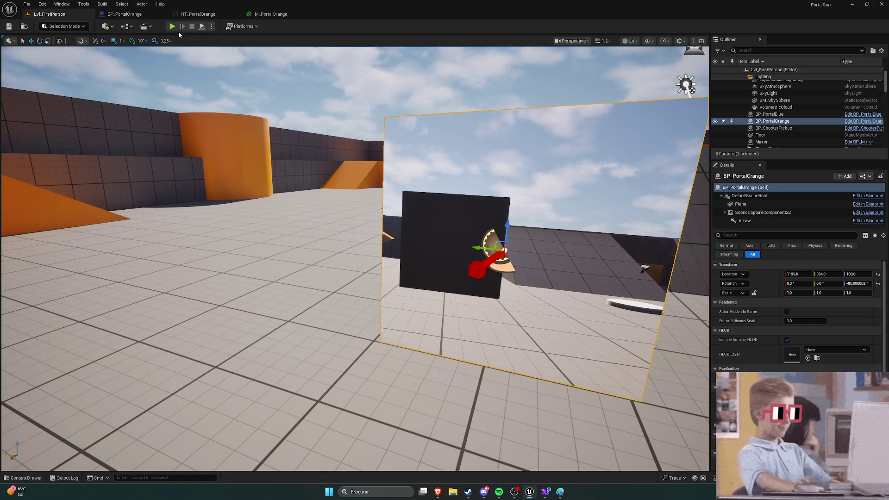
# Simulate the level to check the portal planes, stop it, then open the Play Advanced Settings
pyautogui.click(212, 27)
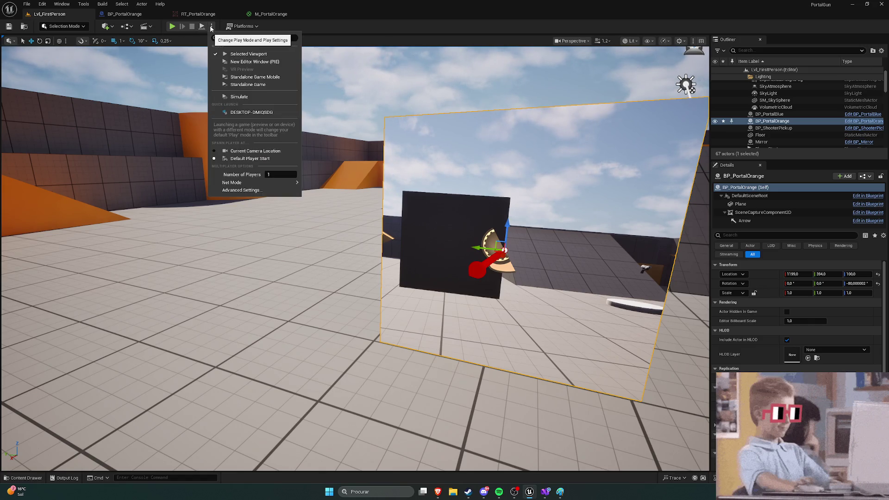
pyautogui.click(237, 97)
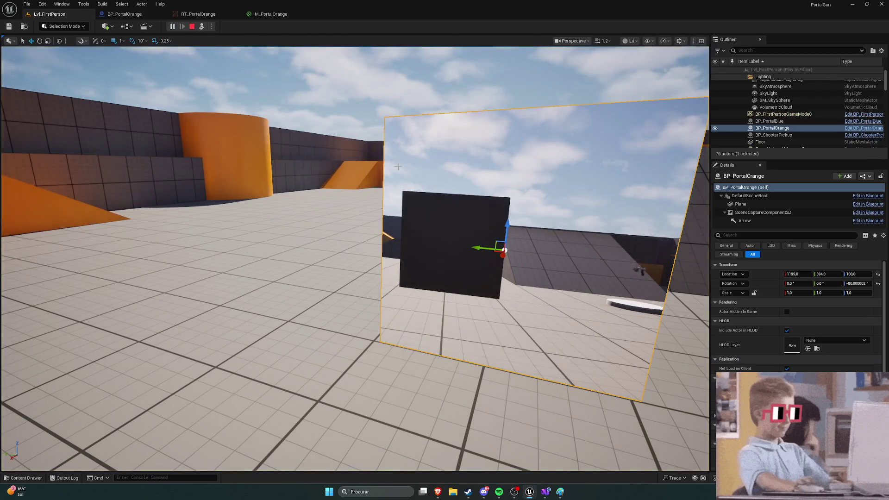
pyautogui.click(334, 138)
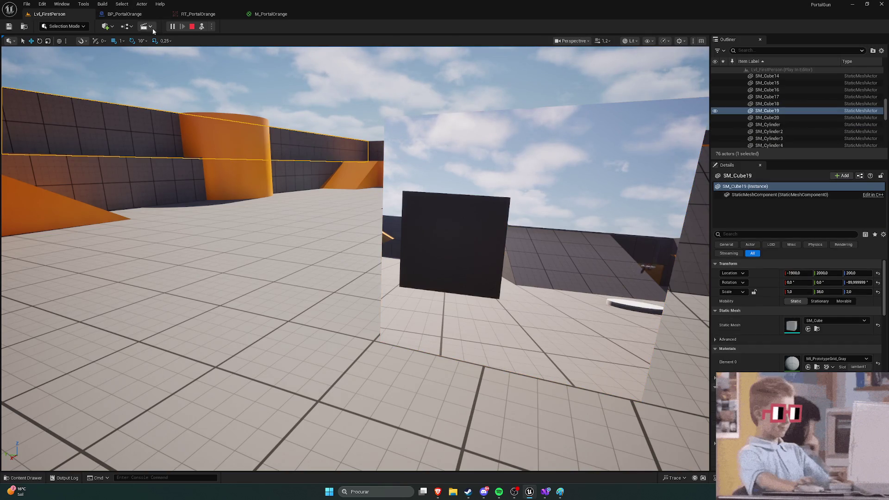
pyautogui.press('Escape')
pyautogui.click(209, 29)
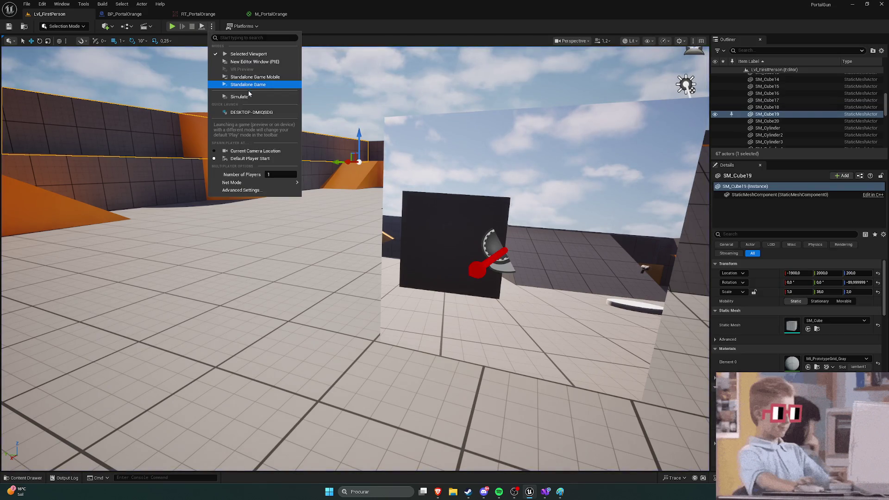
pyautogui.click(247, 195)
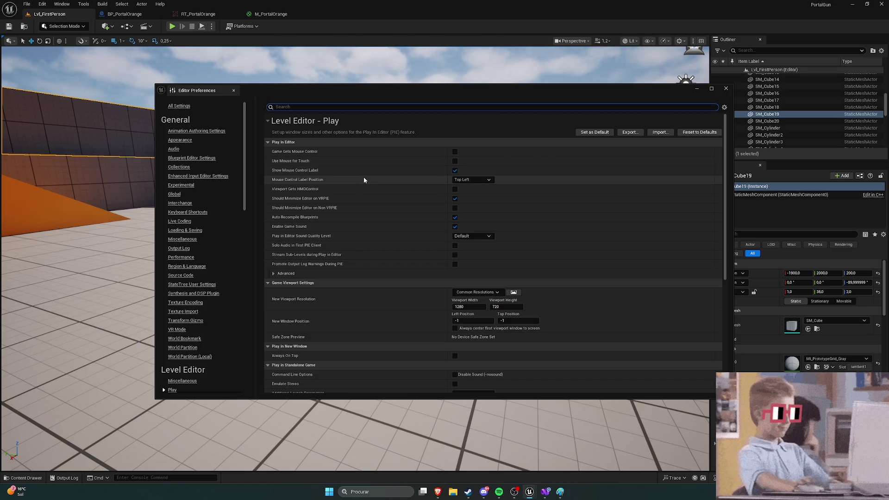
# Look through the Play in Editor settings and Common Resolutions list unchanged, then close Preferences
pyautogui.scroll(-2, 365, 181)
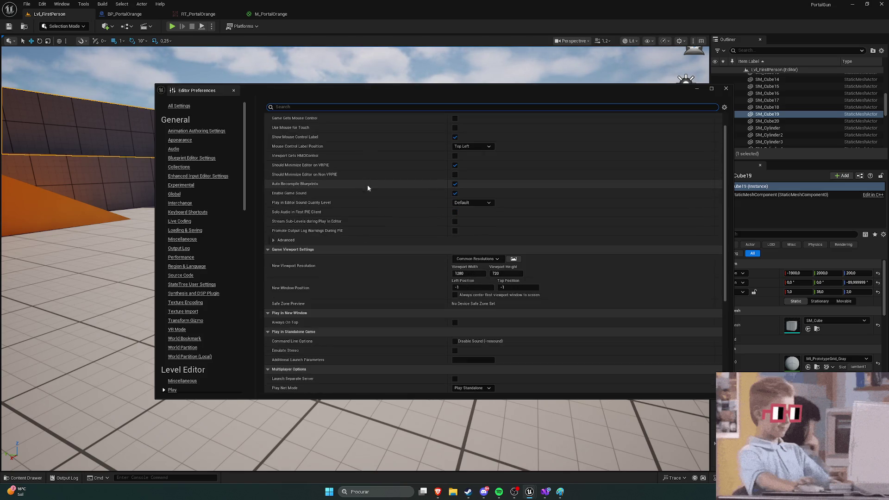
pyautogui.click(498, 259)
pyautogui.click(497, 259)
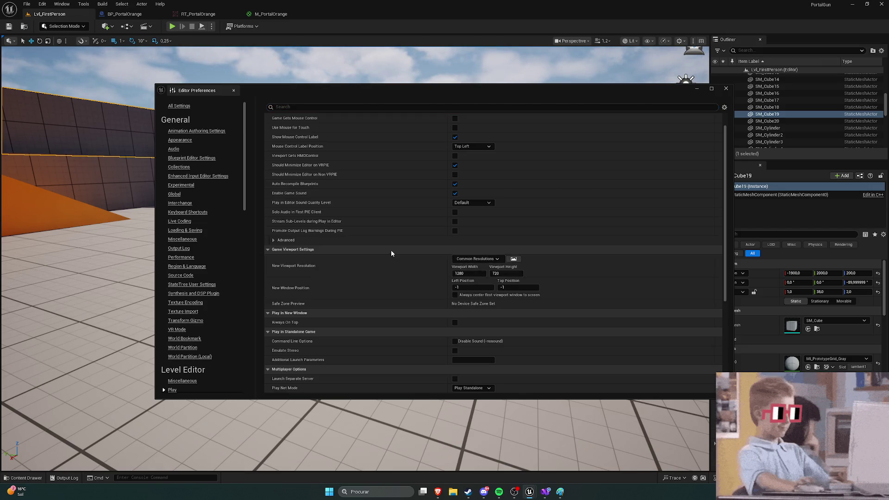
pyautogui.scroll(-5, 390, 251)
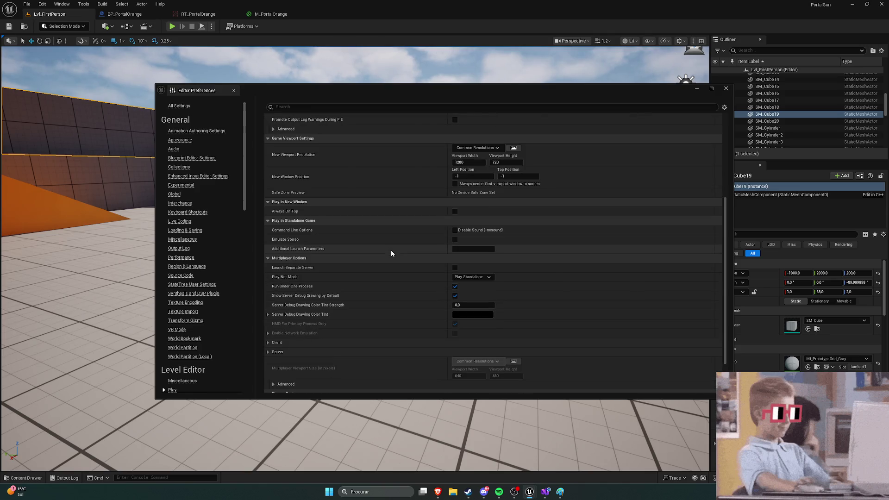
pyautogui.scroll(-1, 391, 253)
pyautogui.scroll(-1, 391, 253)
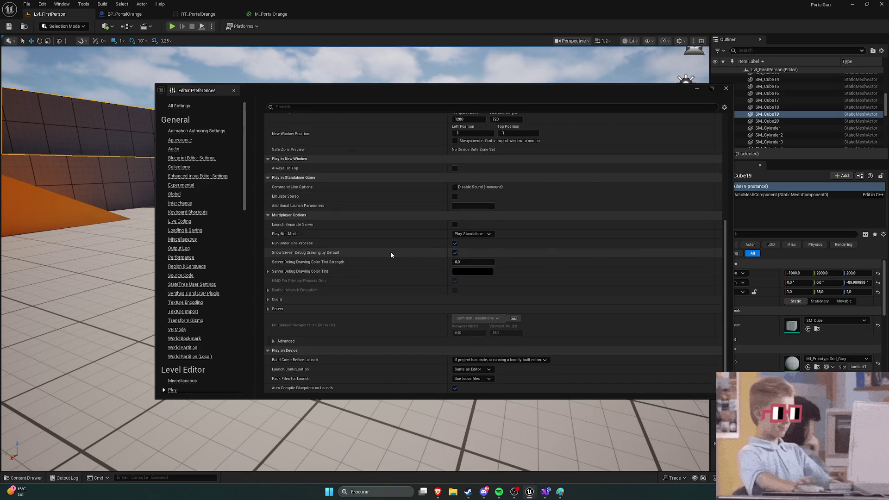
pyautogui.scroll(8, 391, 254)
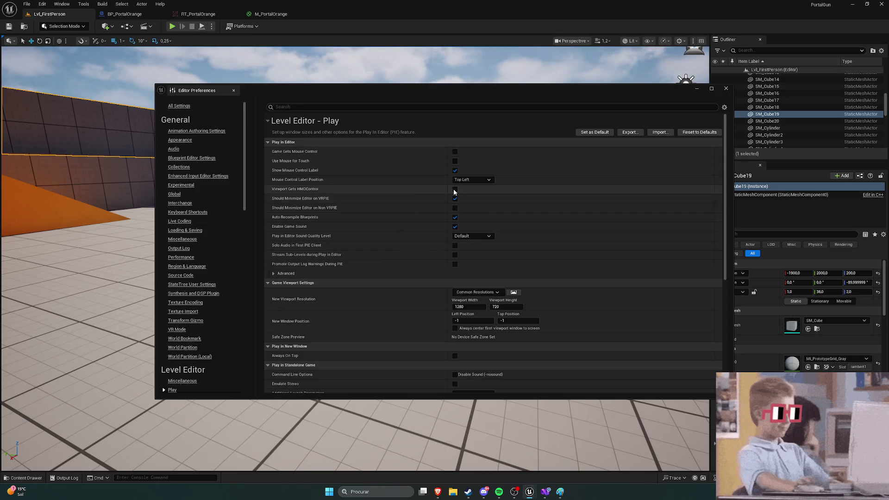
pyautogui.click(725, 89)
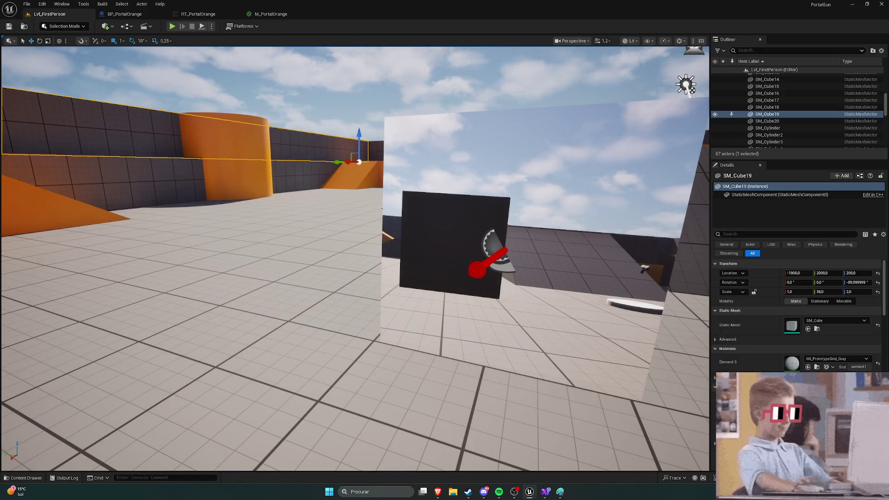
pyautogui.moveTo(437, 491)
pyautogui.click(465, 433)
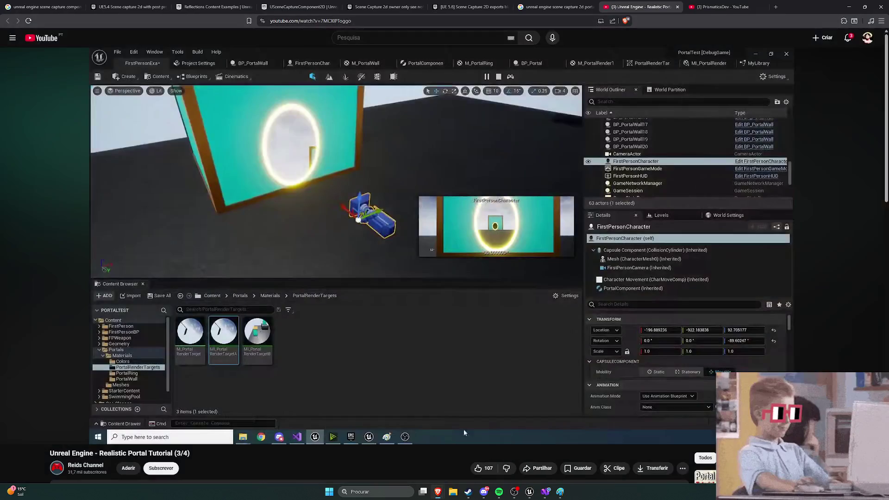
pyautogui.moveTo(530, 492)
pyautogui.click(538, 458)
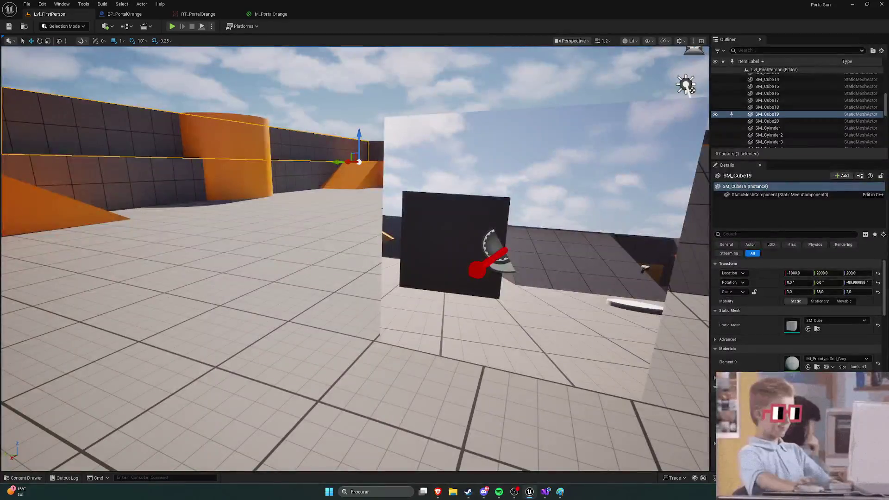
pyautogui.click(26, 478)
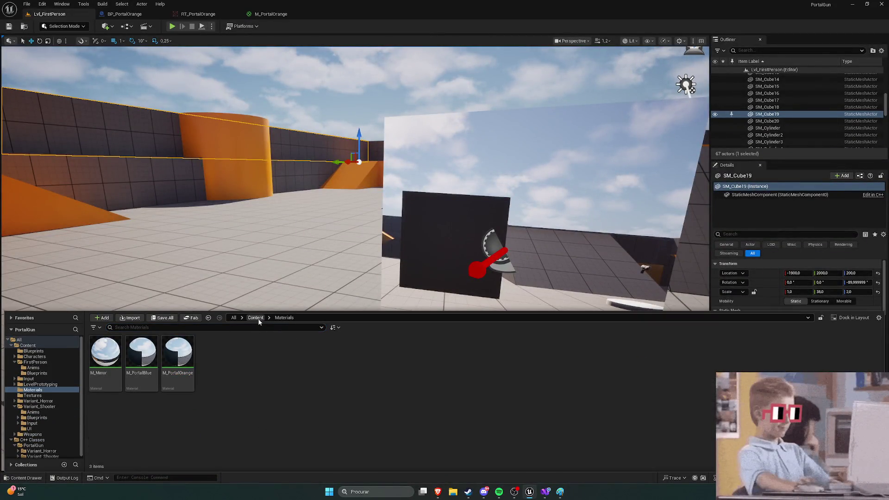
pyautogui.click(255, 317)
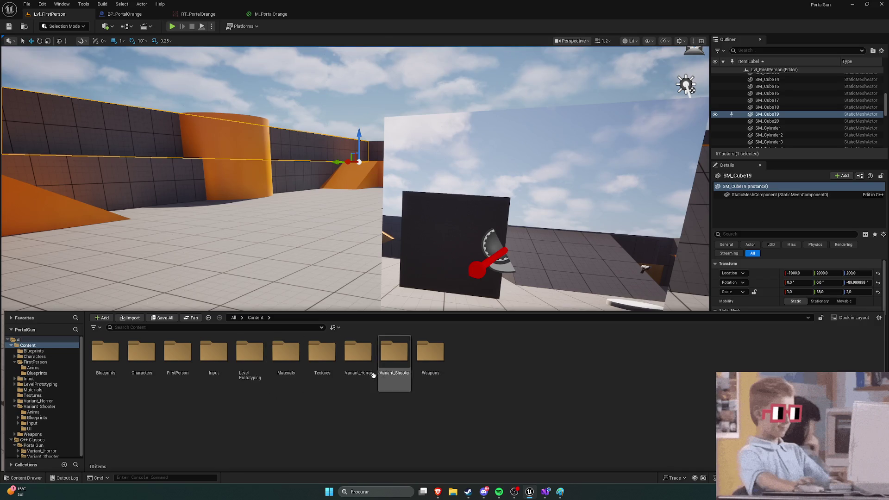
pyautogui.doubleClick(322, 352)
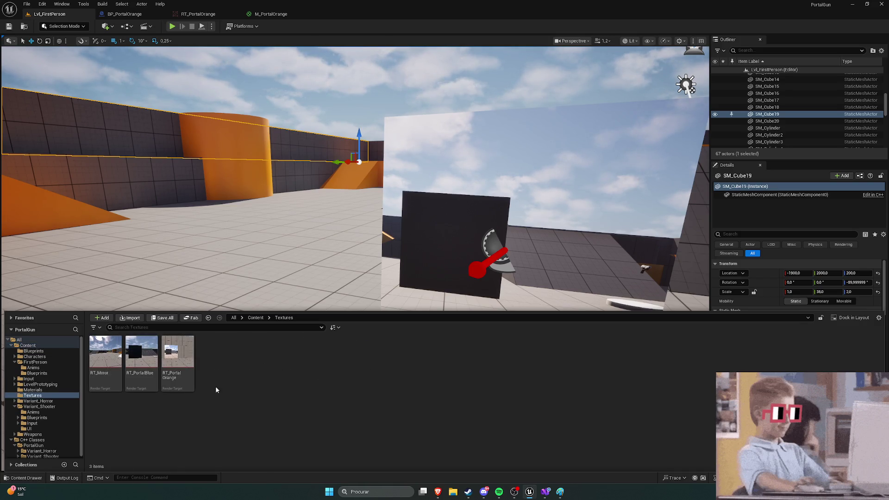
pyautogui.rightClick(173, 372)
pyautogui.press('Escape')
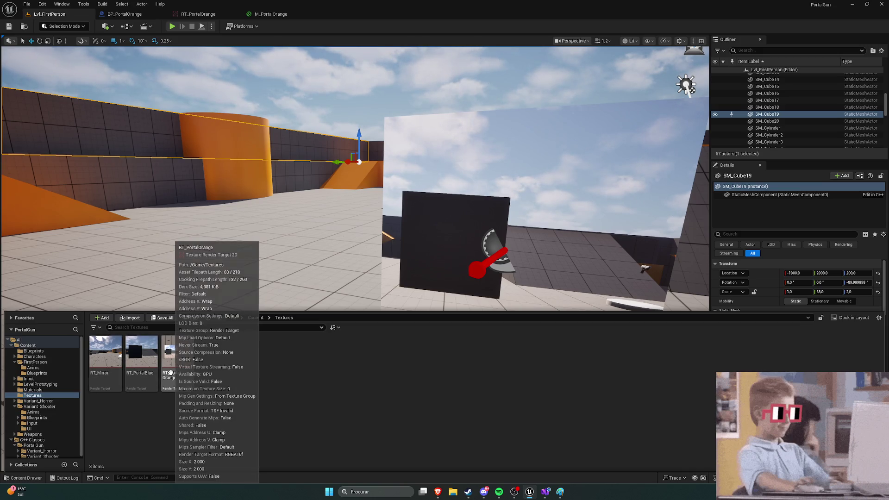
pyautogui.click(255, 318)
pyautogui.doubleClick(286, 359)
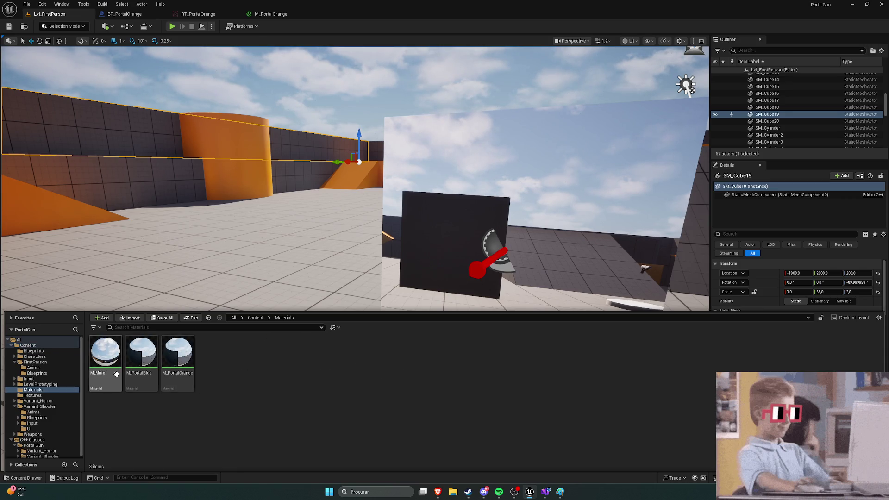
pyautogui.click(256, 318)
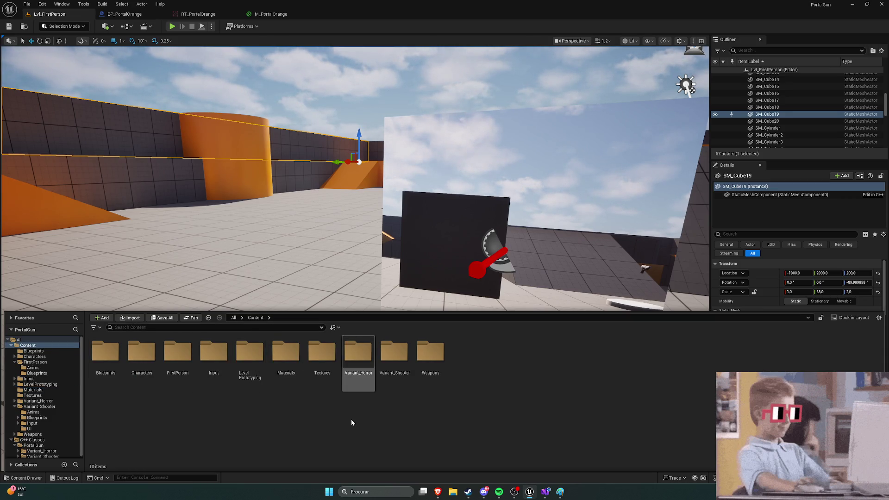
pyautogui.moveTo(444, 485)
pyautogui.click(513, 456)
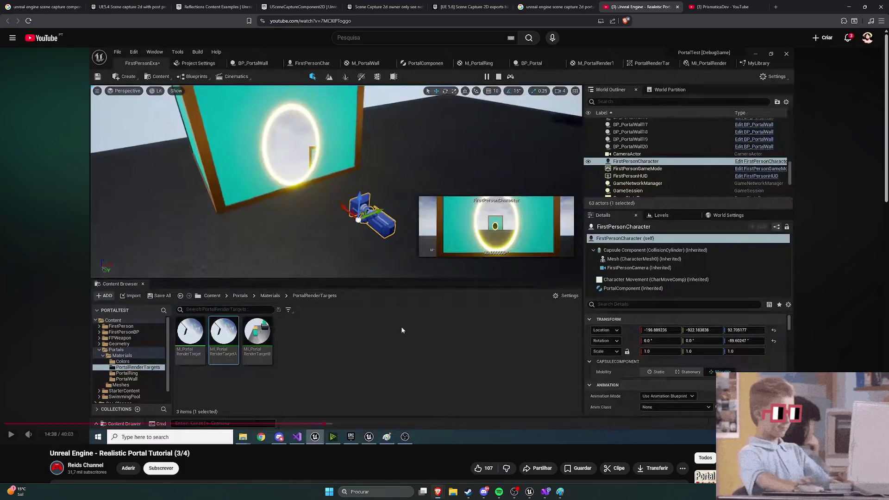
# Replay the tutorial around 14:55, pause at 14:57, and return to the Unreal Editor
pyautogui.click(440, 356)
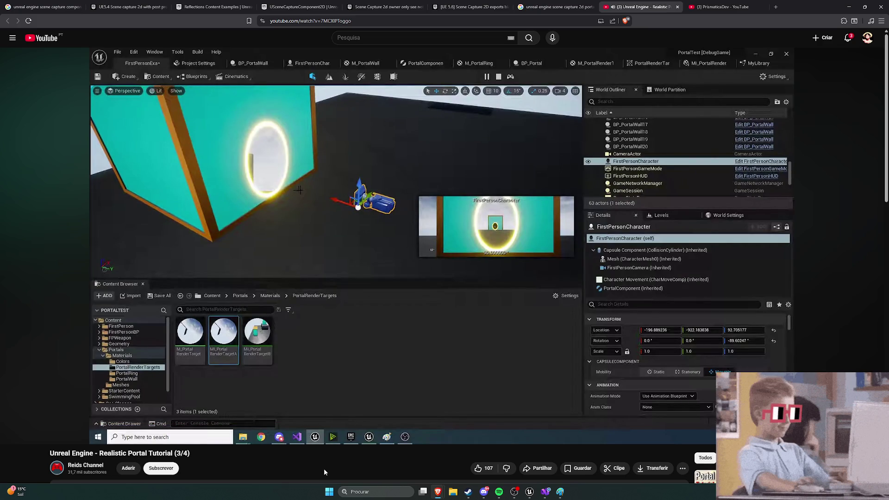
pyautogui.press('Right')
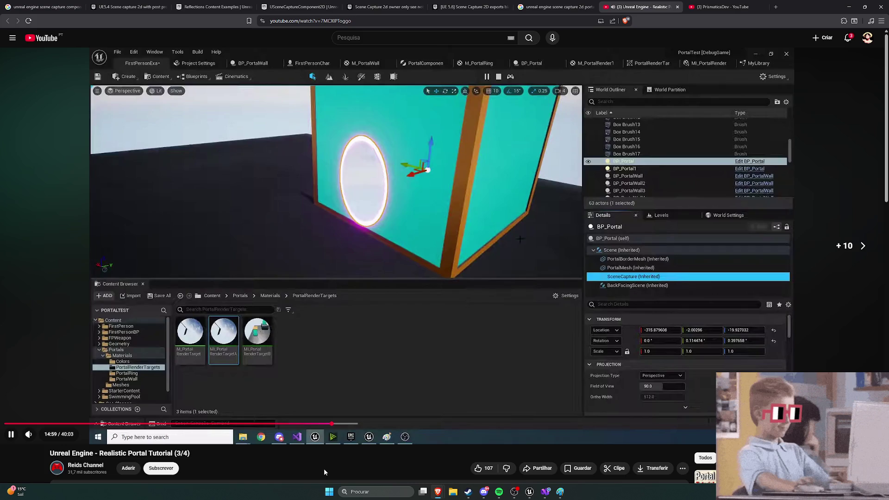
pyautogui.press('Left')
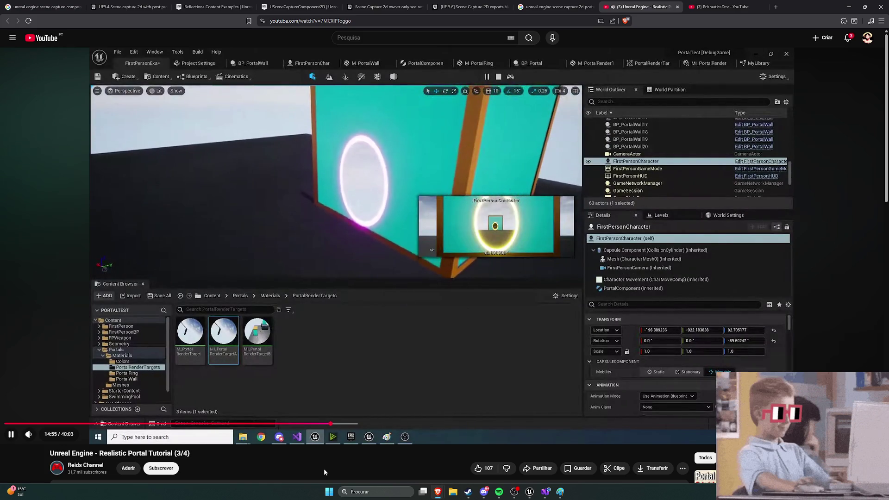
pyautogui.press('space')
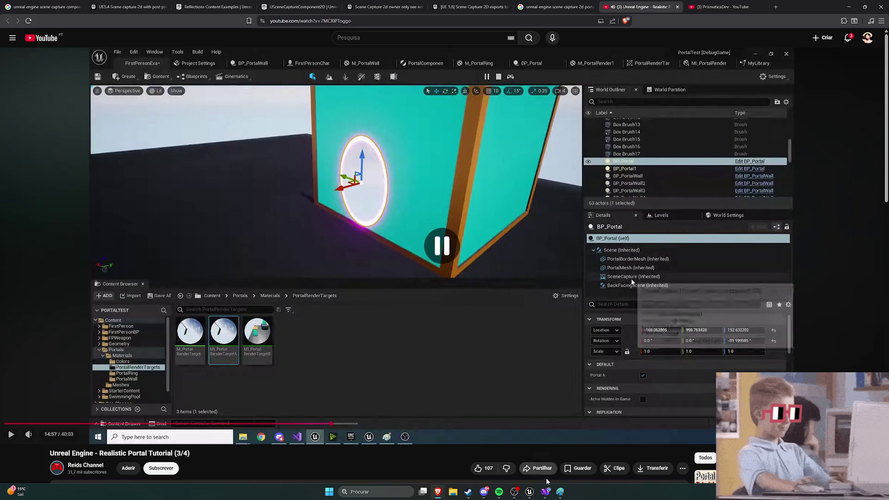
pyautogui.click(530, 492)
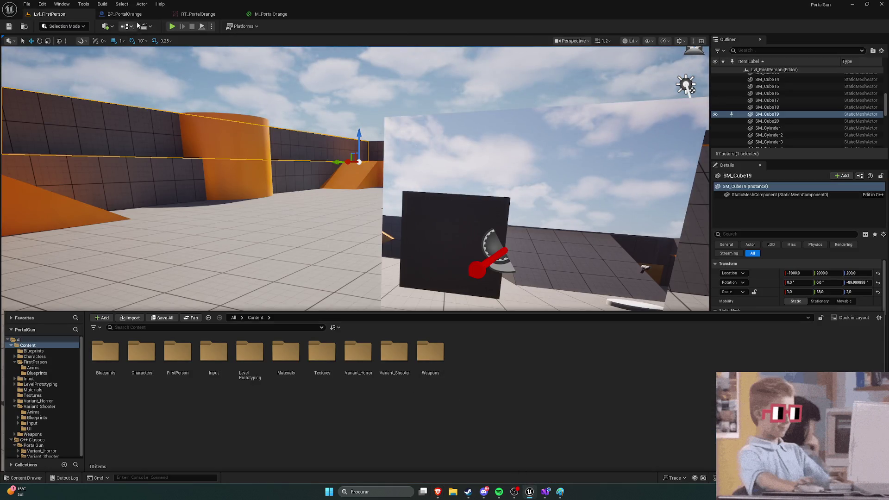
# Check BP_PortalOrange's SceneCaptureComponent2D, then view the RT_PortalOrange render target and M_PortalOrange material
pyautogui.click(125, 14)
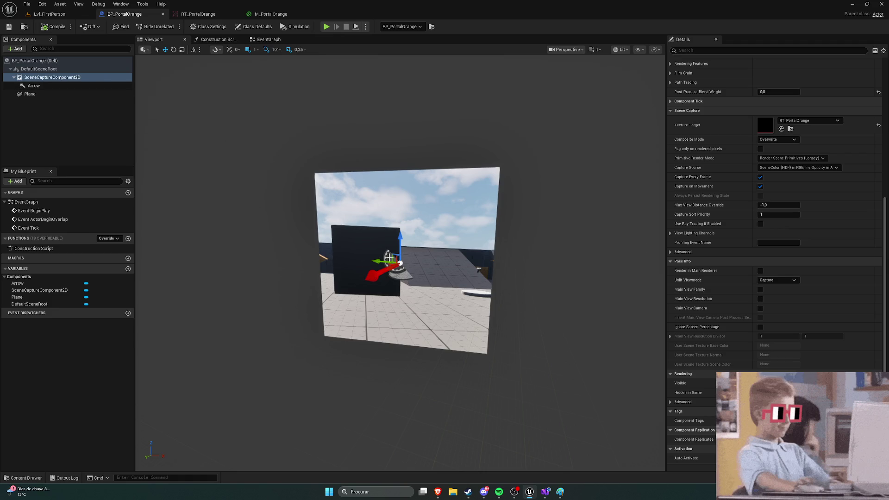
pyautogui.click(51, 94)
pyautogui.click(52, 78)
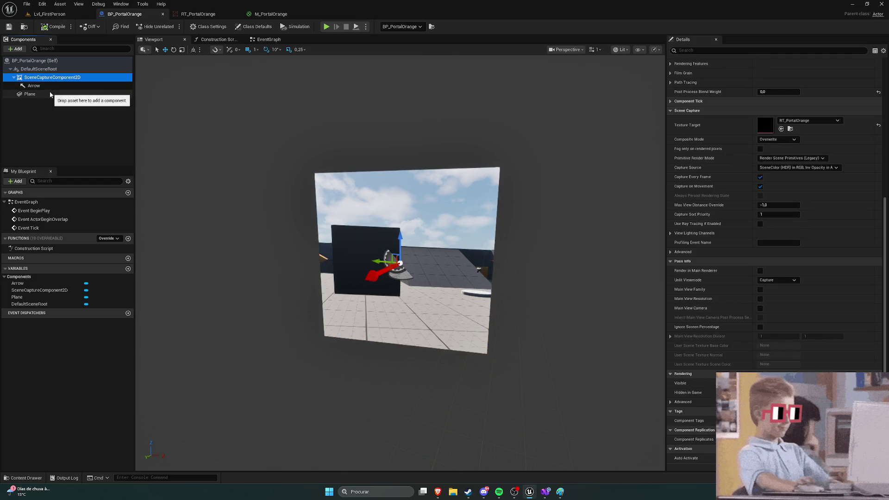
pyautogui.click(198, 14)
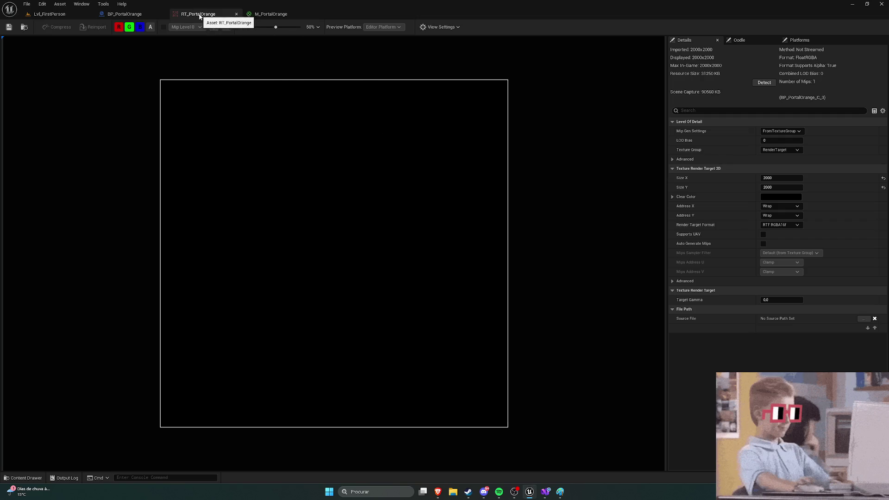
pyautogui.click(263, 13)
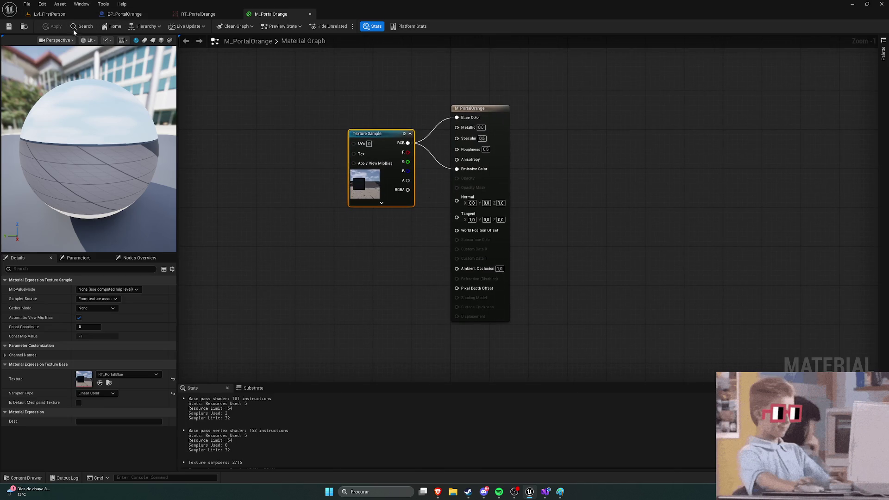
# Select BP_PortalBlue in Lvl_FirstPerson and frame it on the wall with F
pyautogui.click(49, 14)
pyautogui.click(417, 139)
pyautogui.press('f')
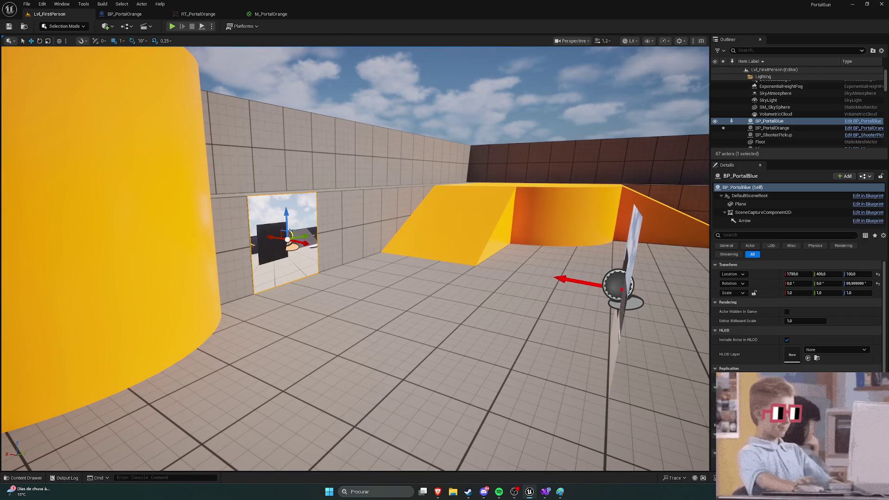
pyautogui.scroll(-5, 340, 230)
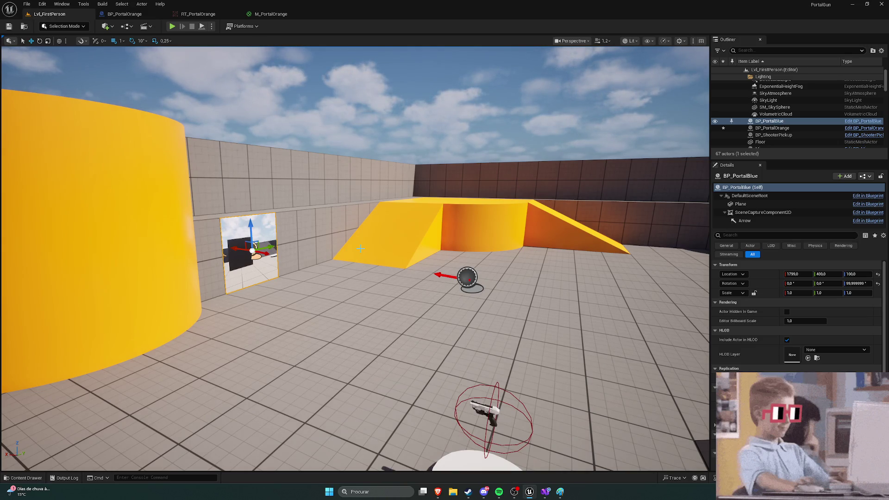
# Inspect M_PortalOrange's Texture Sample driving Base and Emissive Color, then return to the level
pyautogui.click(286, 15)
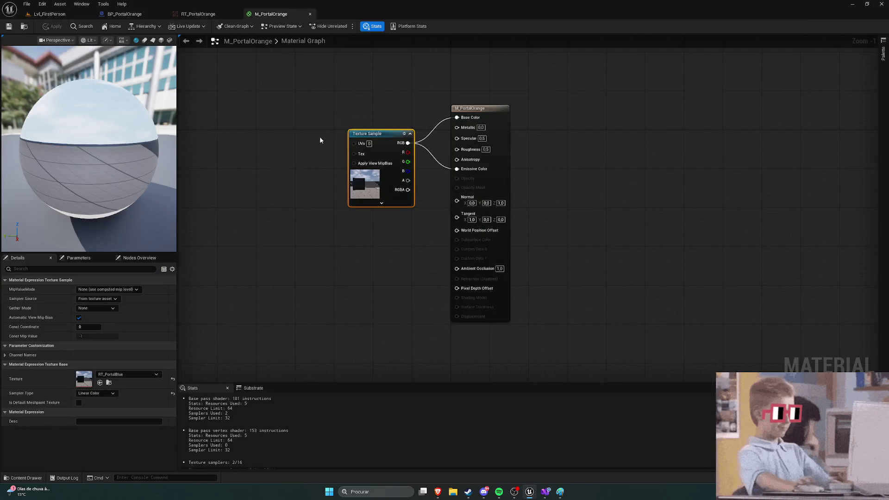
pyautogui.scroll(1, 320, 137)
pyautogui.scroll(1, 352, 137)
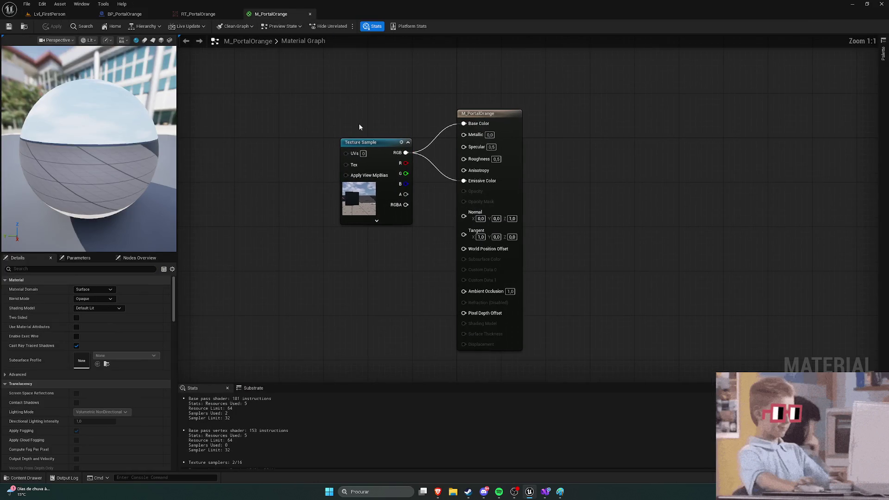
pyautogui.scroll(1, 359, 128)
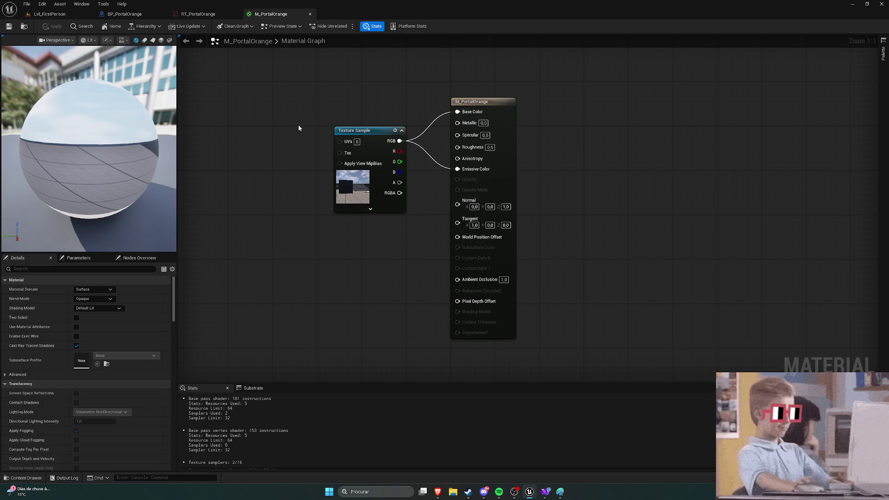
pyautogui.moveTo(299, 128); pyautogui.dragTo(310, 120)
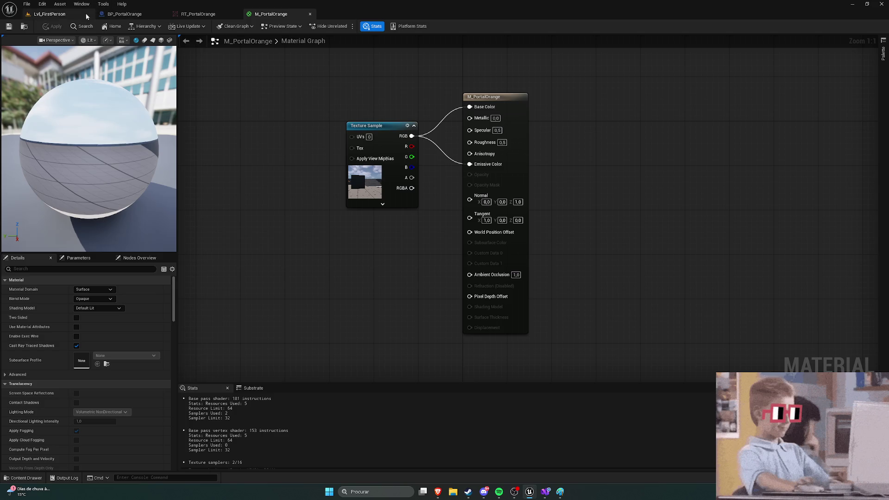
pyautogui.click(49, 14)
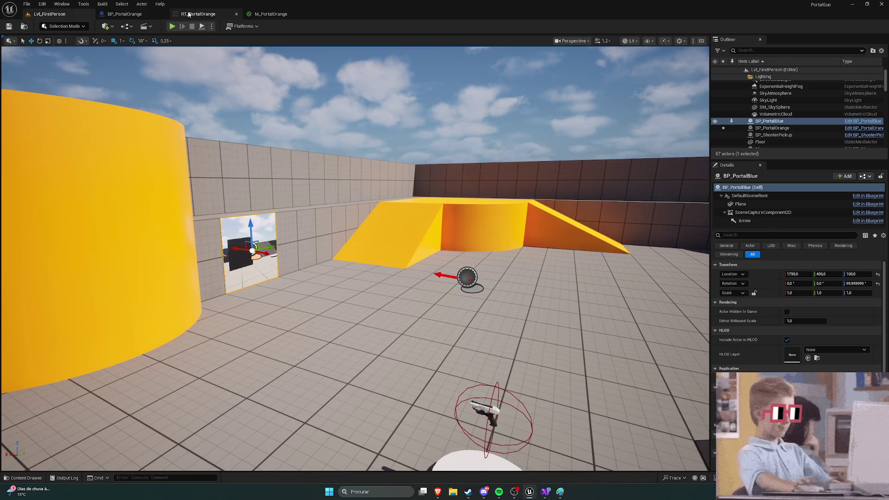
# Review RT_PortalOrange and the BP_PortalOrange Plane's material slot, leaving the material unchanged
pyautogui.click(198, 14)
pyautogui.click(124, 14)
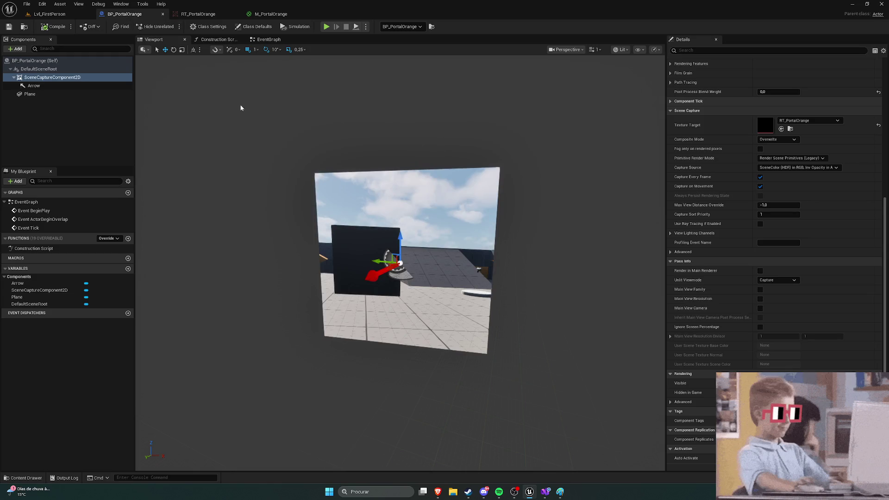
pyautogui.scroll(5, 313, 185)
pyautogui.scroll(-3, 325, 184)
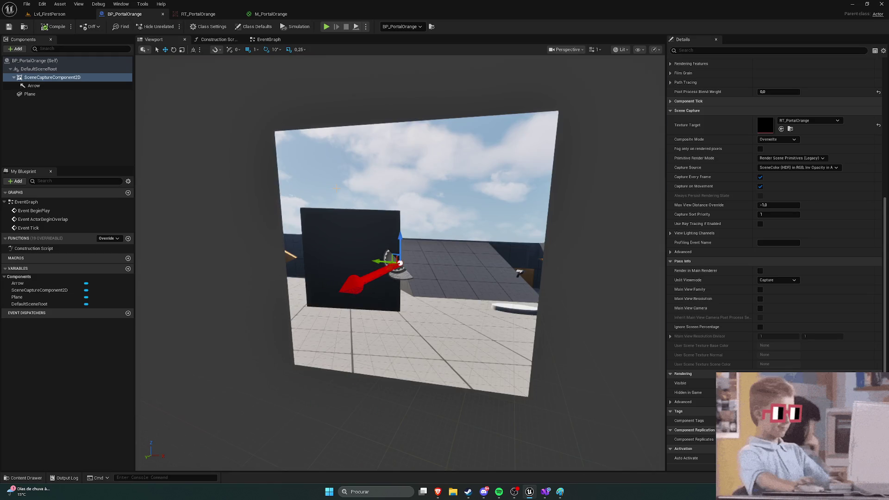
pyautogui.scroll(5, 715, 260)
pyautogui.scroll(5, 715, 270)
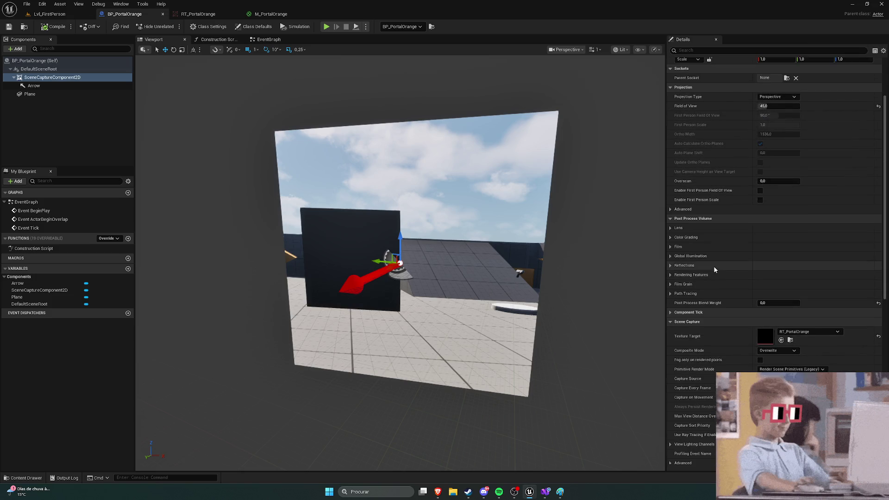
pyautogui.click(59, 93)
pyautogui.scroll(2, 752, 226)
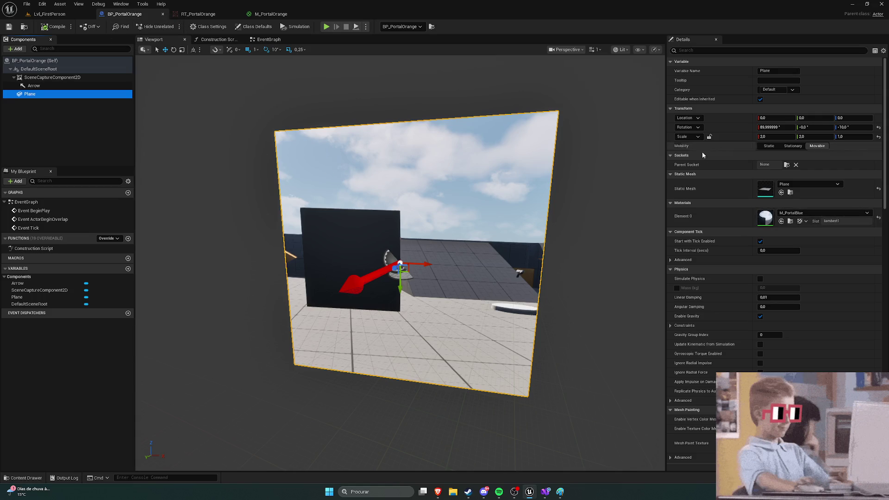
pyautogui.click(802, 214)
pyautogui.click(802, 216)
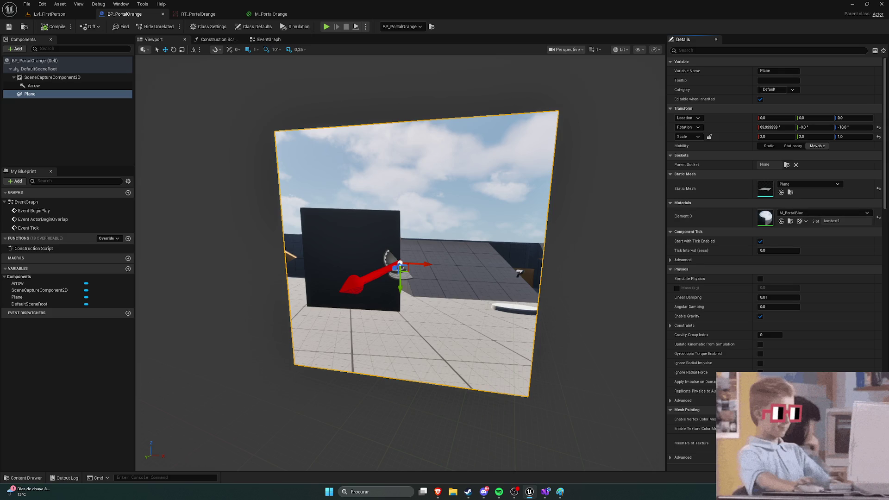
# Glance at M_PortalOrange and the level, then bring the browser's orange portal screenshot forward
pyautogui.hotkey('alt', 'Tab')
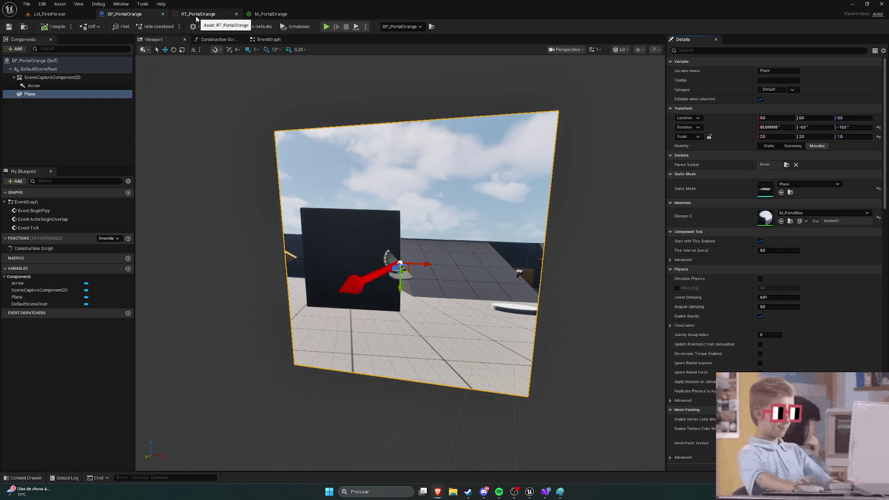
pyautogui.click(273, 14)
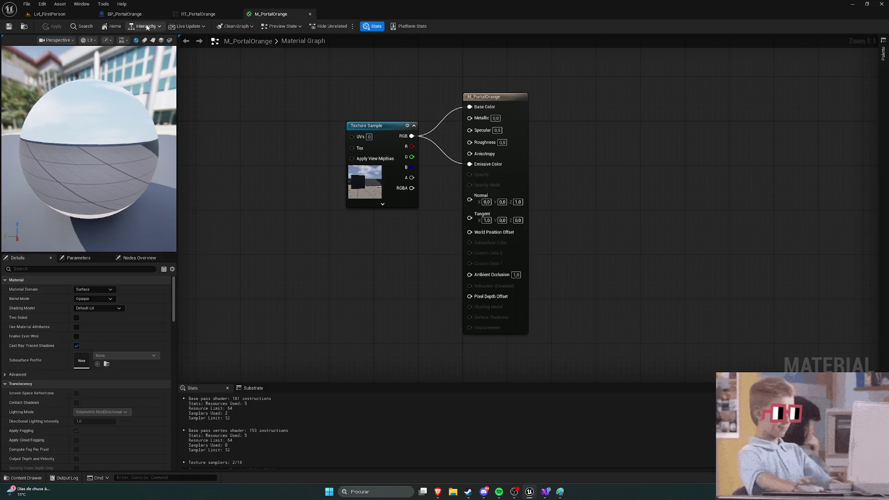
pyautogui.click(44, 16)
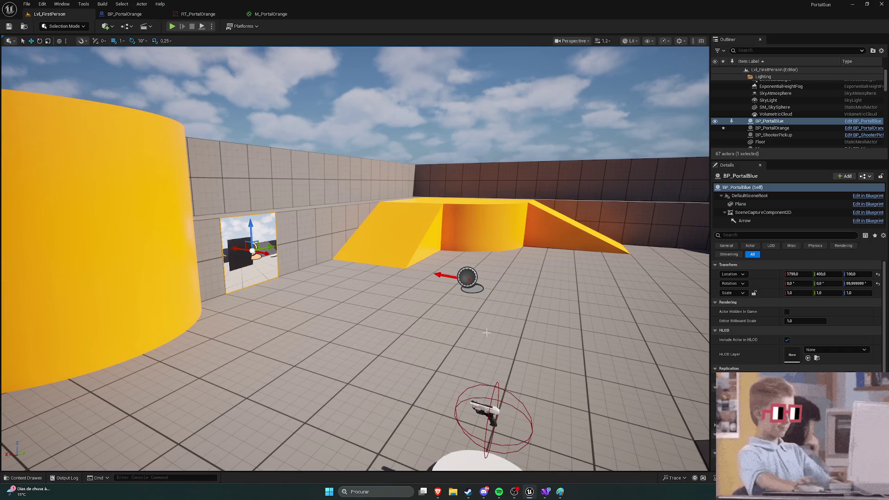
pyautogui.moveTo(437, 491)
pyautogui.click(430, 456)
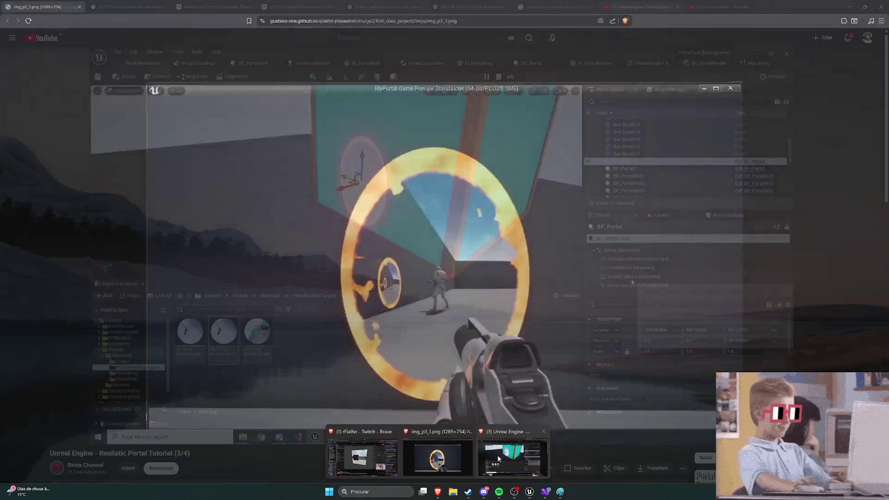
# Play the current tutorial video briefly, pause it, and scroll down to the recommendations
pyautogui.click(382, 338)
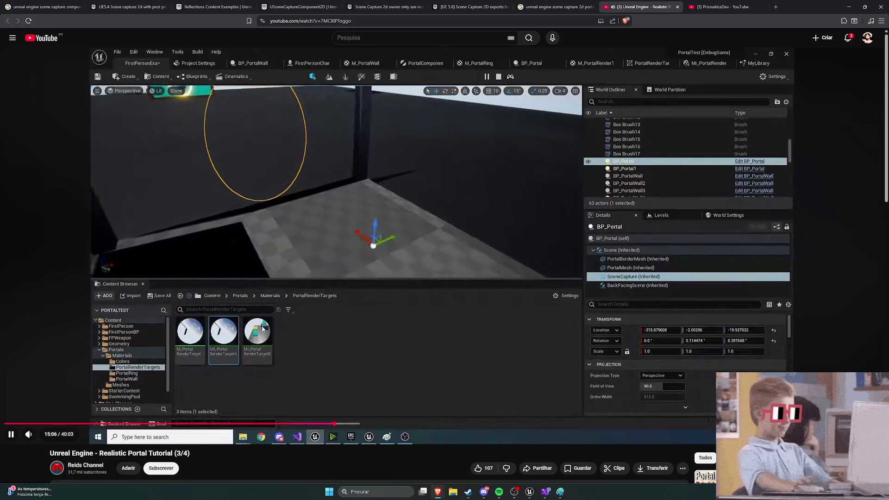
pyautogui.click(252, 293)
pyautogui.scroll(-4, 204, 303)
pyautogui.scroll(-1, 204, 306)
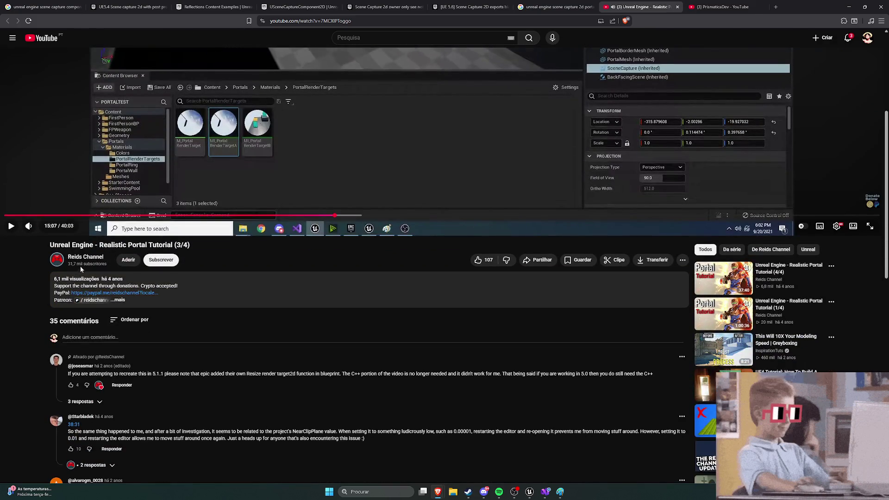
# Open 'Realistic Portal Tutorial (1/4)' in a new browser tab and switch to it
pyautogui.rightClick(713, 326)
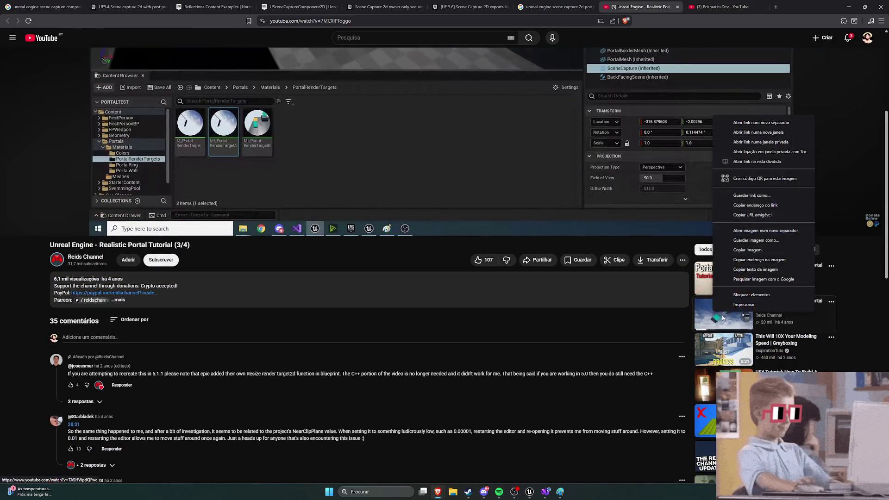
pyautogui.click(744, 131)
pyautogui.click(693, 7)
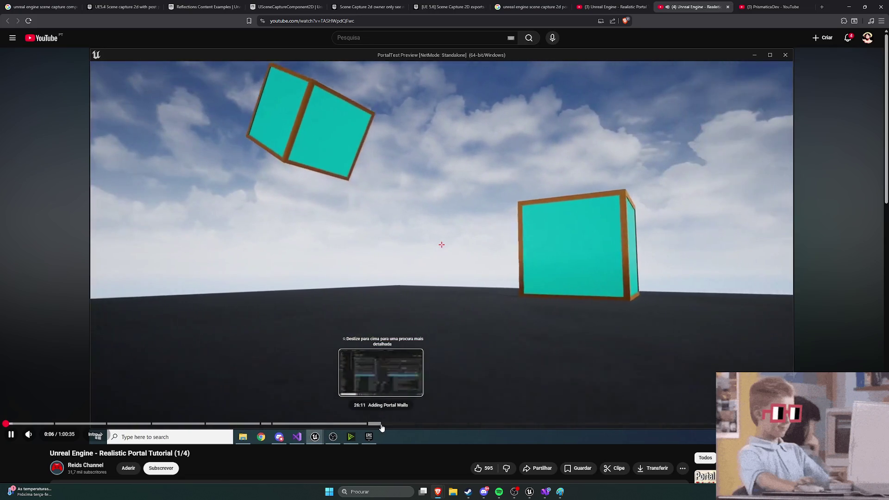
# Seek the part 1 video past 31:41, 35:49 and 39:02 to the Portal Size macro at 44:56
pyautogui.click(460, 425)
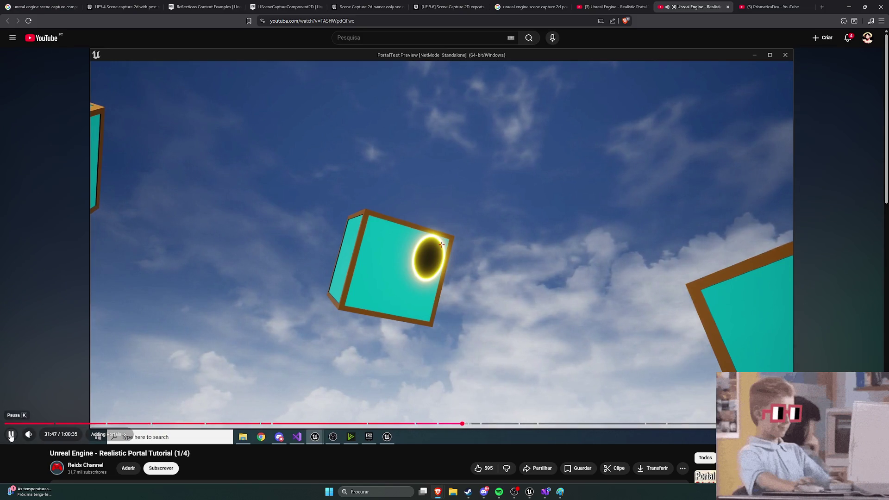
pyautogui.press('Right')
pyautogui.press('Right')
pyautogui.press('Right')
pyautogui.press('Right')
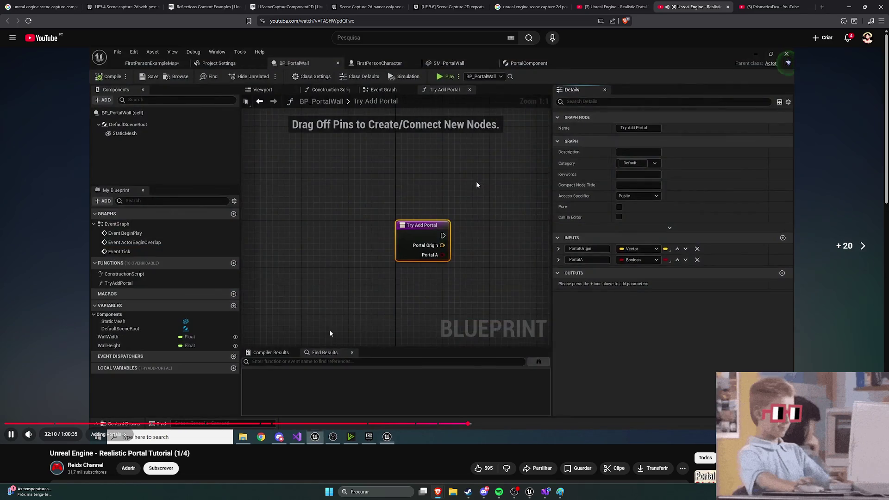
pyautogui.press('Right')
pyautogui.press('Right')
pyautogui.press('Right')
pyautogui.press('Right')
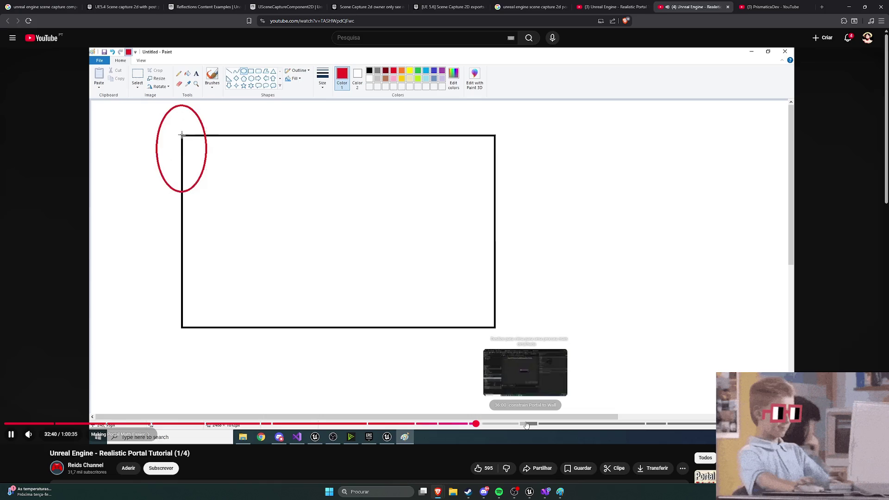
pyautogui.click(523, 425)
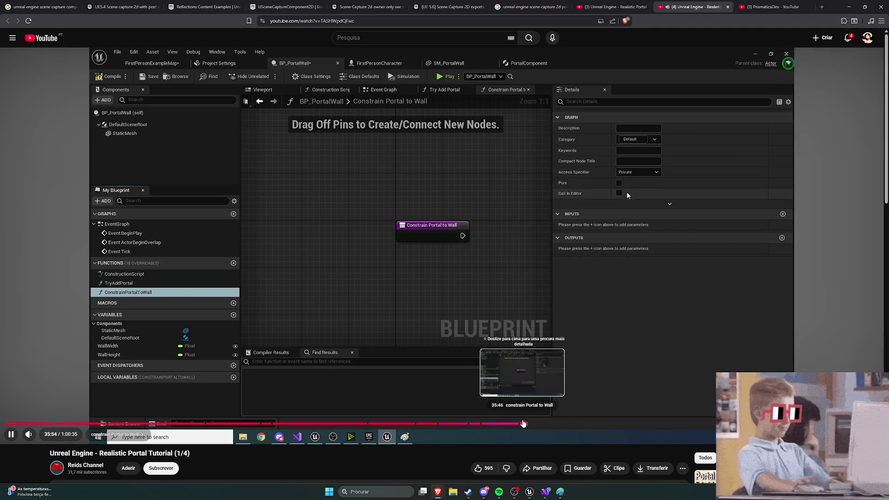
pyautogui.click(546, 424)
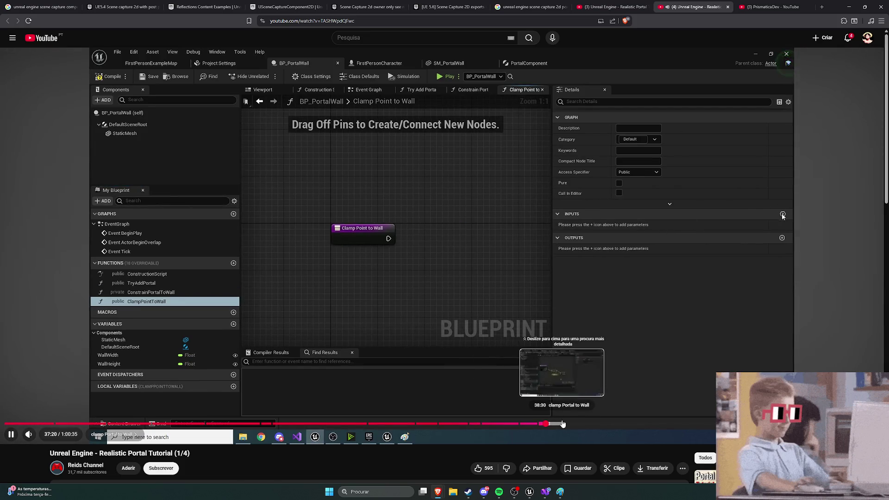
pyautogui.click(536, 415)
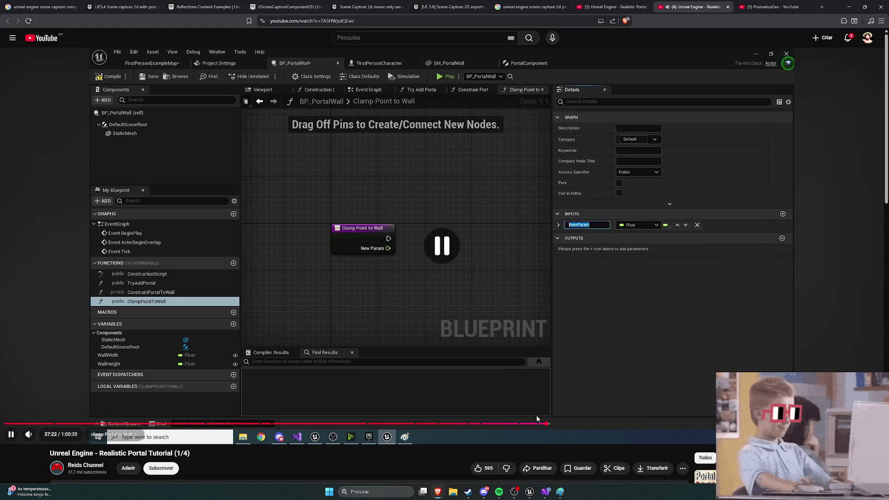
pyautogui.click(540, 381)
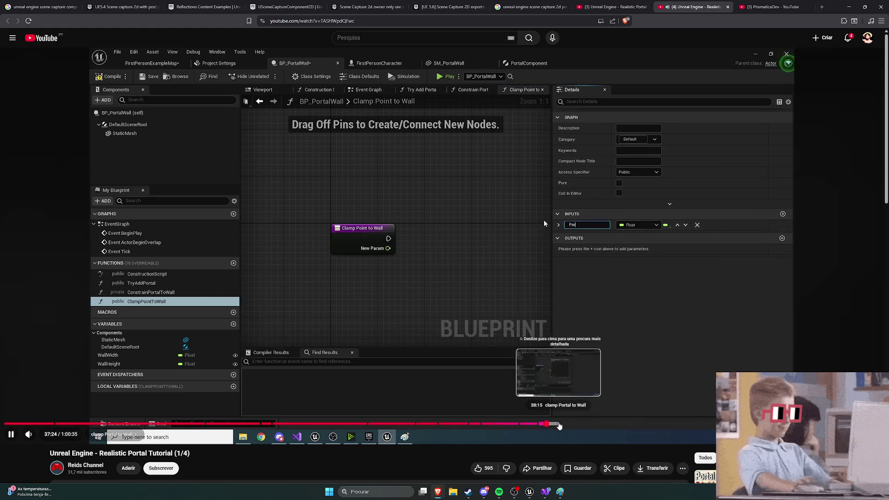
pyautogui.click(569, 424)
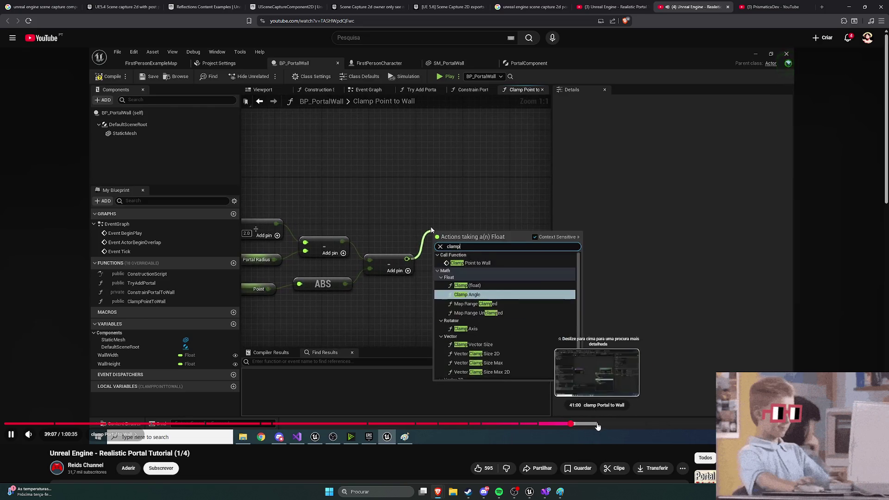
pyautogui.click(654, 424)
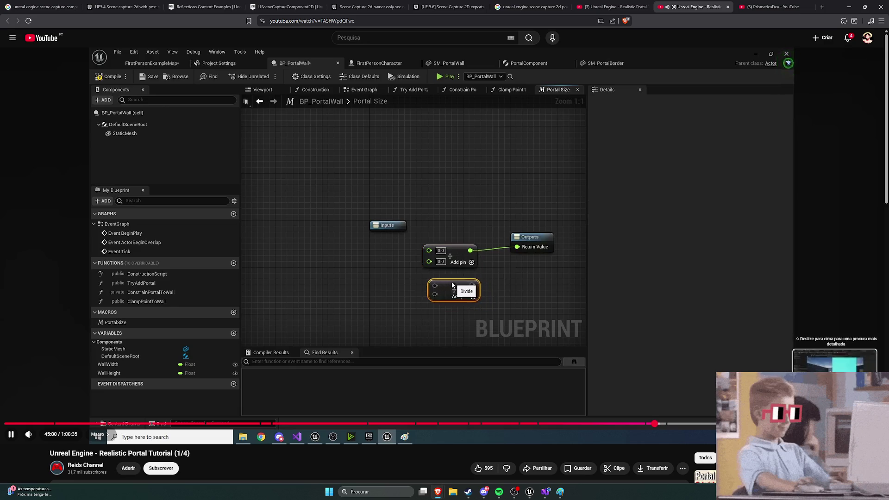
# Skip from about 54:37 through the collision setup and FirstPersonHUD graph to the play preview
pyautogui.click(793, 424)
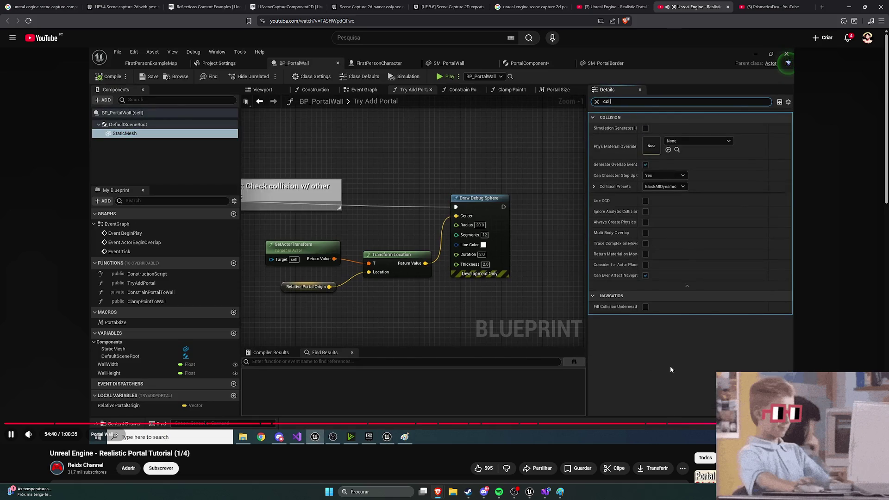
pyautogui.press('l')
pyautogui.press('l')
pyautogui.press('l')
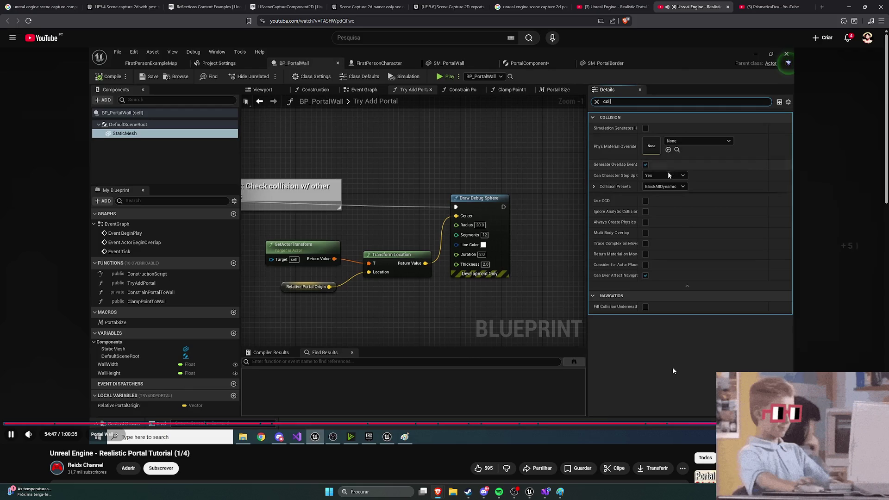
pyautogui.press('l')
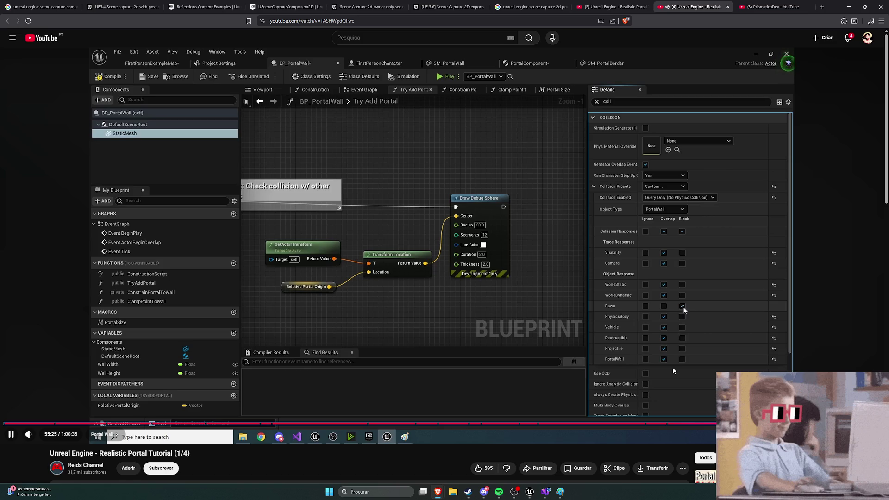
pyautogui.press('l')
pyautogui.press('l')
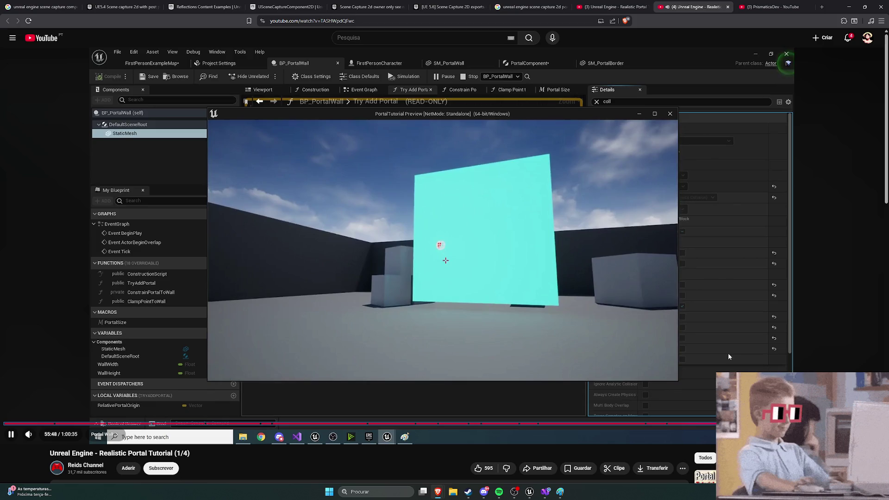
pyautogui.press('l')
pyautogui.press('l')
pyautogui.press('l')
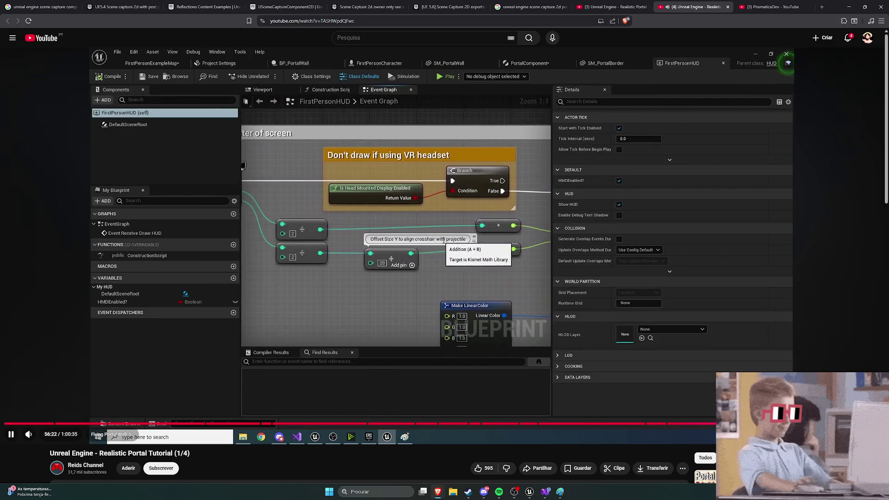
pyautogui.press('l')
pyautogui.press('l')
pyautogui.press('l')
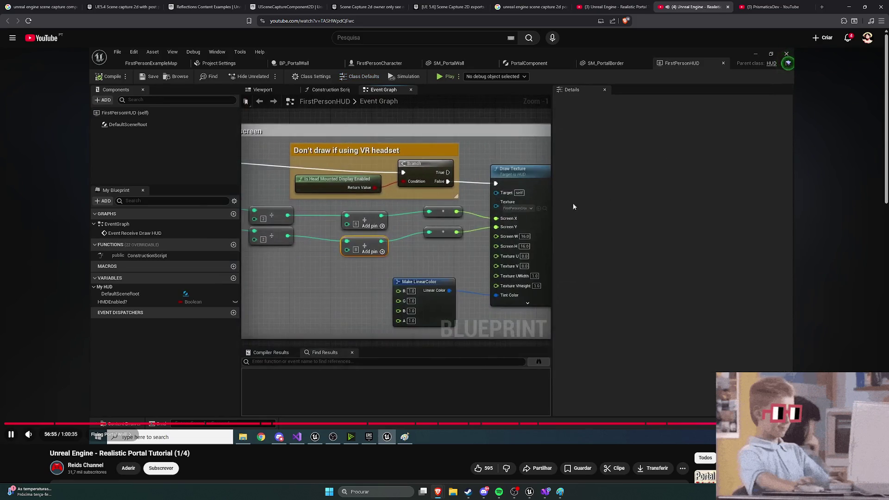
pyautogui.press('l')
pyautogui.press('l')
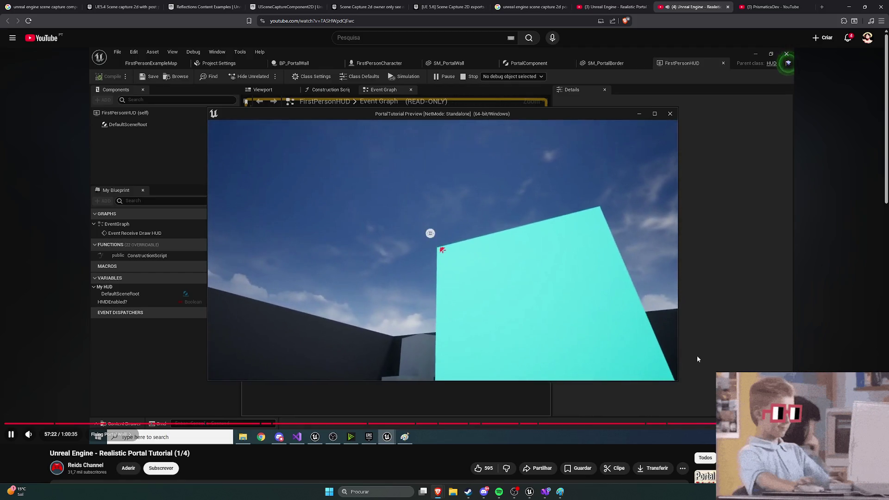
# Pause the tutorial at 57:23 and bring the Unreal Engine PortalGun editor back up
pyautogui.click(696, 356)
pyautogui.scroll(-6, 696, 355)
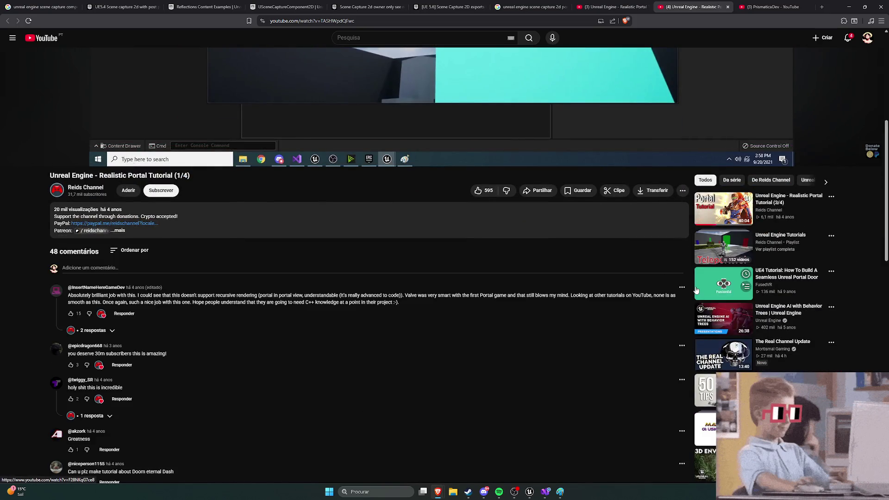
pyautogui.click(533, 494)
pyautogui.moveTo(166, 71)
pyautogui.mouseDown()
pyautogui.moveTo(167, 56)
pyautogui.moveTo(166, 70)
pyautogui.mouseUp()
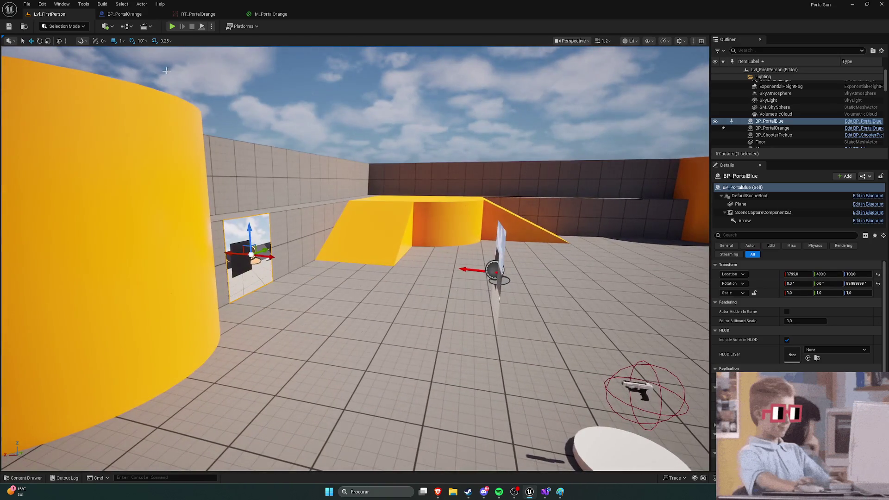
# Fly the viewport camera around the wall opening to inspect both portal planes
pyautogui.moveTo(452, 195)
pyautogui.mouseDown()
pyautogui.moveTo(451, 213)
pyautogui.moveTo(463, 152)
pyautogui.mouseUp()
pyautogui.click(452, 213)
pyautogui.moveTo(348, 149)
pyautogui.mouseDown()
pyautogui.moveTo(324, 157)
pyautogui.moveTo(352, 152)
pyautogui.moveTo(351, 143)
pyautogui.mouseUp()
pyautogui.moveTo(369, 279); pyautogui.dragTo(369, 277)
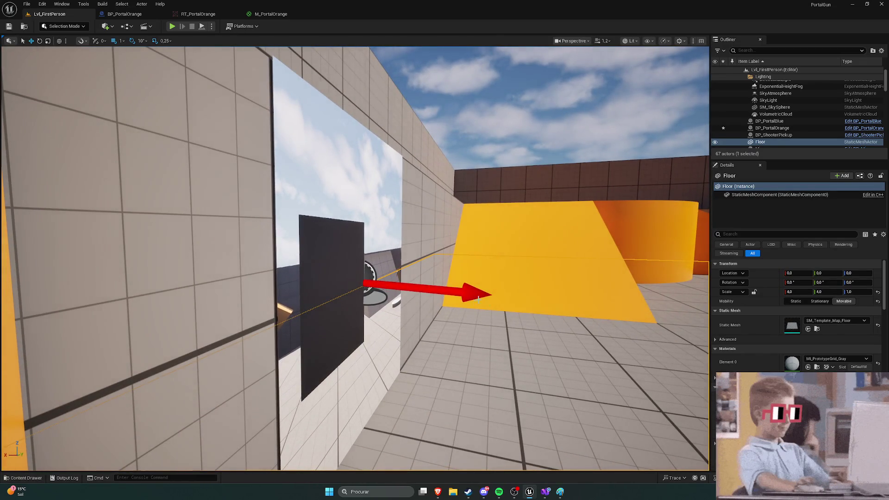
pyautogui.moveTo(448, 271); pyautogui.dragTo(293, 170)
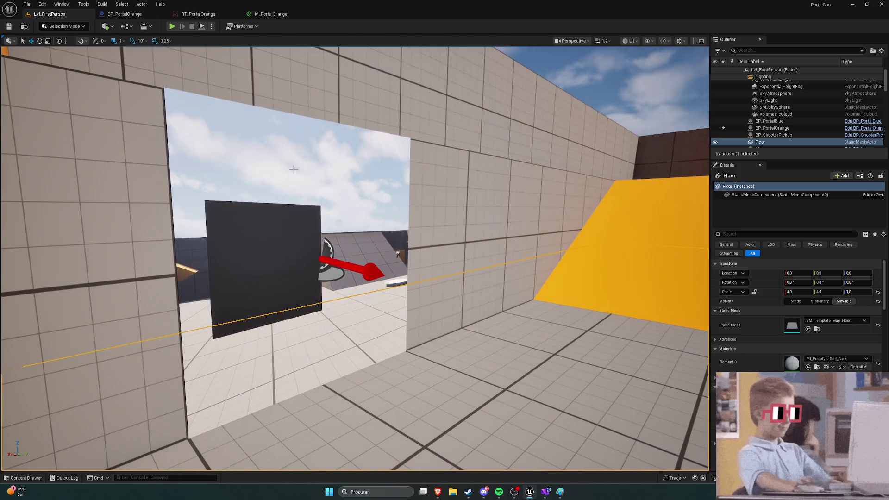
pyautogui.moveTo(323, 263)
pyautogui.mouseDown()
pyautogui.moveTo(352, 266)
pyautogui.moveTo(326, 270)
pyautogui.moveTo(325, 229)
pyautogui.moveTo(315, 230)
pyautogui.mouseUp()
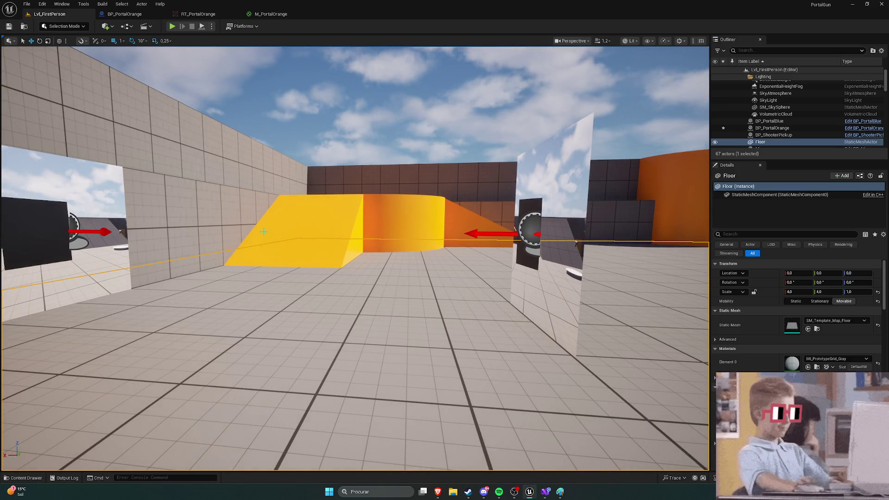
# Open the Content Drawer and navigate into the Blueprints folder
pyautogui.hotkey('ctrl', 'space')
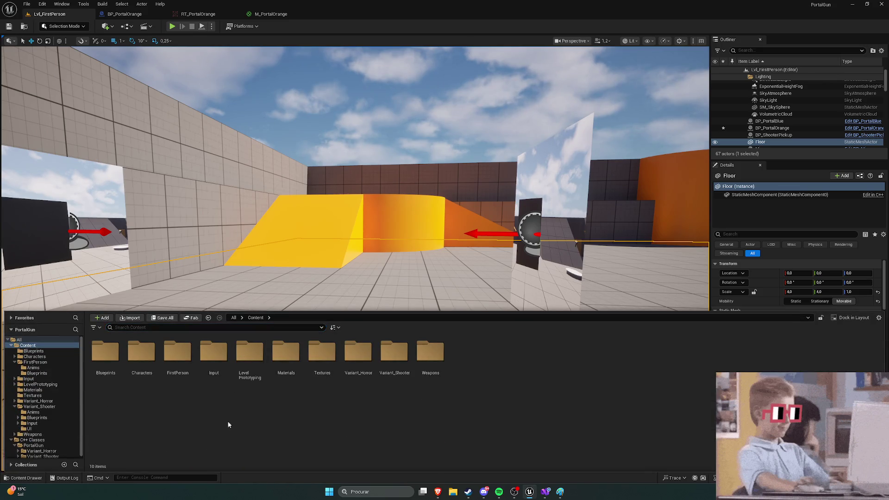
pyautogui.click(34, 350)
pyautogui.doubleClick(141, 353)
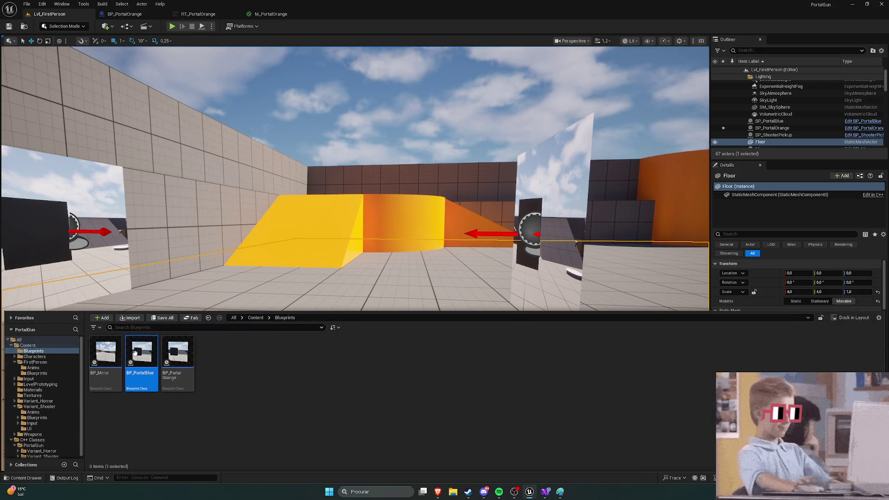
# Inspect BP_PortalOrange's SceneCaptureComponent2D in its 3D viewport
pyautogui.click(235, 14)
pyautogui.click(235, 14)
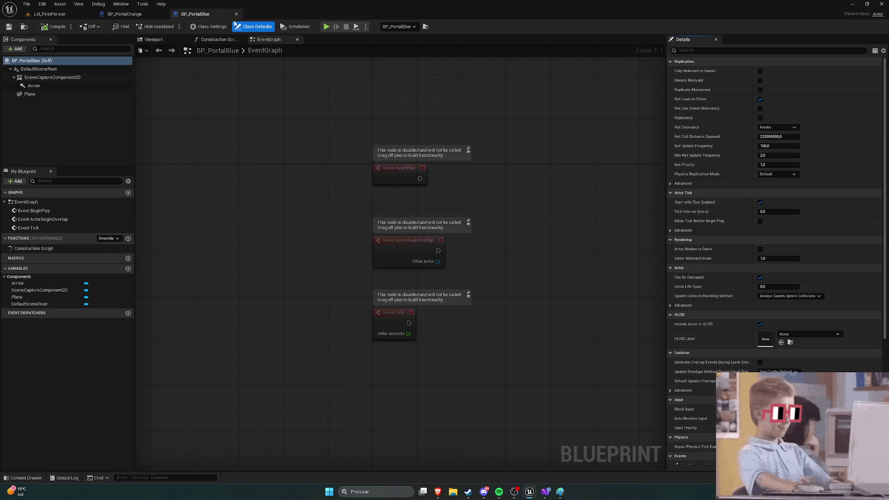
pyautogui.click(124, 13)
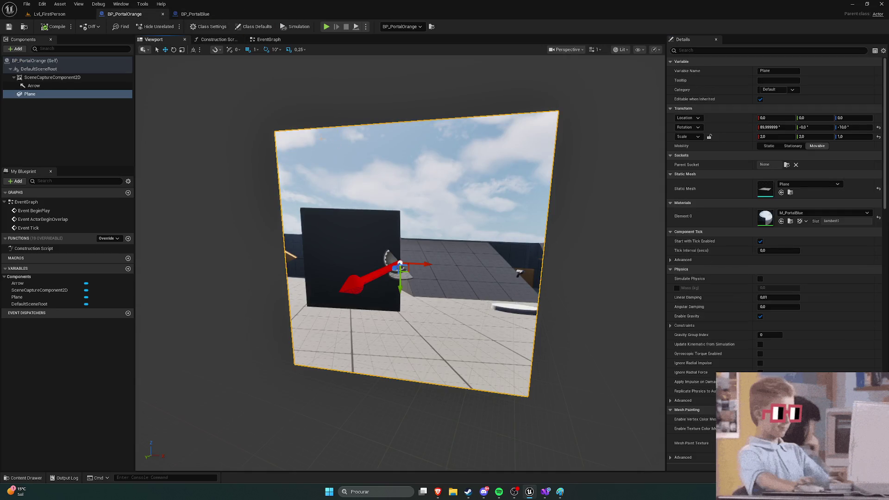
pyautogui.click(52, 78)
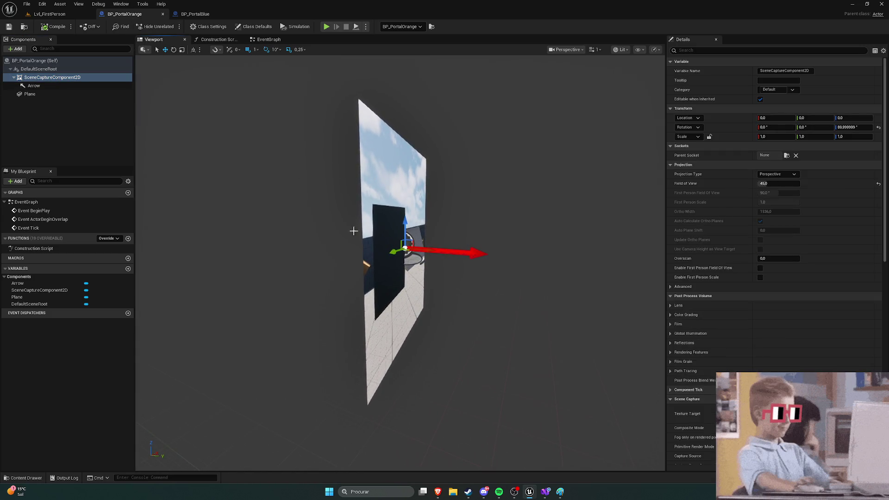
# Confirm BP_PortalBlue's scene capture renders into RT_PortalBlue, then return to Lvl_FirstPerson
pyautogui.click(195, 14)
pyautogui.click(79, 78)
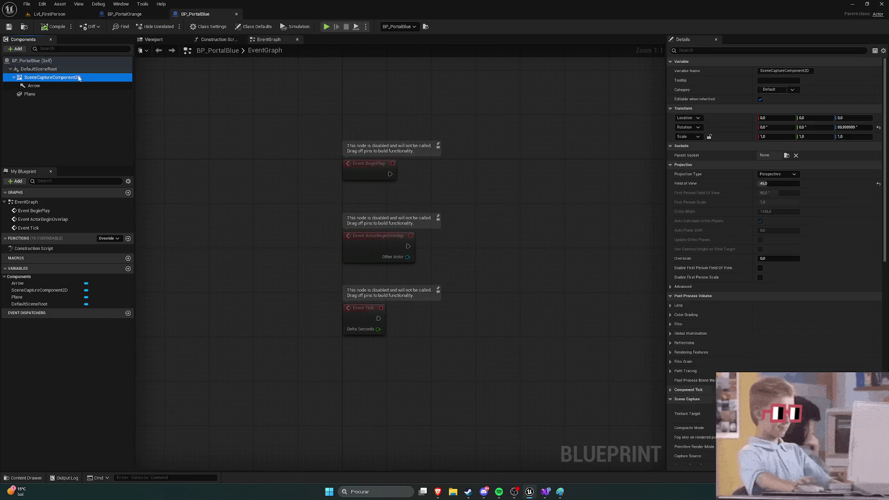
pyautogui.click(160, 40)
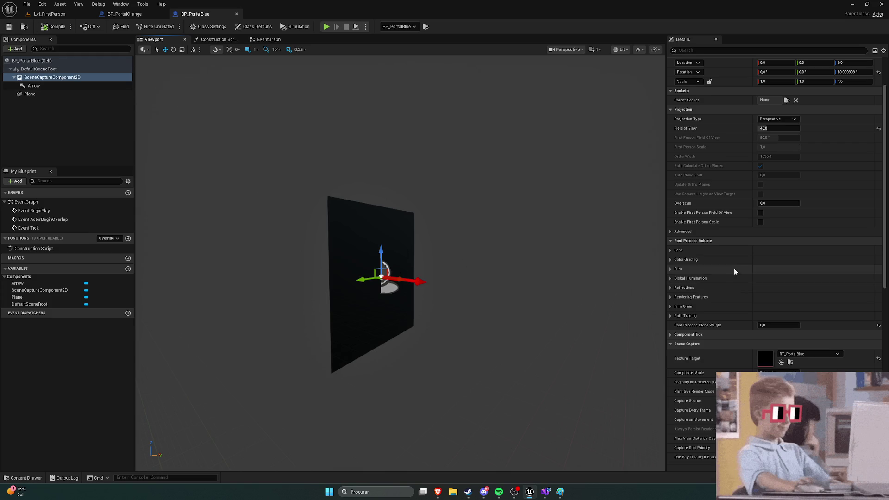
pyautogui.scroll(-1, 734, 269)
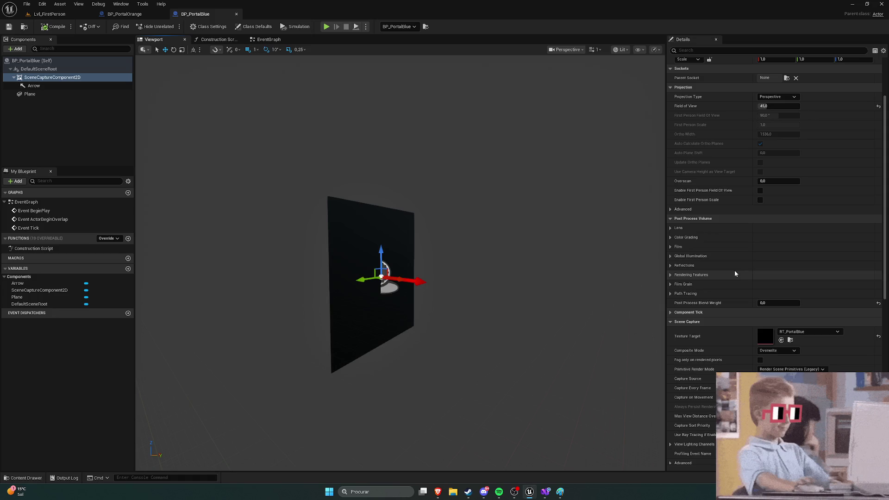
pyautogui.click(49, 14)
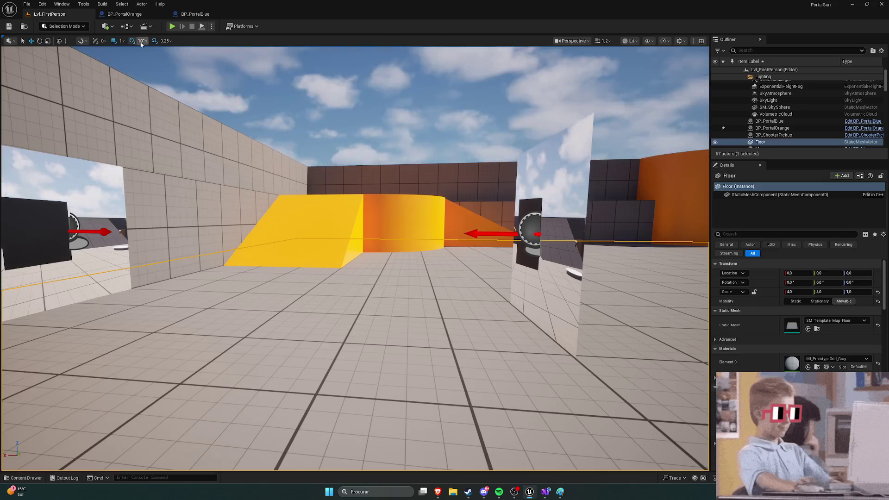
# Play-test the level walking through the portals past the mannequin, then stop and reopen BP_PortalOrange
pyautogui.click(172, 26)
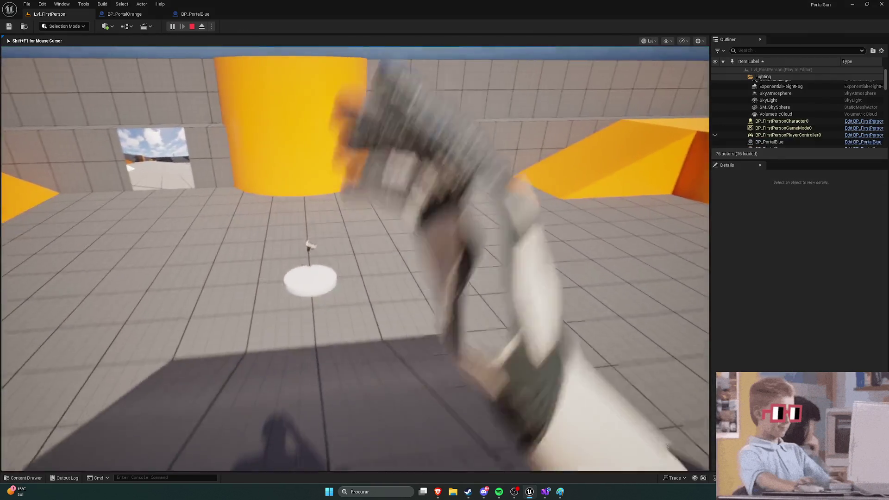
pyautogui.press('w')
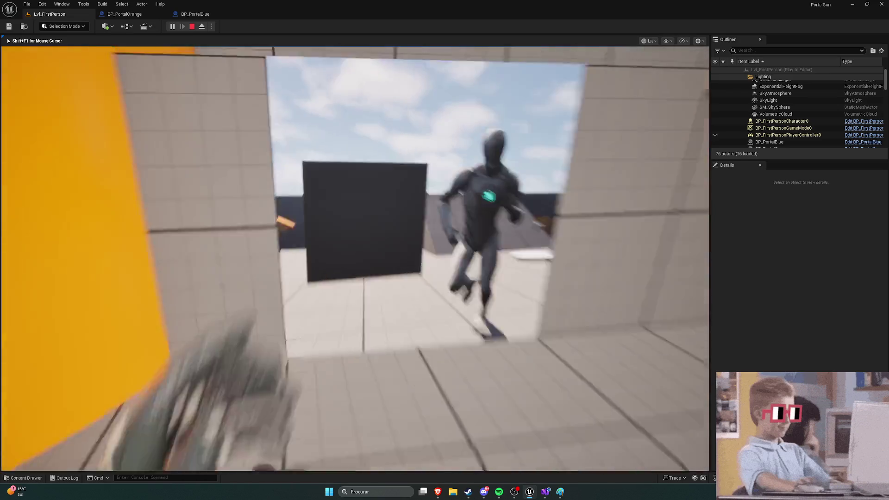
pyautogui.press('w')
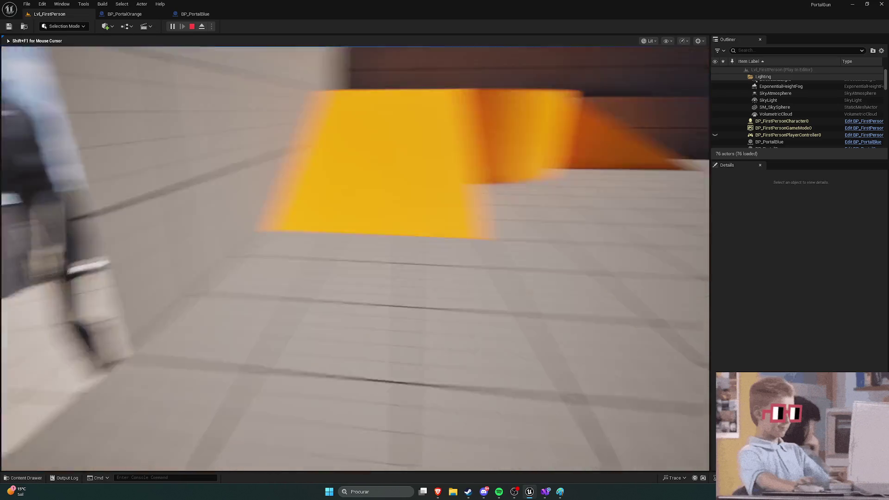
pyautogui.press('w')
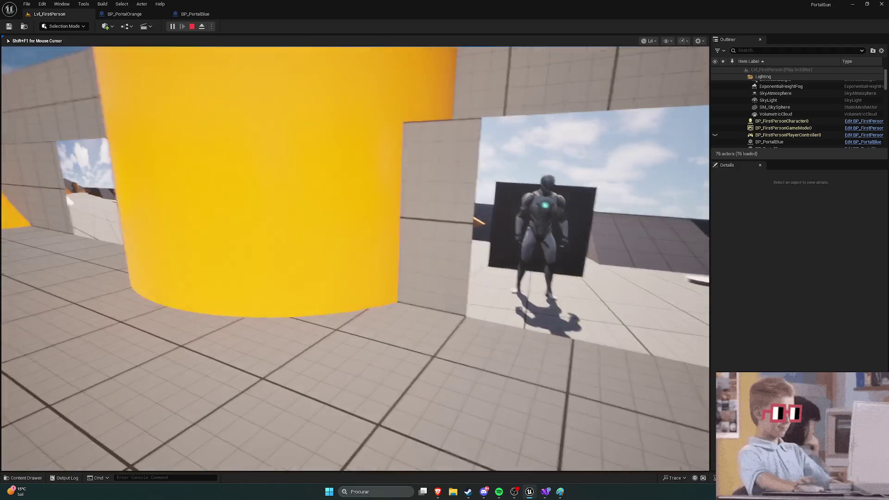
pyautogui.press('w')
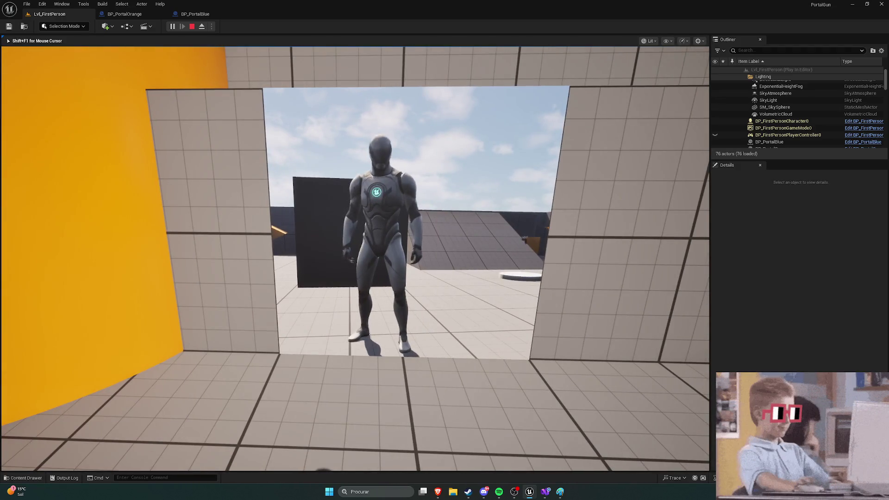
pyautogui.press('w')
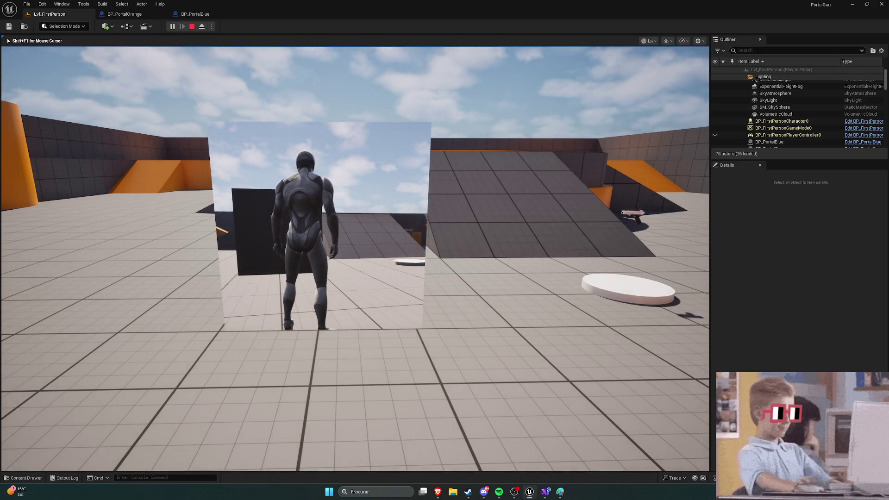
pyautogui.press('w')
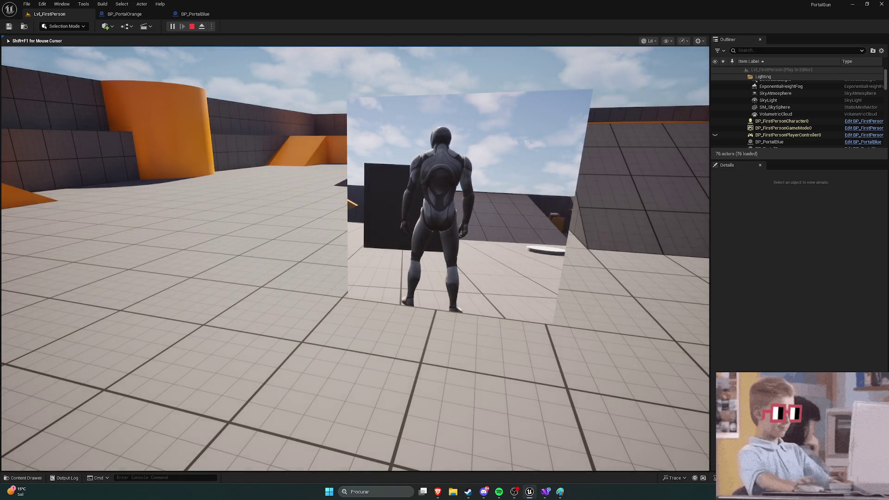
pyautogui.press('Escape')
pyautogui.click(125, 14)
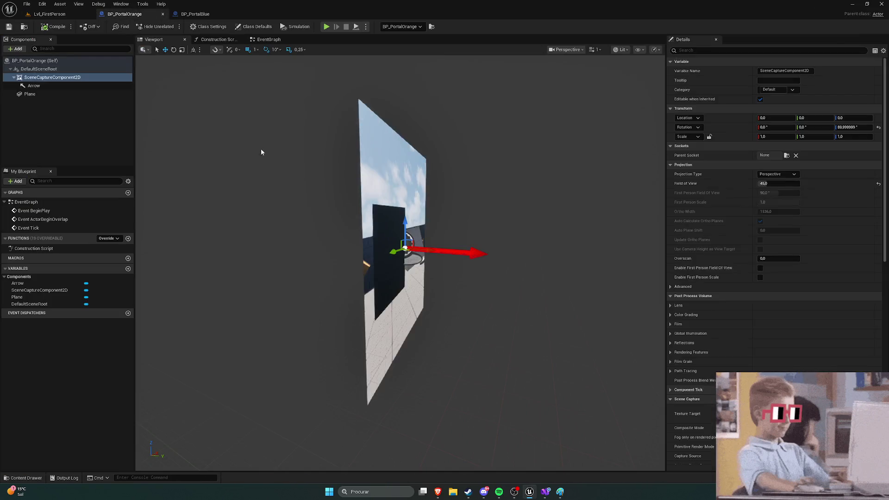
# Select the orange portal's Plane to confirm it uses the M_PortalBlue material
pyautogui.scroll(-4, 778, 246)
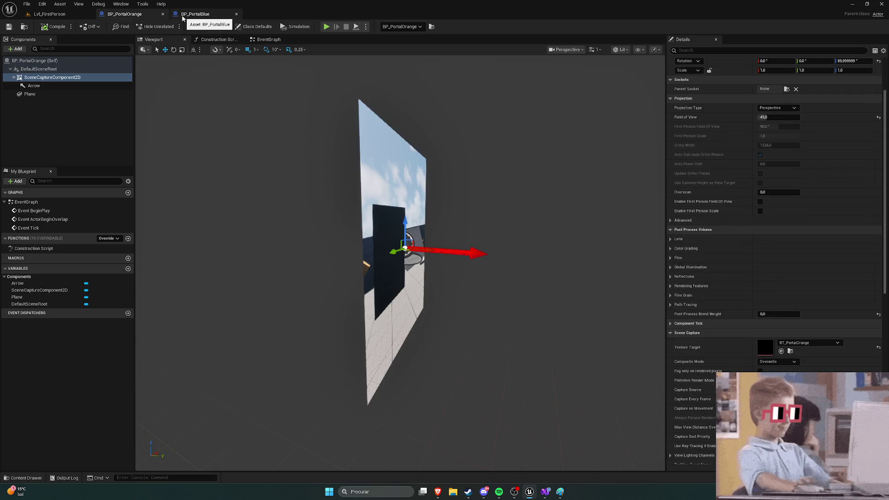
pyautogui.click(44, 95)
pyautogui.scroll(3, 756, 265)
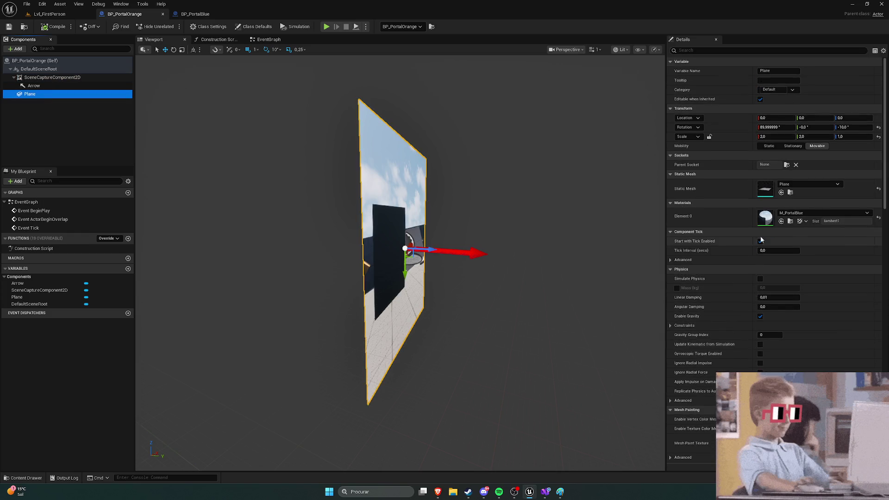
# Select the blue portal's Plane to confirm it uses the M_PortalOrange material
pyautogui.click(202, 18)
pyautogui.scroll(2, 754, 259)
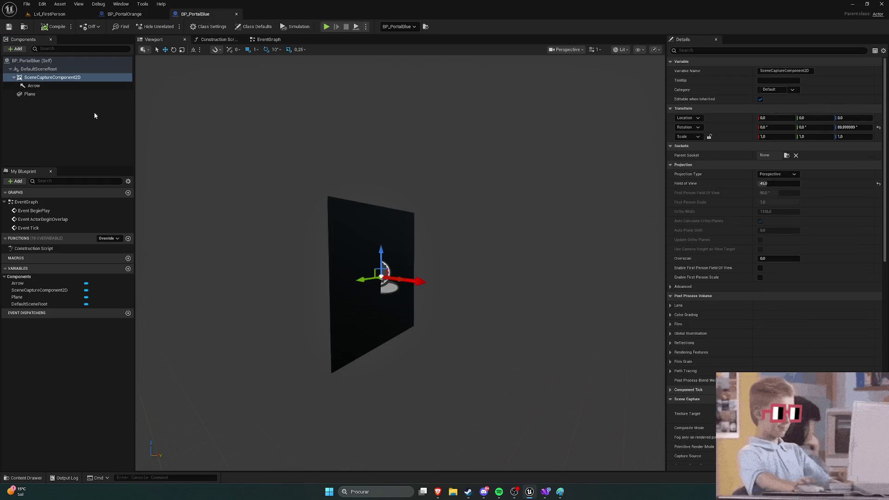
pyautogui.click(51, 98)
pyautogui.click(51, 97)
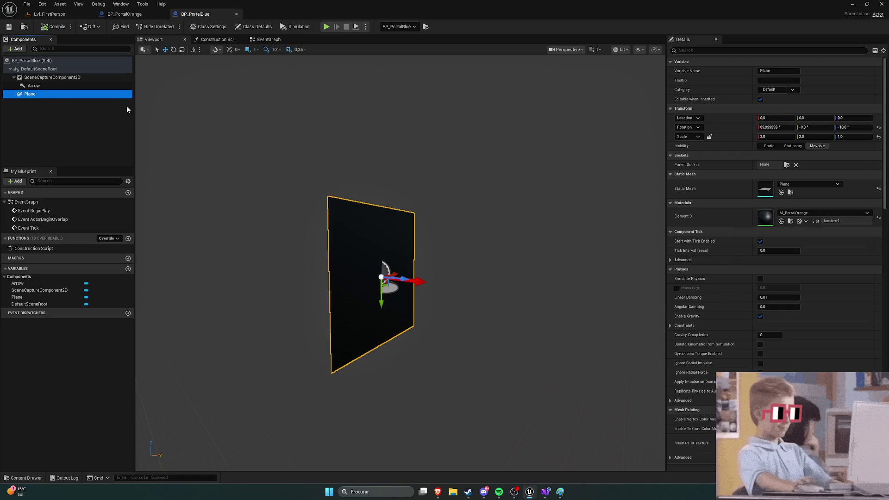
pyautogui.click(125, 15)
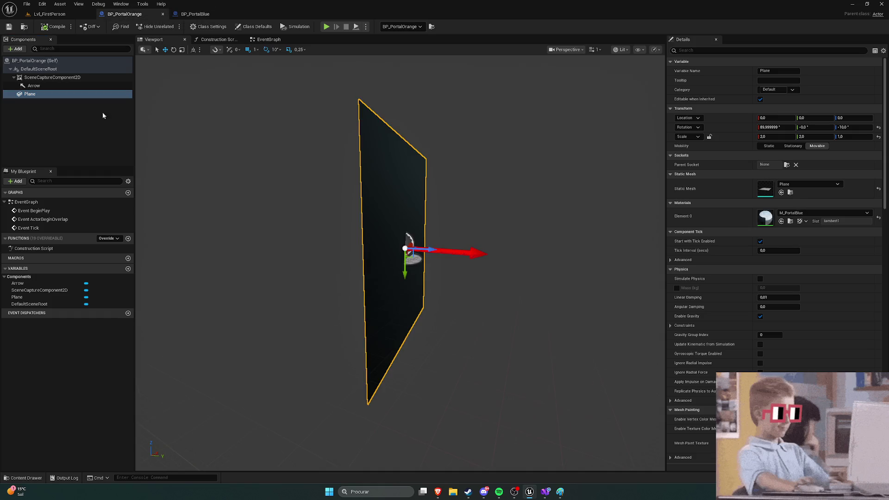
# Open the Content Drawer and go up to the top-level Content folder
pyautogui.hotkey('ctrl', 'space')
pyautogui.click(237, 423)
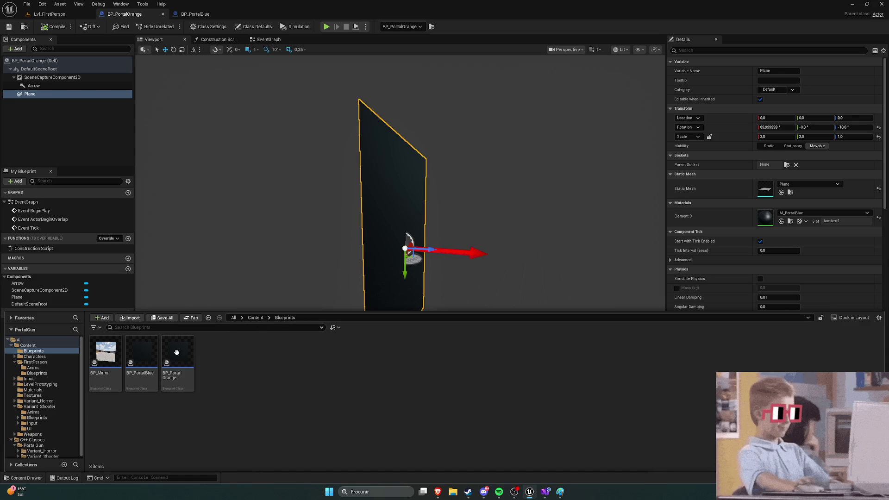
pyautogui.click(256, 318)
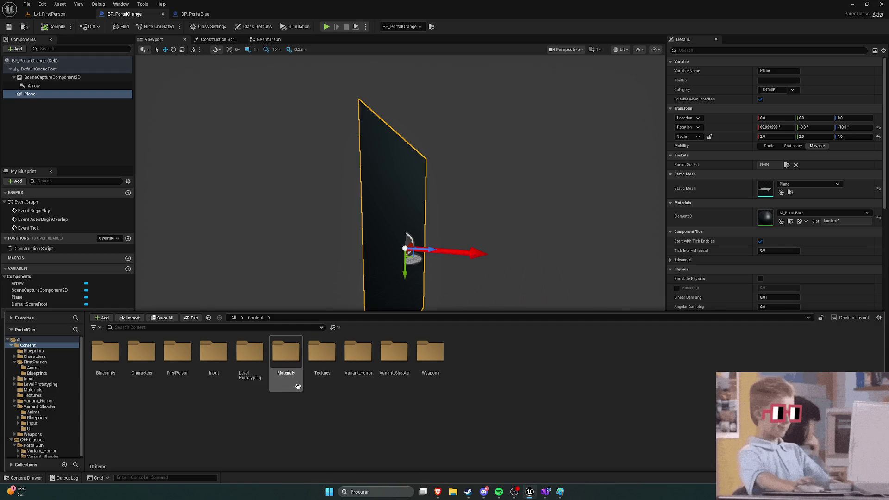
# Open M_PortalBlue from Materials, confirm its Texture Sample reads RT_PortalBlue, then play Lvl_FirstPerson
pyautogui.doubleClick(289, 366)
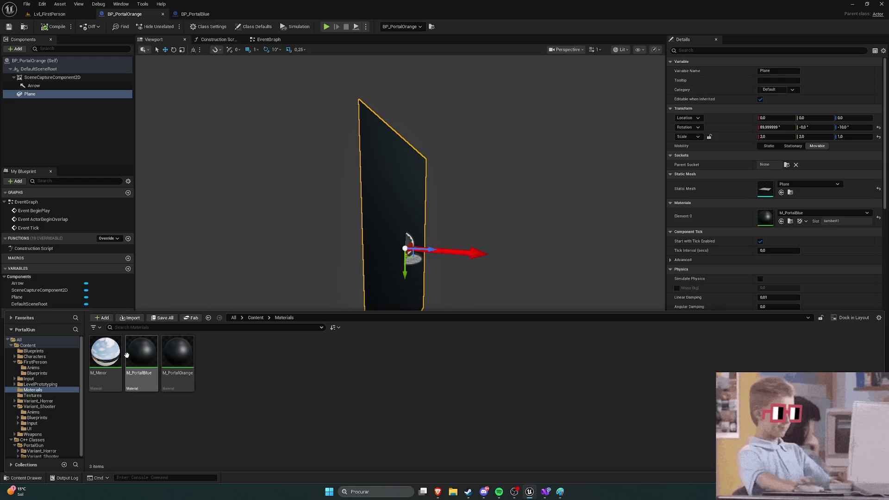
pyautogui.doubleClick(141, 354)
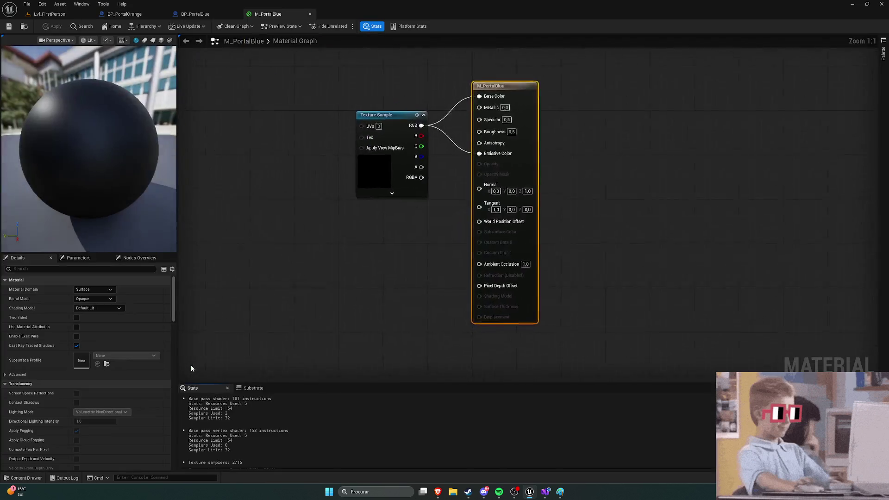
pyautogui.click(442, 126)
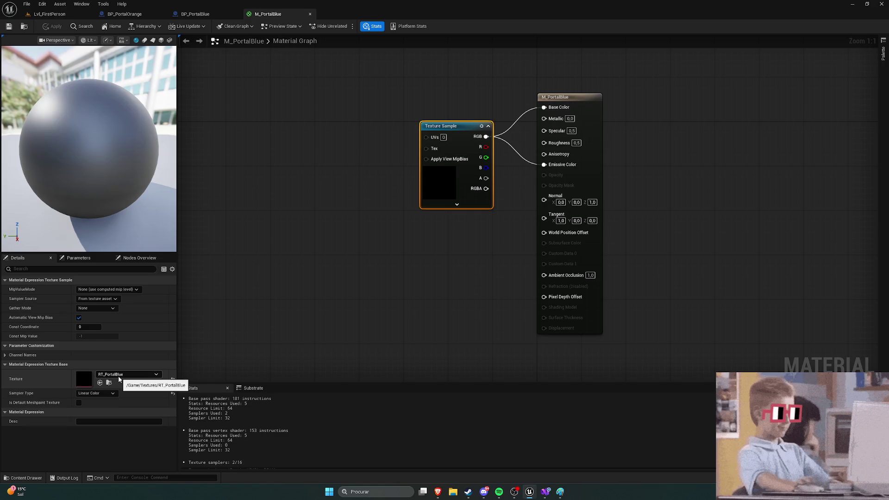
pyautogui.click(48, 14)
pyautogui.click(173, 26)
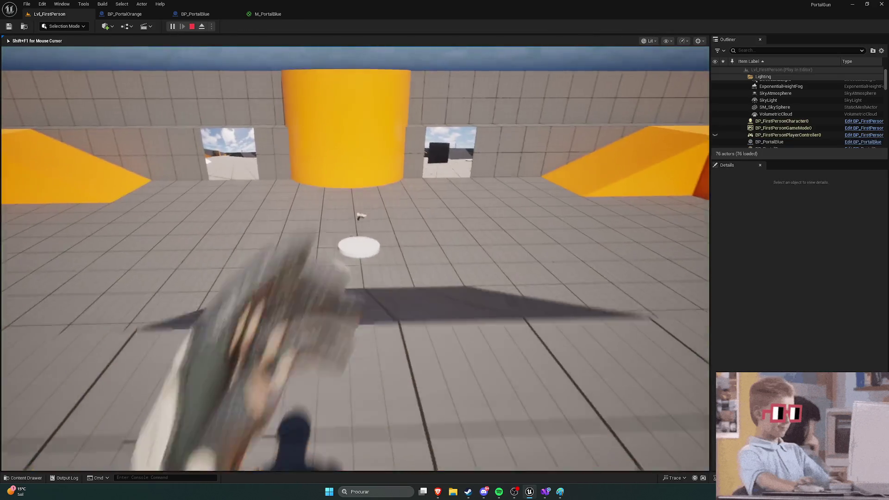
# Walk through and around the mannequin-showing portals, stop playing, and select the blue portal actor
pyautogui.press('w')
pyautogui.press('w')
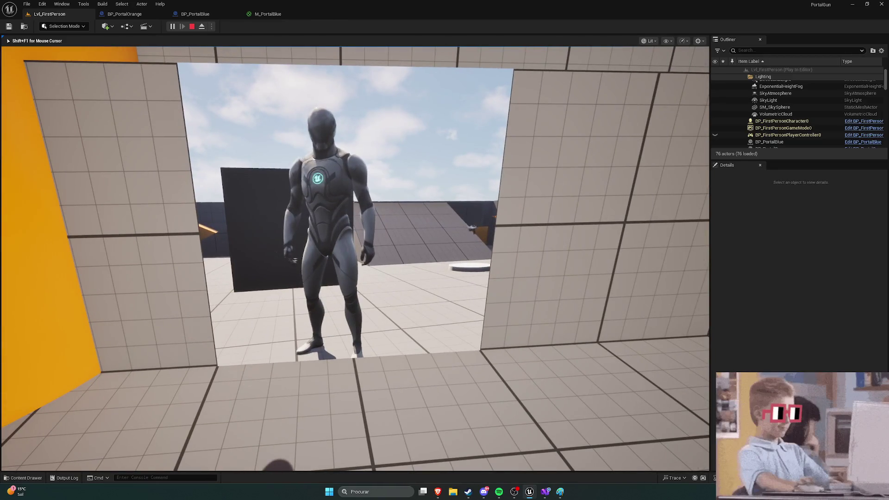
pyautogui.press('w')
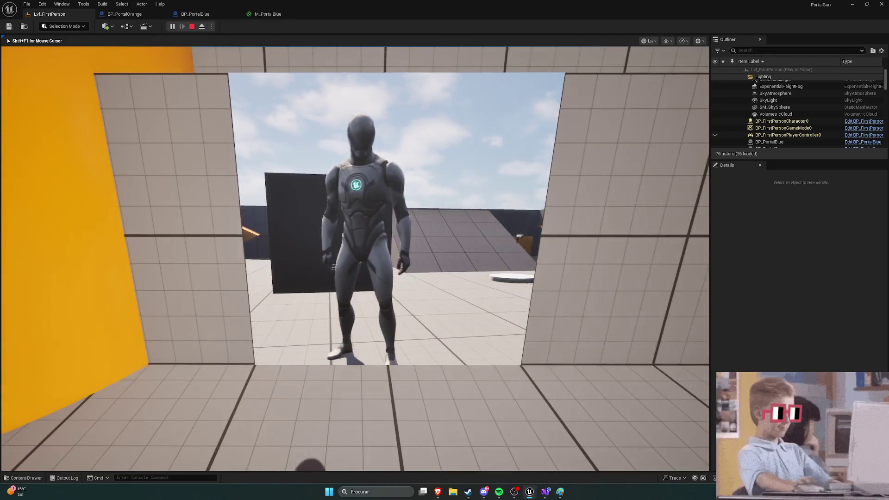
pyautogui.press('w')
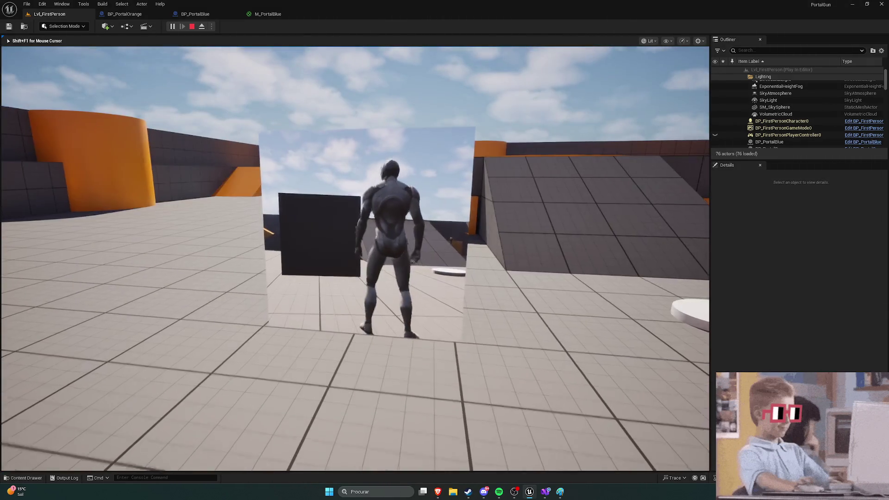
pyautogui.press('w')
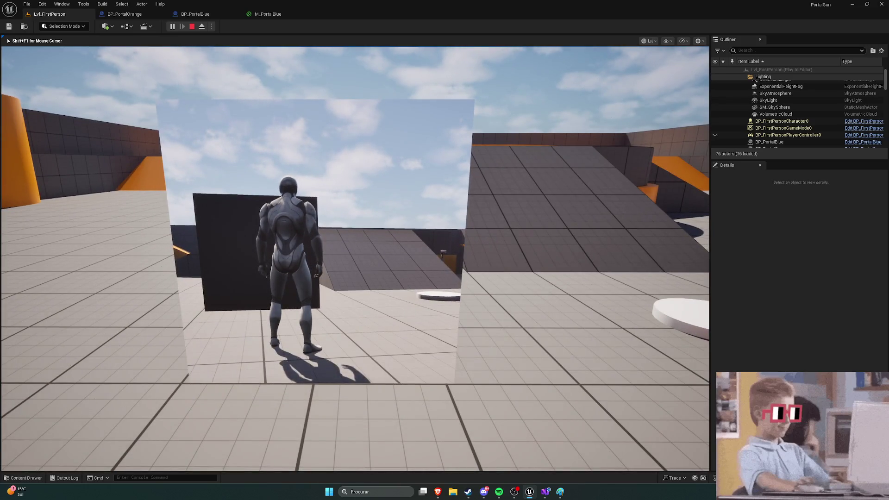
pyautogui.press('w')
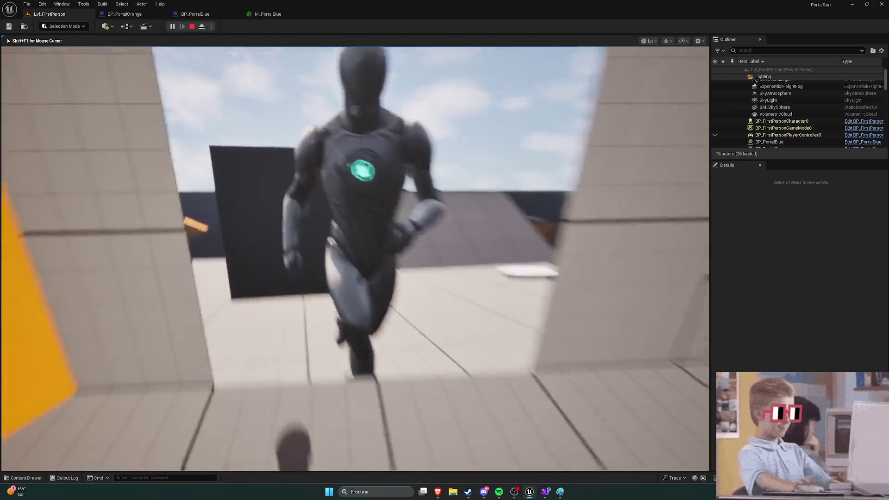
pyautogui.press('s')
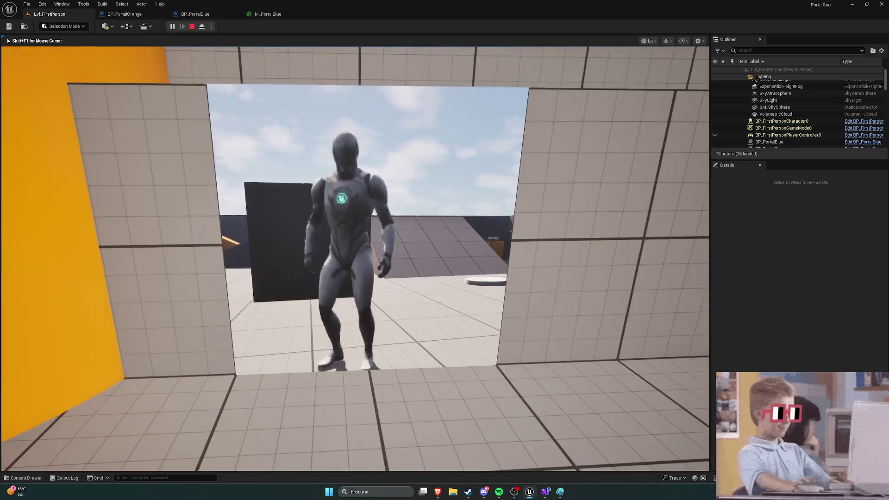
pyautogui.press('Escape')
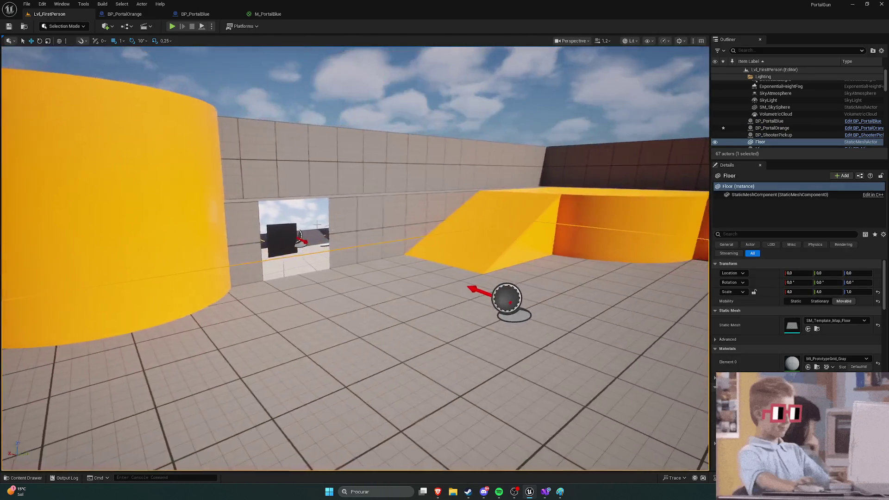
pyautogui.click(283, 213)
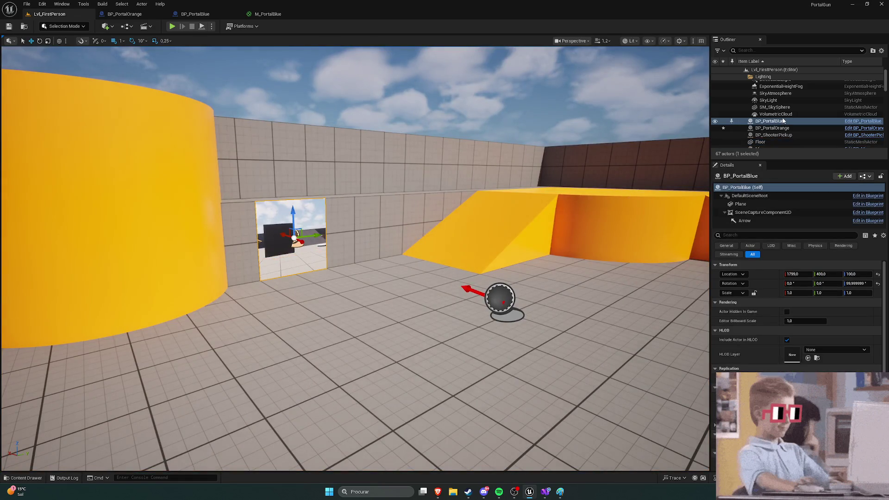
# Check BP_PortalBlue's SceneCaptureComponent2D Texture Target is RT_PortalBlue, then close the BP_PortalOrange blueprint
pyautogui.click(190, 15)
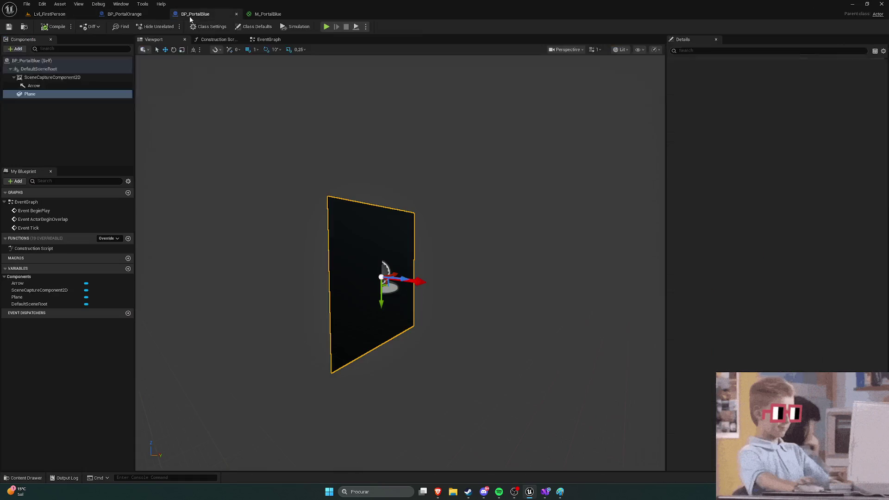
pyautogui.moveTo(320, 156)
pyautogui.mouseDown()
pyautogui.moveTo(371, 162)
pyautogui.moveTo(324, 167)
pyautogui.moveTo(482, 193)
pyautogui.mouseUp()
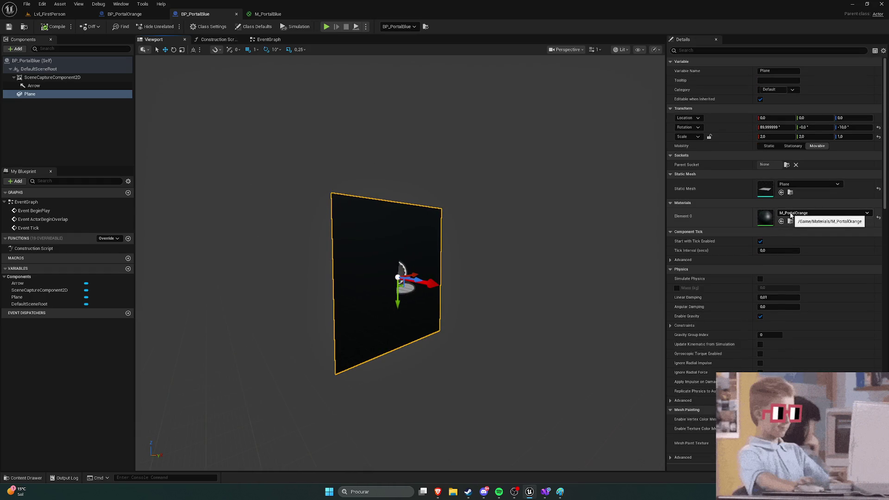
pyautogui.click(46, 78)
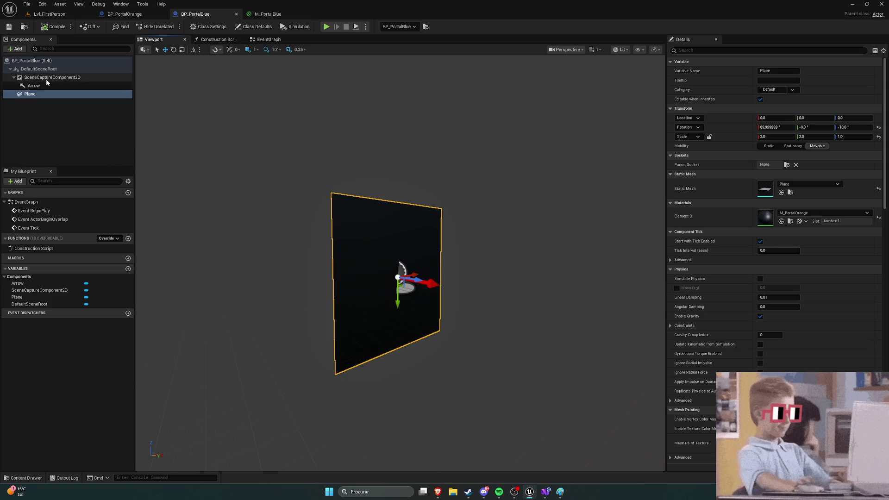
pyautogui.scroll(-3, 746, 250)
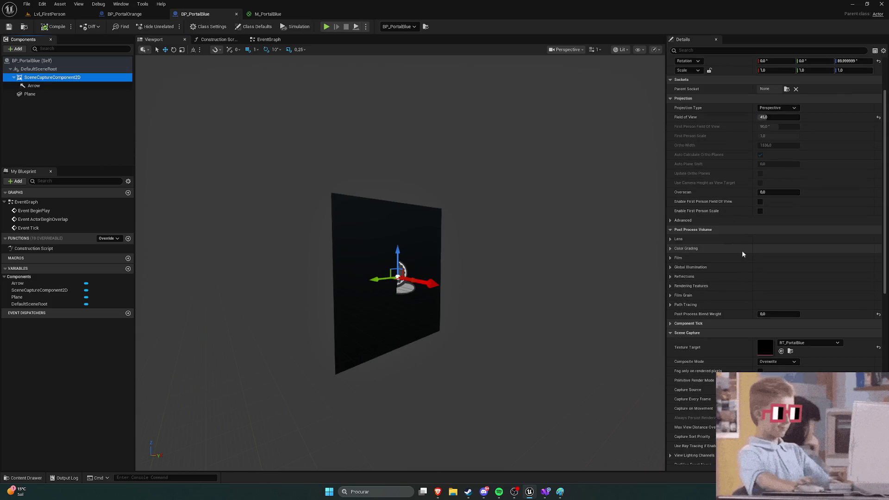
pyautogui.scroll(3, 742, 273)
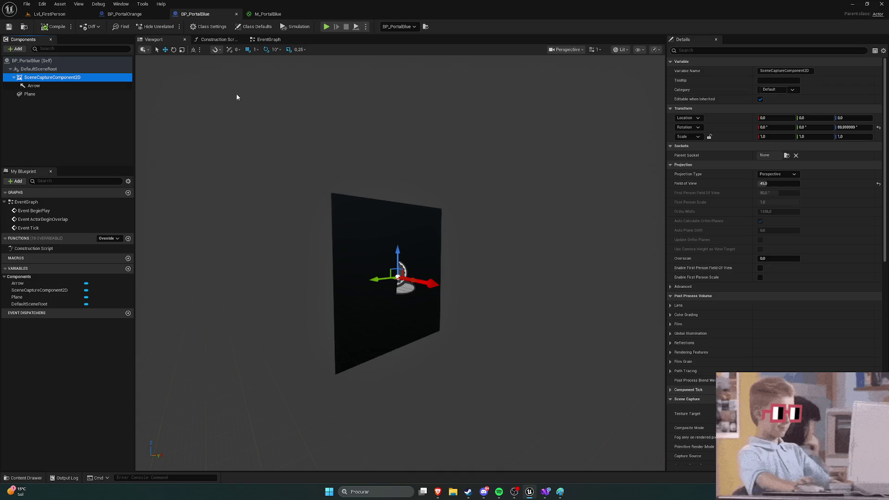
pyautogui.click(163, 14)
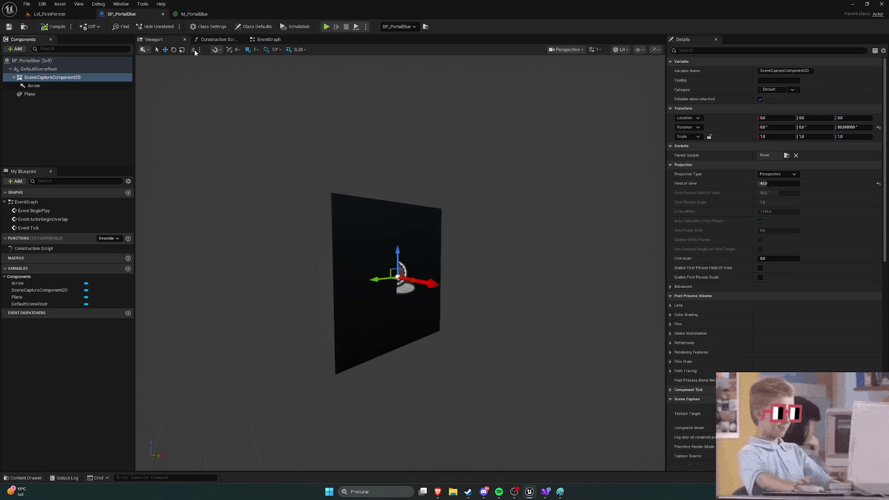
pyautogui.click(203, 15)
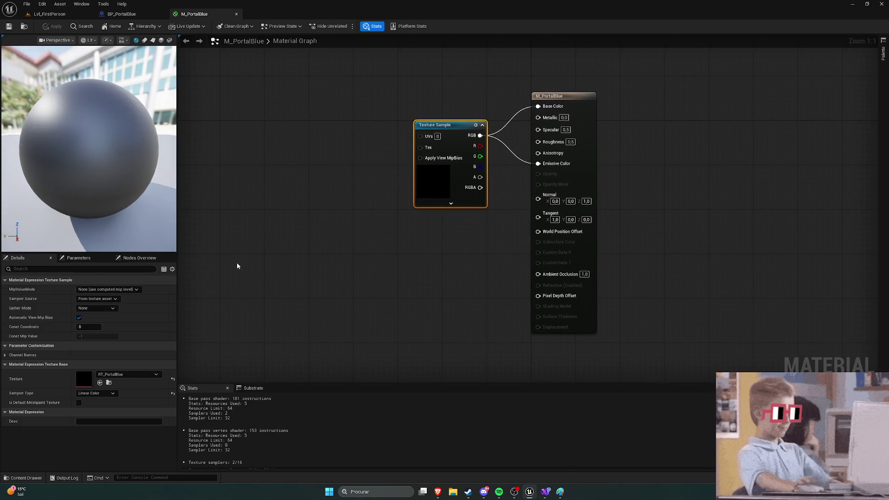
# Review the M_PortalBlue graph and BP_PortalBlue's Plane material, then return to Lvl_FirstPerson
pyautogui.moveTo(451, 253); pyautogui.dragTo(462, 251)
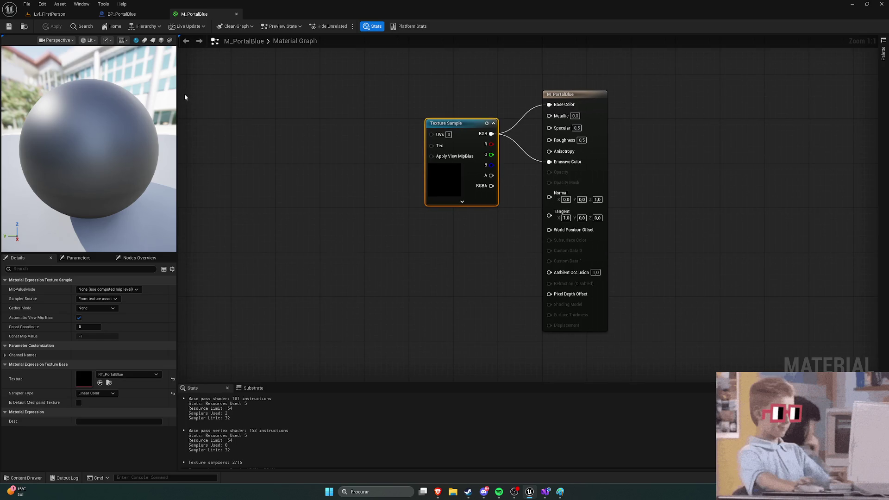
pyautogui.click(121, 13)
pyautogui.click(49, 94)
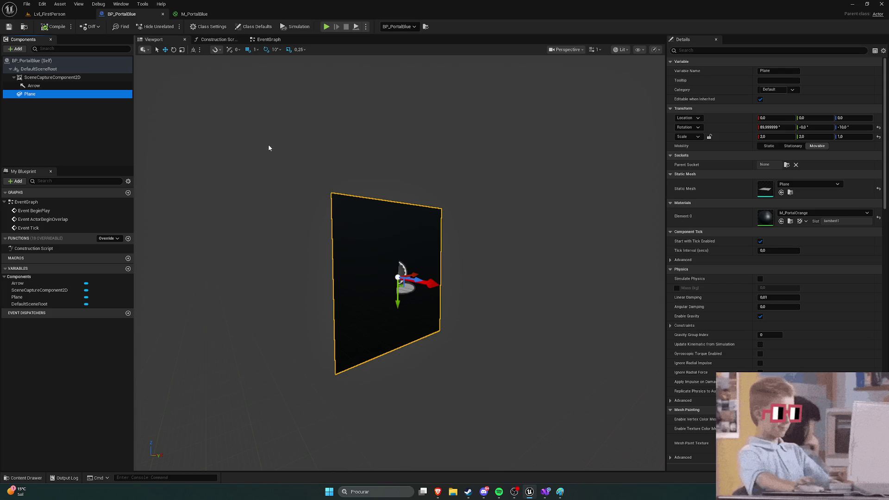
pyautogui.click(60, 111)
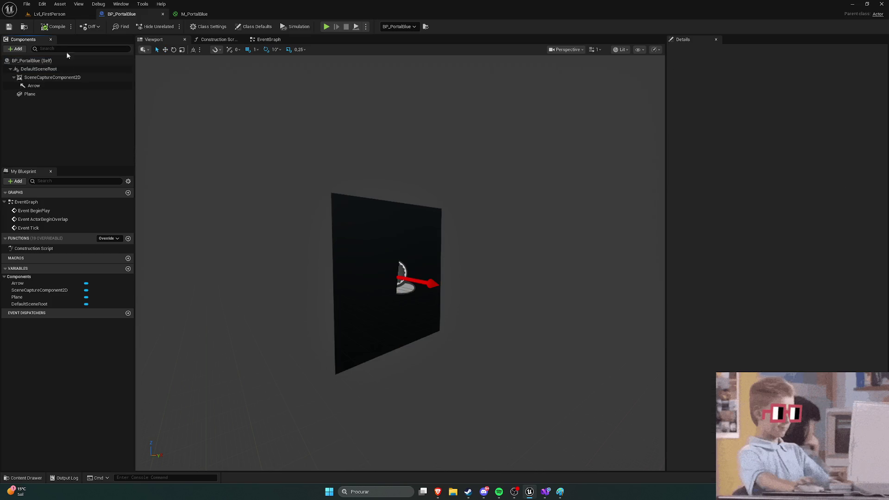
pyautogui.click(50, 14)
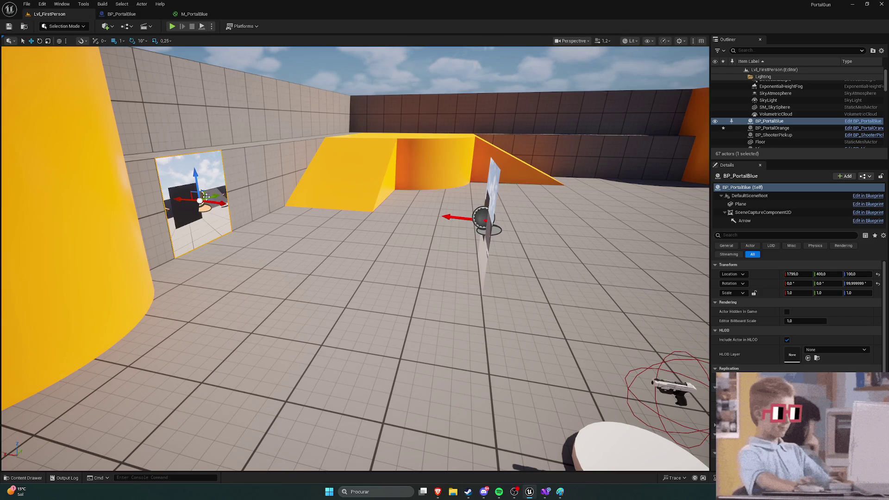
# Open BP_PortalBlue from Content > Blueprints and select its Plane to reveal M_PortalOrange
pyautogui.hotkey('ctrl', 'space')
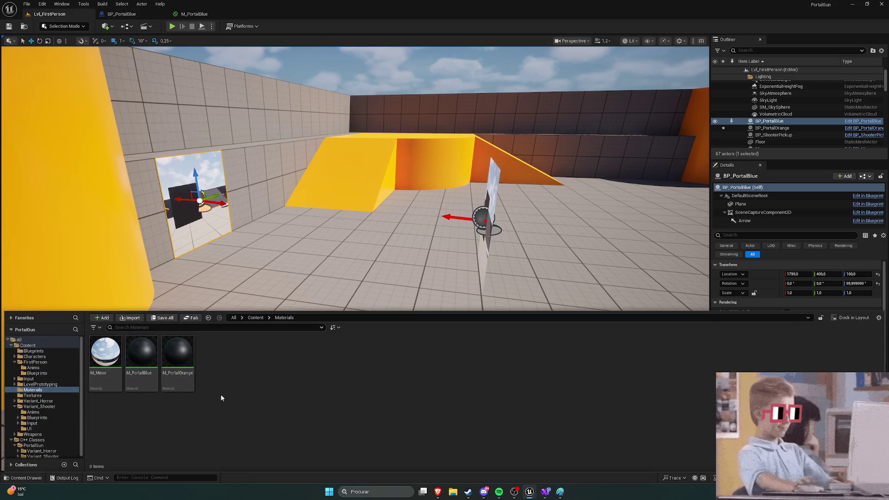
pyautogui.click(256, 318)
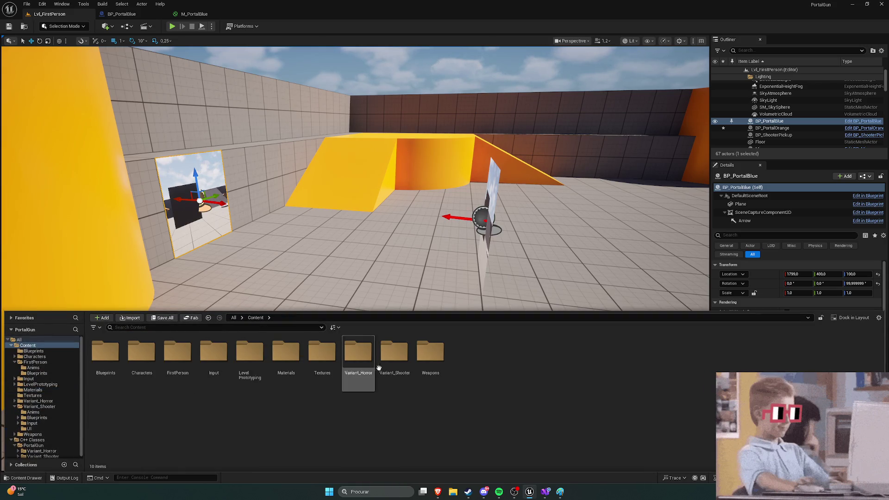
pyautogui.doubleClick(105, 354)
pyautogui.doubleClick(142, 356)
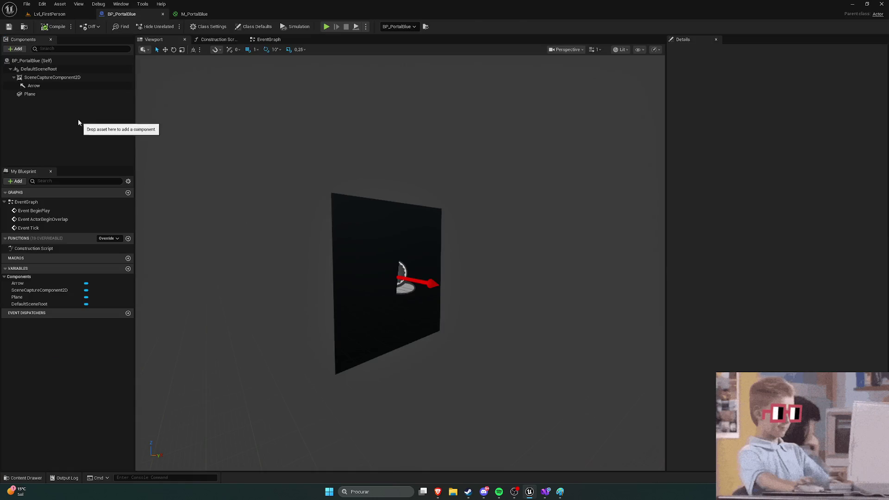
pyautogui.click(44, 95)
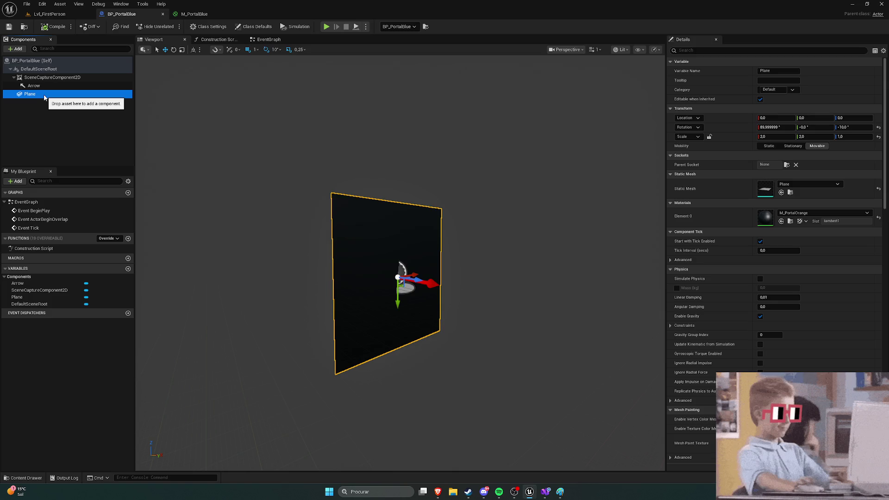
# Open M_PortalOrange, inspect its Texture Sample, open RT_PortalBlue, and return to BP_PortalBlue
pyautogui.doubleClick(765, 217)
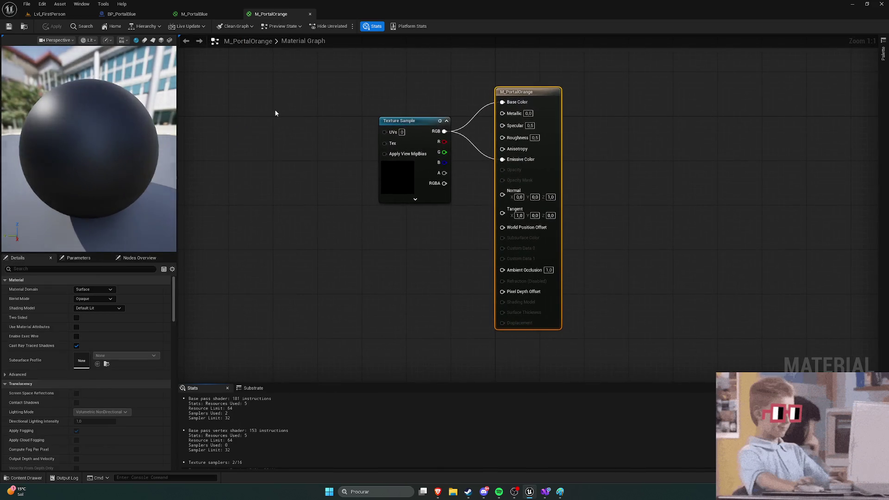
pyautogui.click(388, 123)
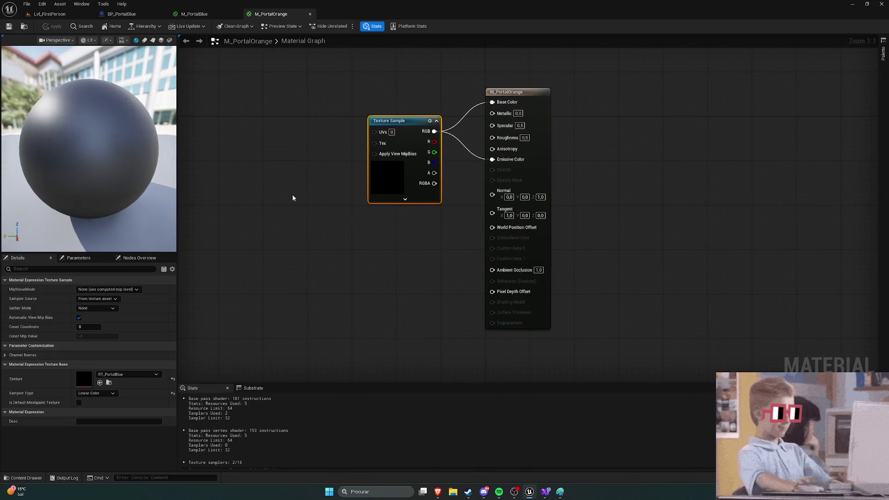
pyautogui.click(141, 376)
pyautogui.click(142, 376)
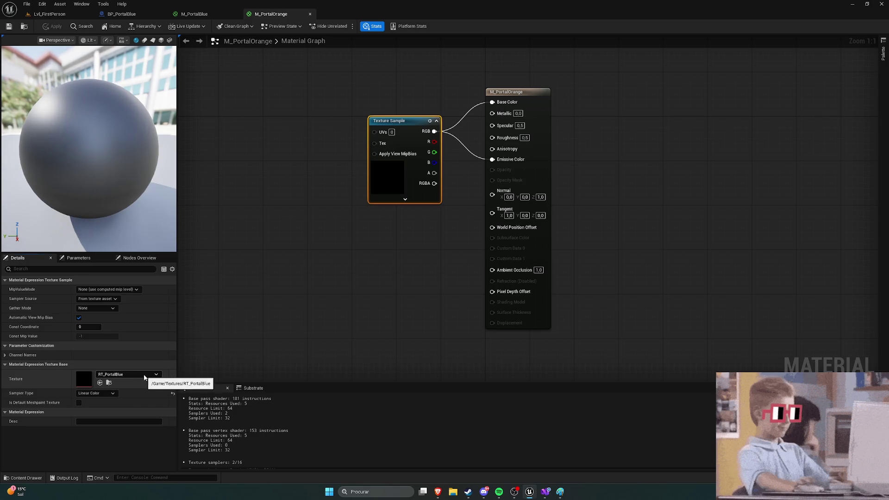
pyautogui.doubleClick(90, 380)
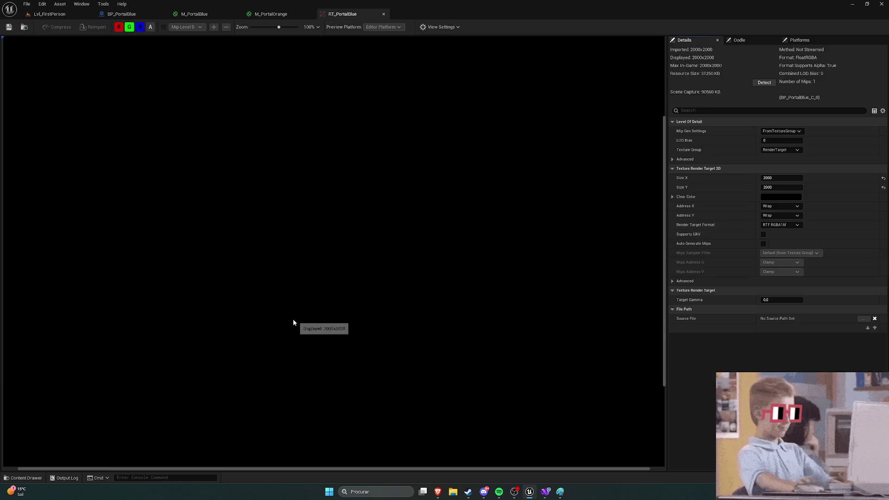
pyautogui.scroll(-2, 343, 287)
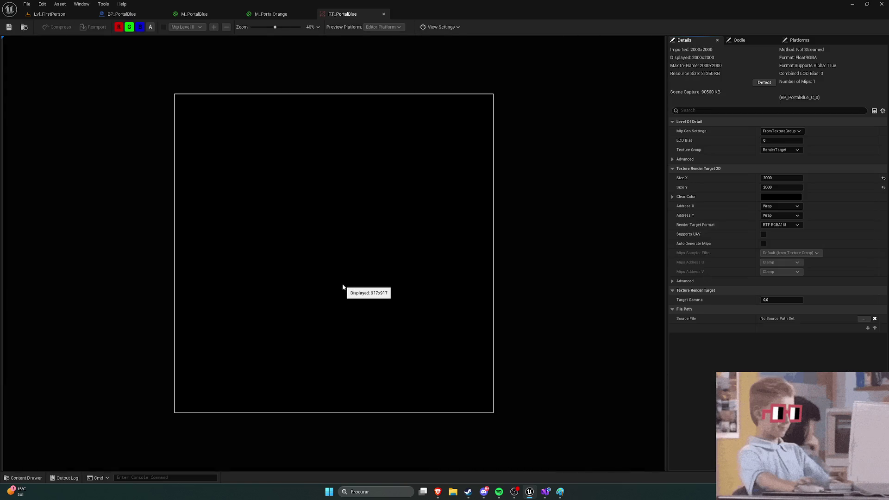
pyautogui.click(125, 15)
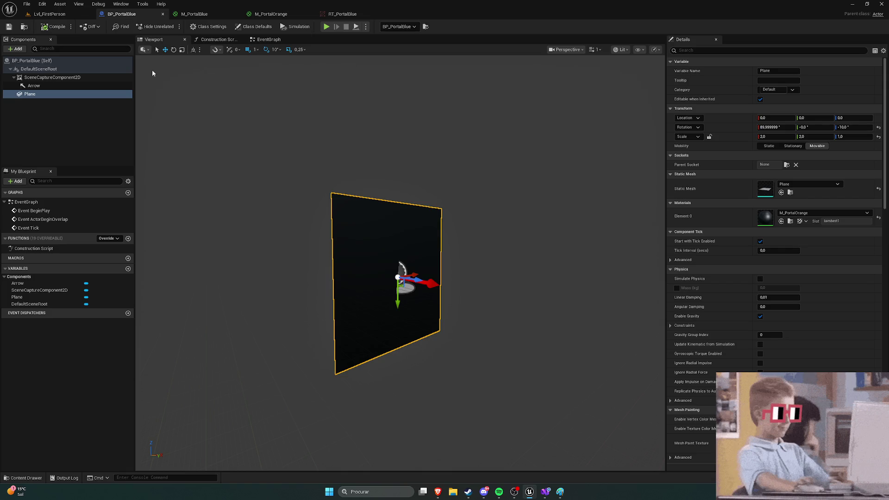
# Inspect the blue capture's render target, then open BP_PortalOrange and select its scene capture
pyautogui.click(55, 77)
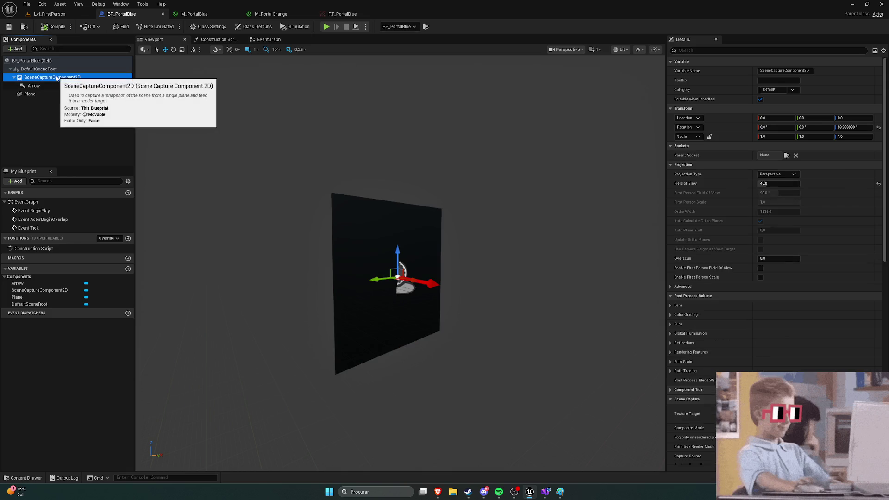
pyautogui.scroll(-4, 722, 242)
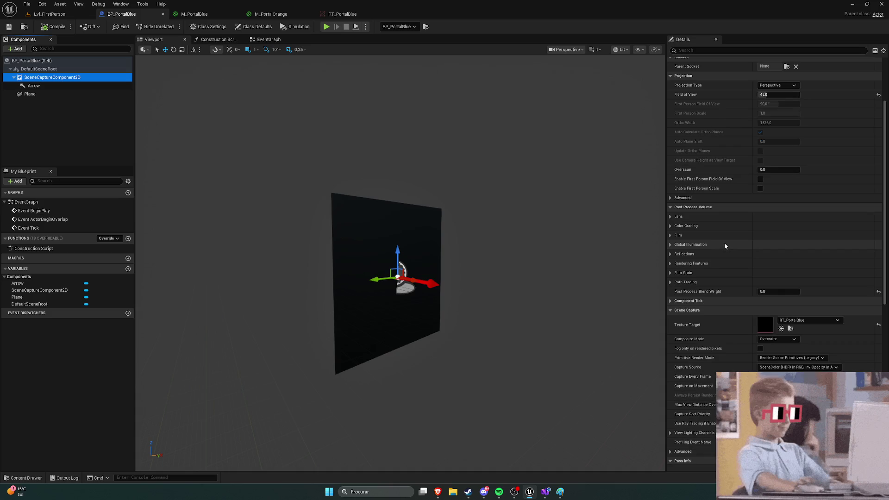
pyautogui.click(805, 321)
pyautogui.click(384, 88)
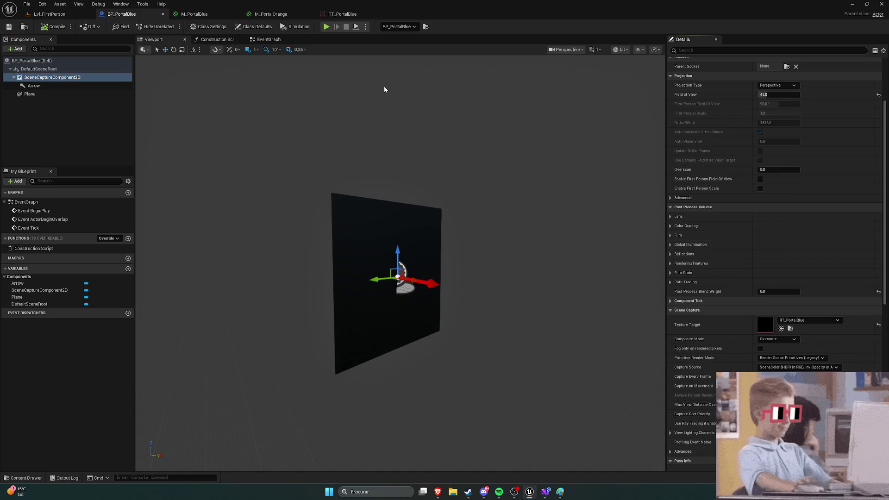
pyautogui.hotkey('ctrl', 'space')
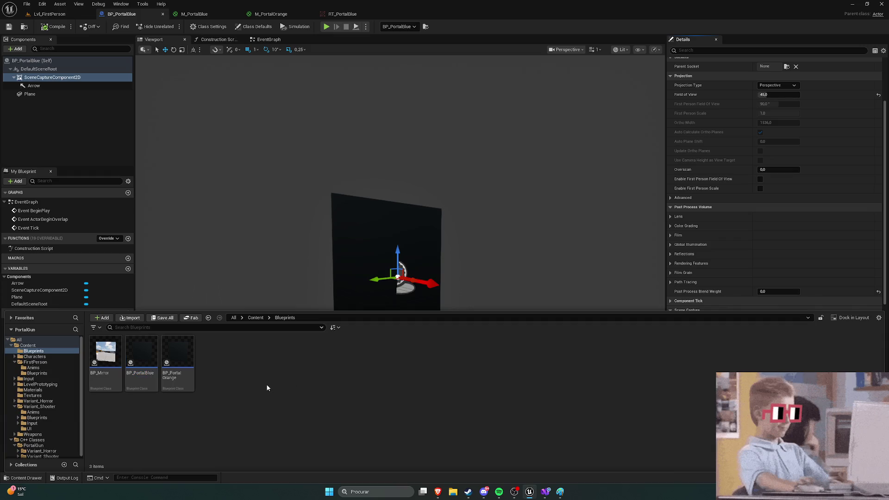
pyautogui.doubleClick(181, 357)
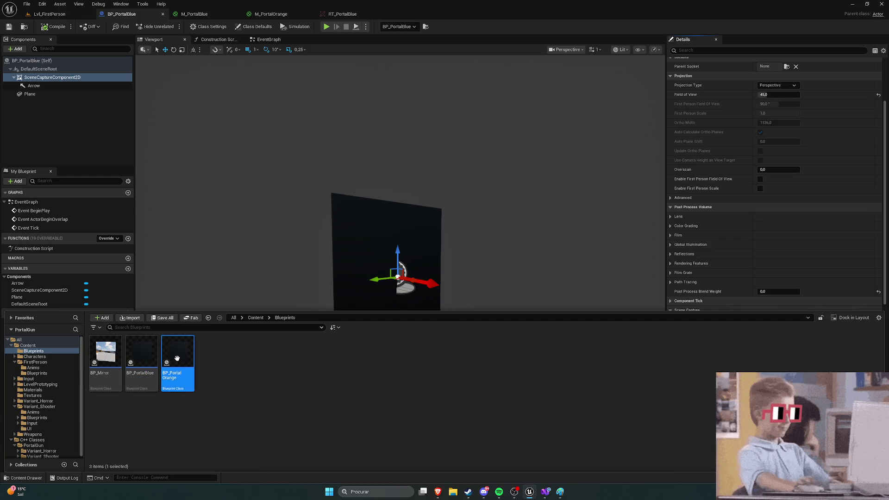
pyautogui.scroll(-2, 730, 324)
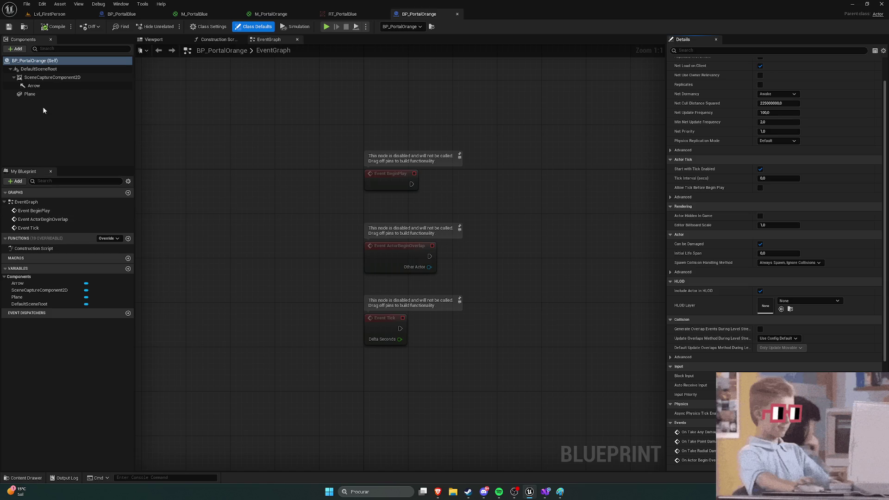
pyautogui.click(43, 79)
pyautogui.scroll(-2, 741, 329)
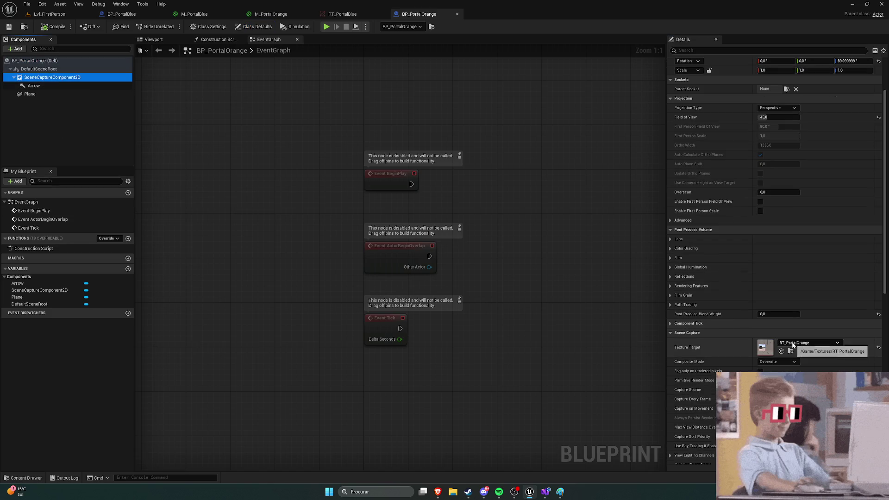
# Set BP_PortalBlue's SceneCaptureComponent2D Texture Target to RT_PortalOrange
pyautogui.click(121, 14)
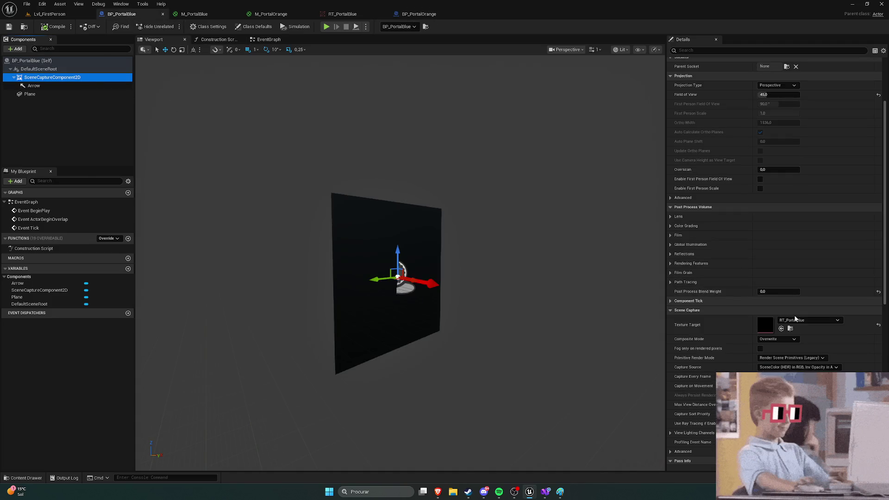
pyautogui.click(795, 320)
pyautogui.rightClick(817, 248)
pyautogui.press('Escape')
pyautogui.click(815, 318)
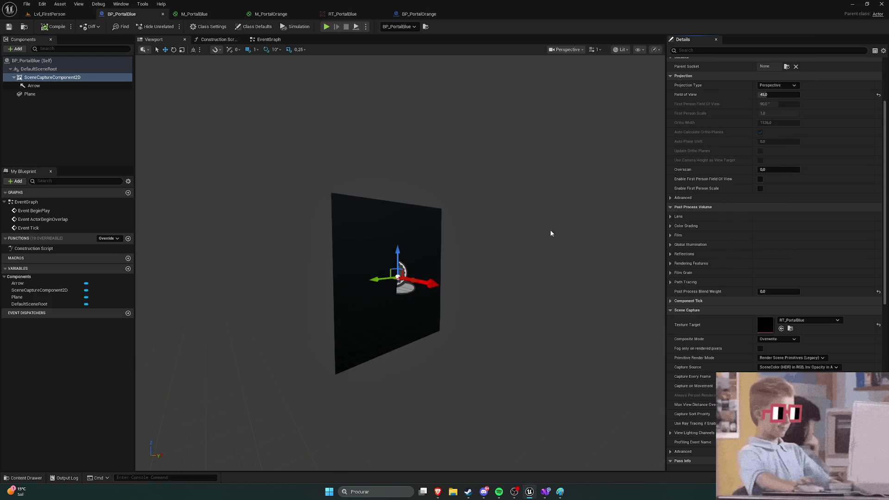
pyautogui.click(31, 37)
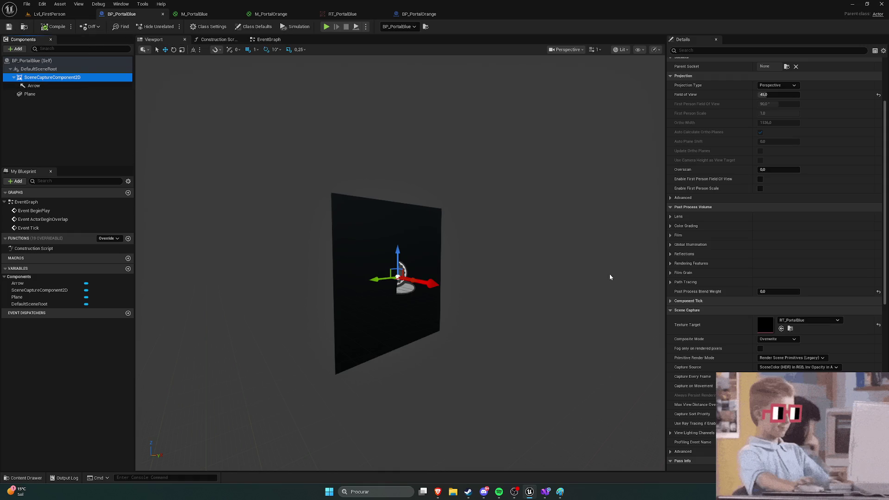
pyautogui.click(807, 320)
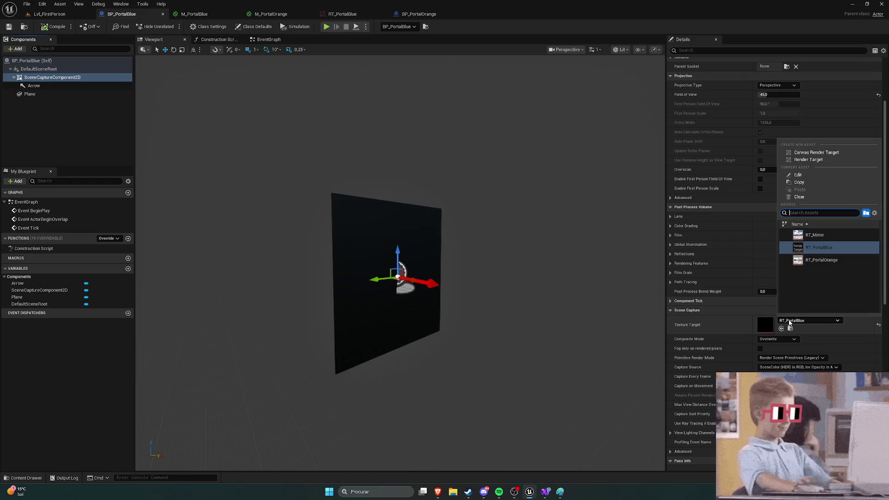
pyautogui.click(810, 263)
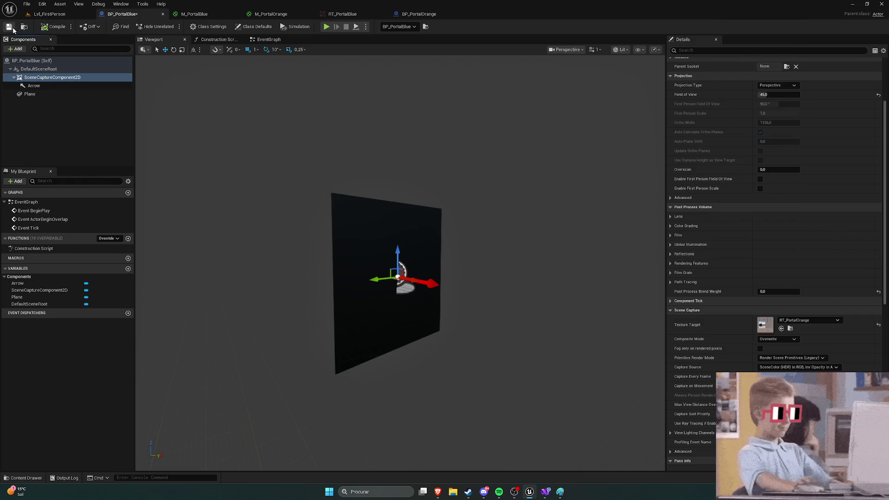
# Save BP_PortalBlue and play Lvl_FirstPerson in the editor
pyautogui.click(9, 27)
pyautogui.click(50, 14)
pyautogui.click(173, 26)
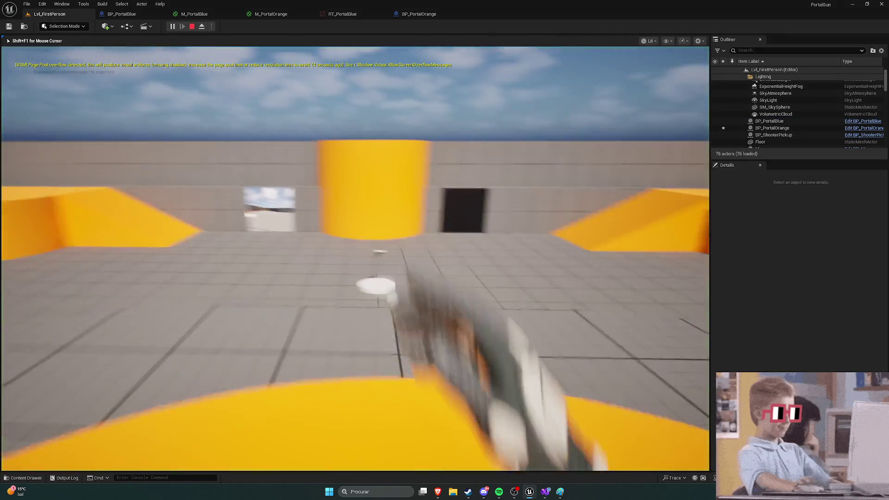
# Stop play, set BP_PortalOrange's capture Texture Target to RT_PortalBlue, and save
pyautogui.press('w')
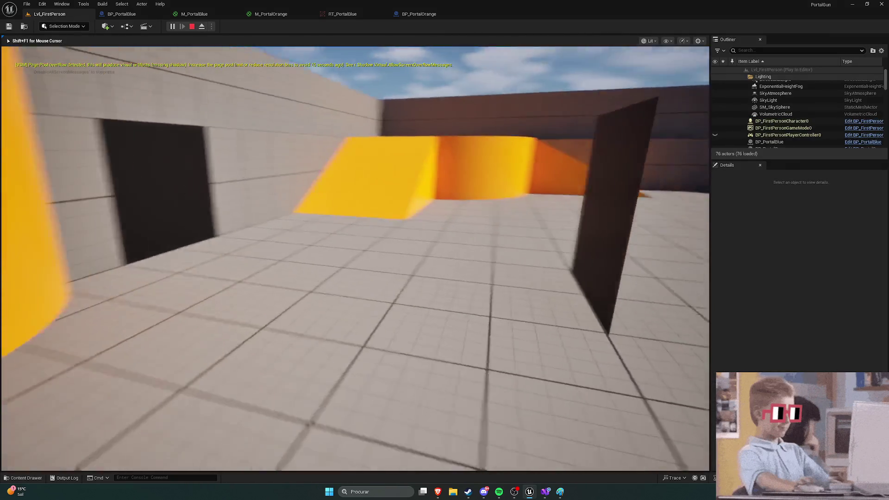
pyautogui.press('Escape')
pyautogui.click(423, 15)
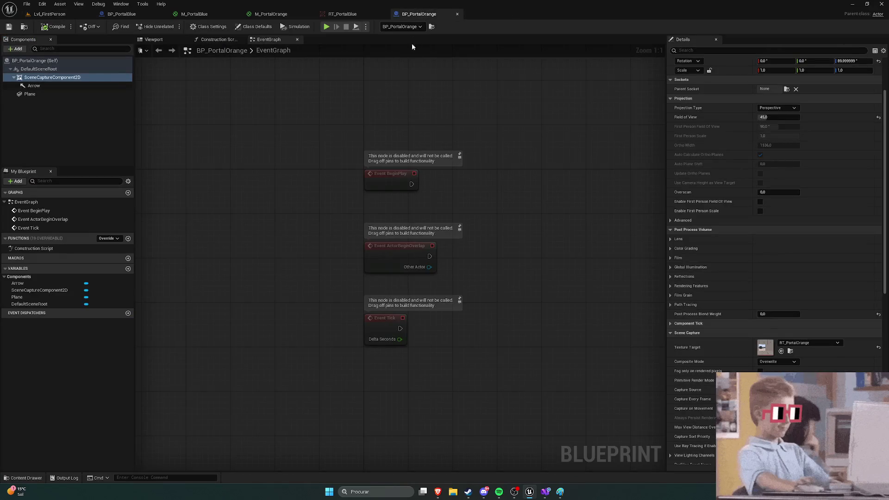
pyautogui.click(809, 343)
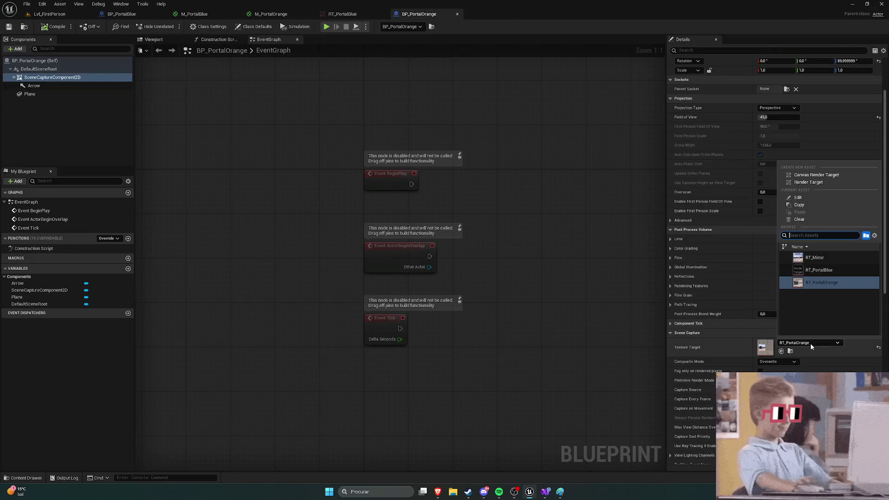
pyautogui.click(817, 270)
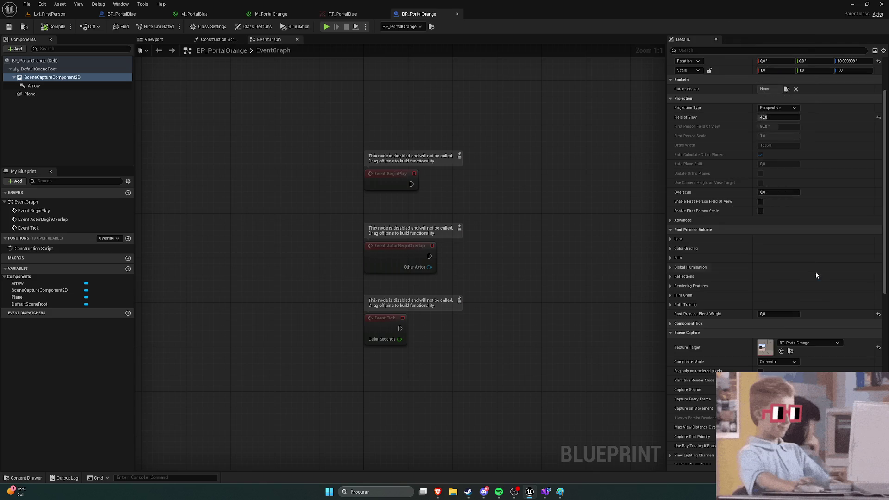
pyautogui.click(26, 17)
# Playtest the level by walking the player through the portal, then stop
pyautogui.click(176, 27)
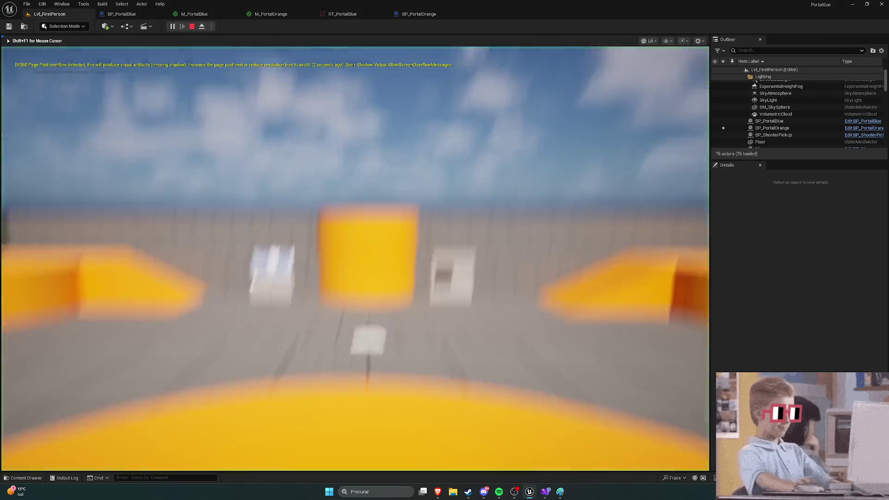
pyautogui.press('w')
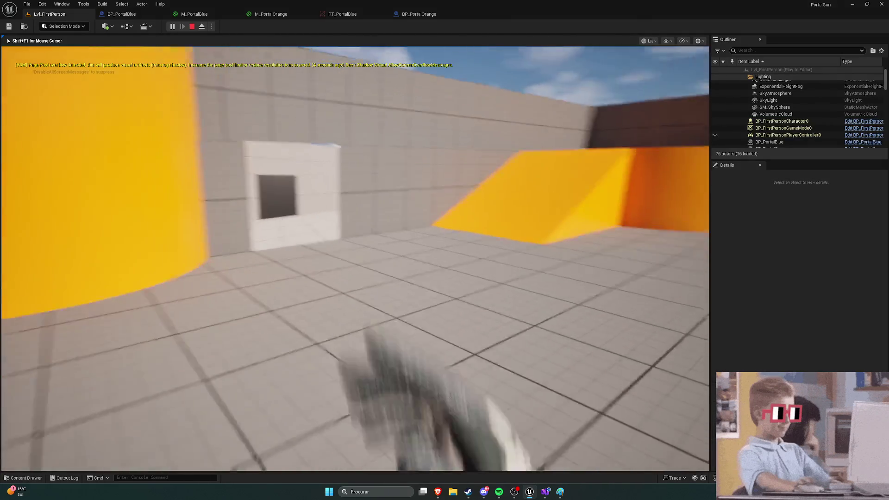
pyautogui.press('w')
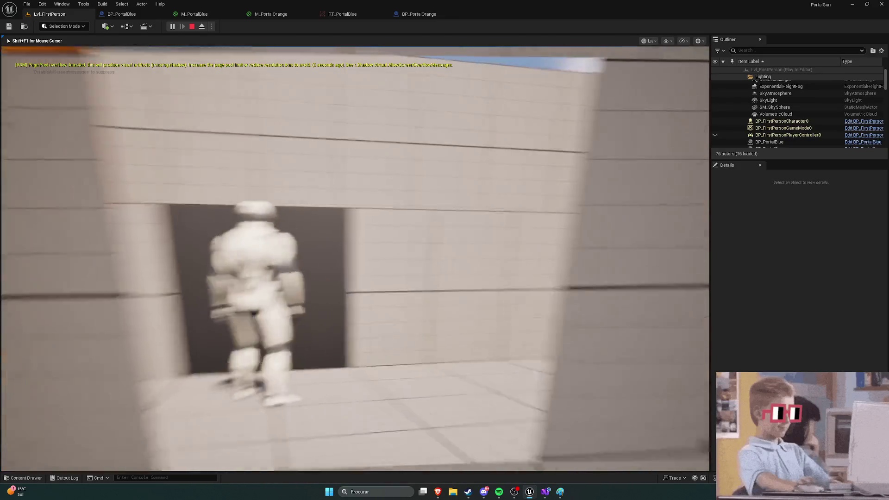
pyautogui.press('w')
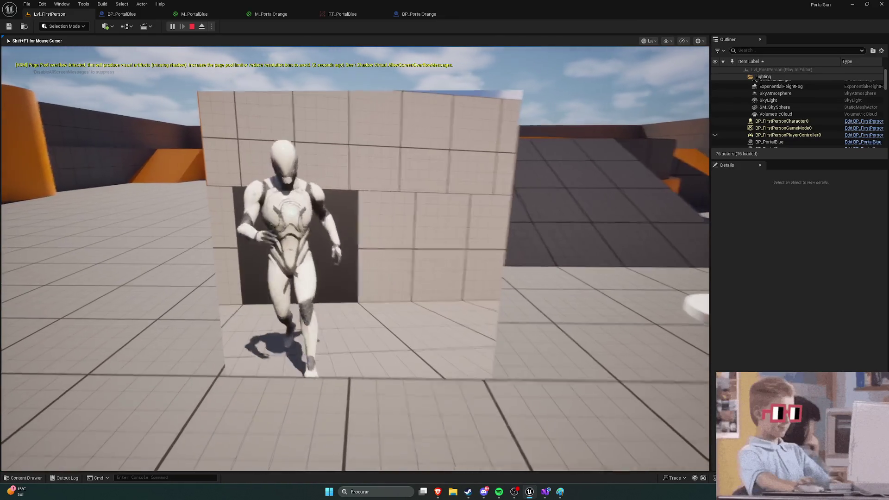
pyautogui.press('Escape')
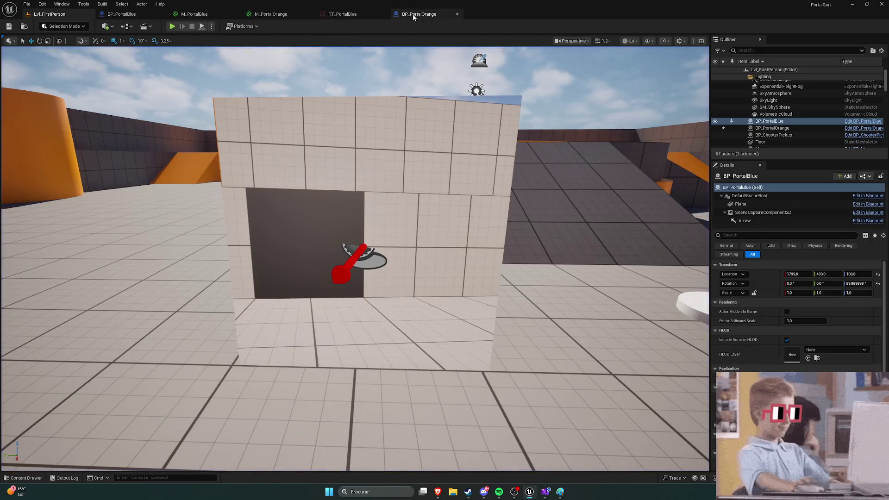
# Open BP_PortalBlue and check the portal plane's material
pyautogui.click(413, 14)
pyautogui.click(127, 15)
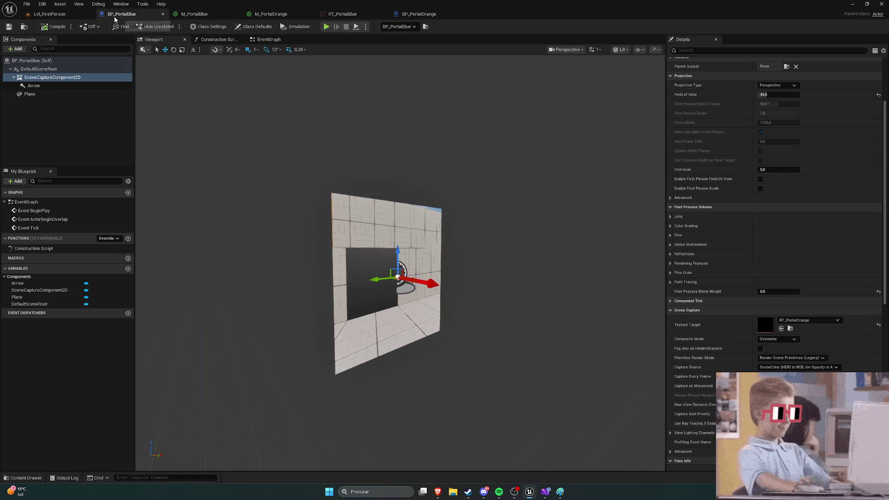
pyautogui.click(64, 95)
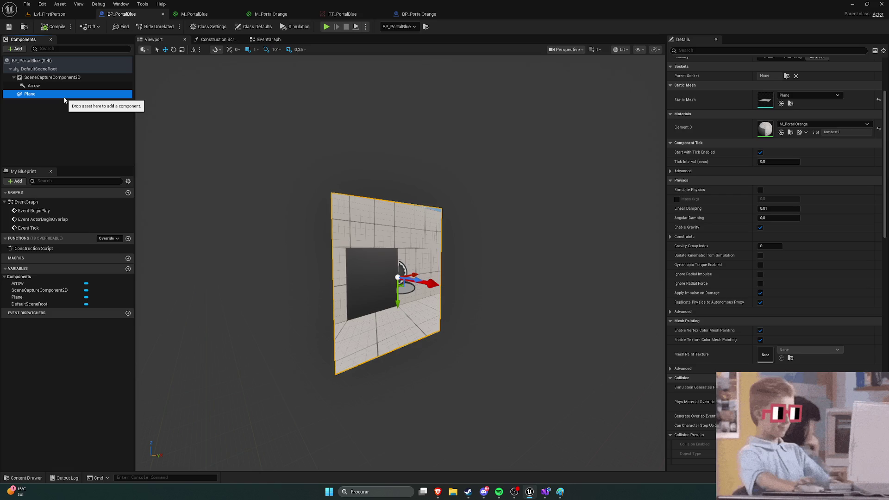
# Confirm the blue capture targets RT_PortalOrange, preview RT_PortalBlue, then return to BP_PortalOrange
pyautogui.click(71, 80)
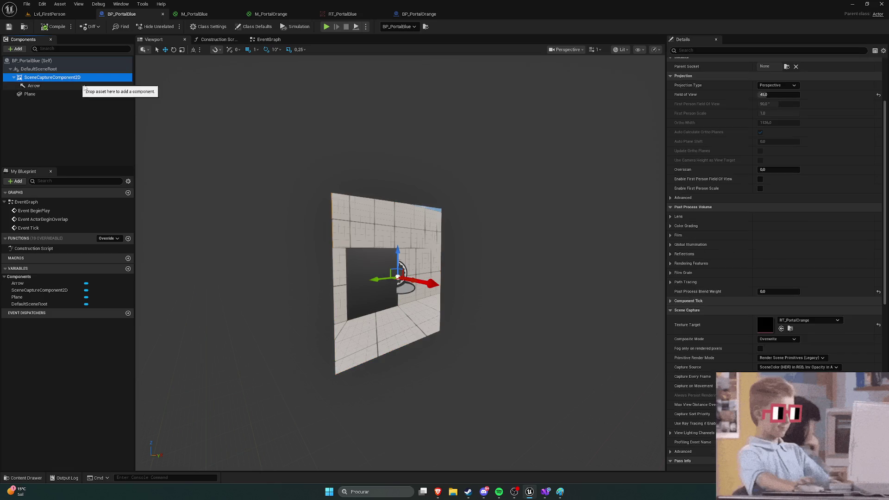
pyautogui.scroll(5, 761, 245)
pyautogui.scroll(-5, 639, 195)
pyautogui.scroll(6, 489, 204)
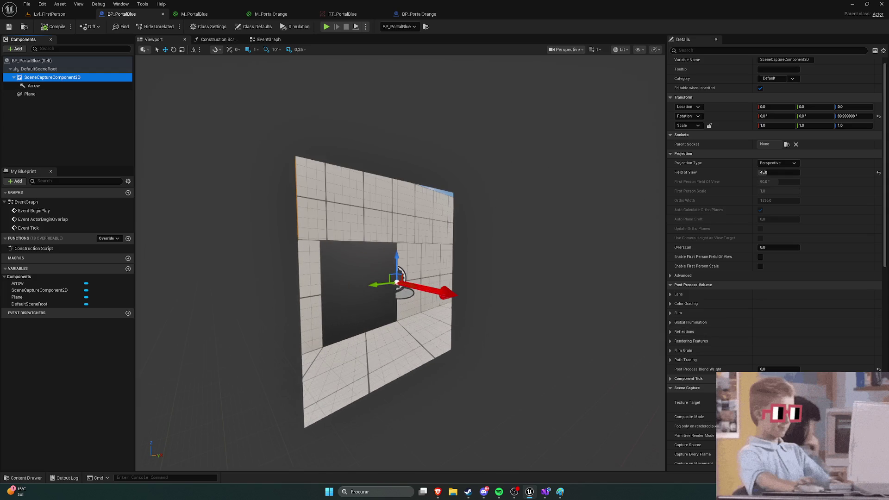
pyautogui.click(787, 402)
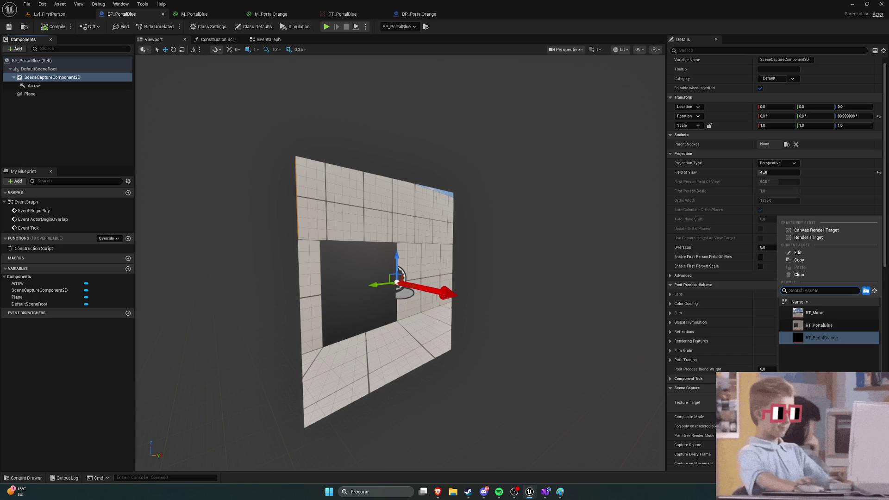
pyautogui.click(821, 337)
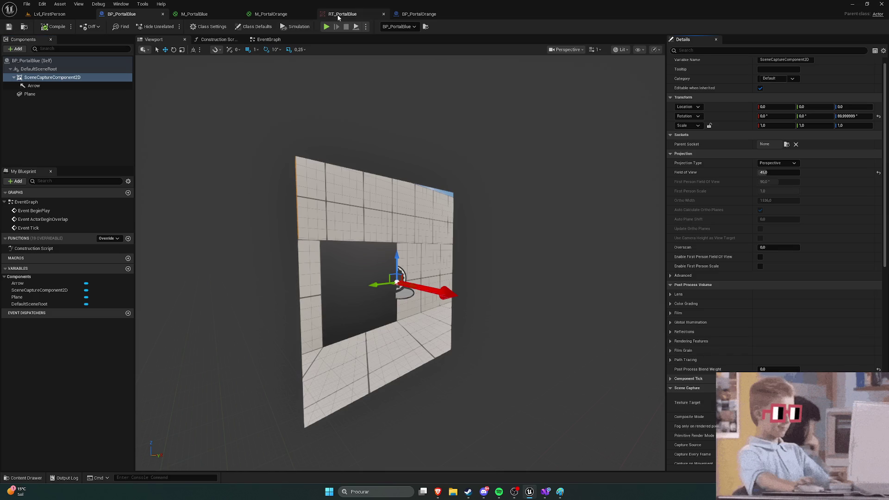
pyautogui.click(341, 14)
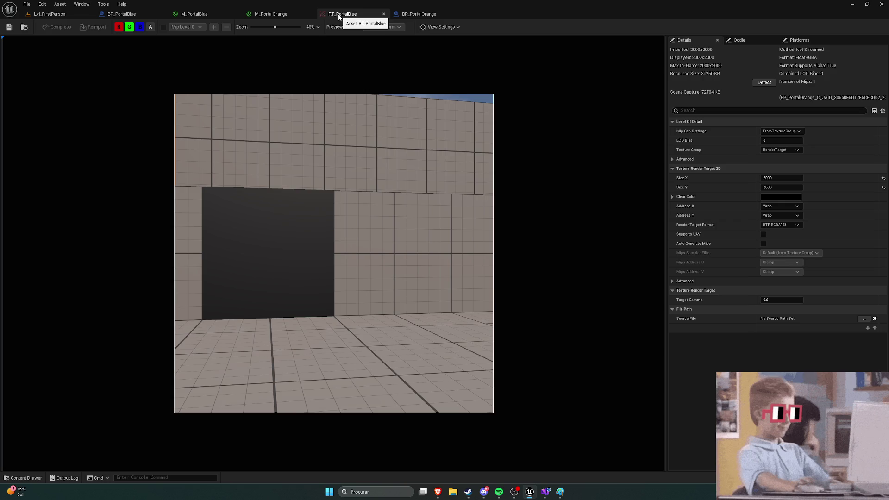
pyautogui.click(406, 15)
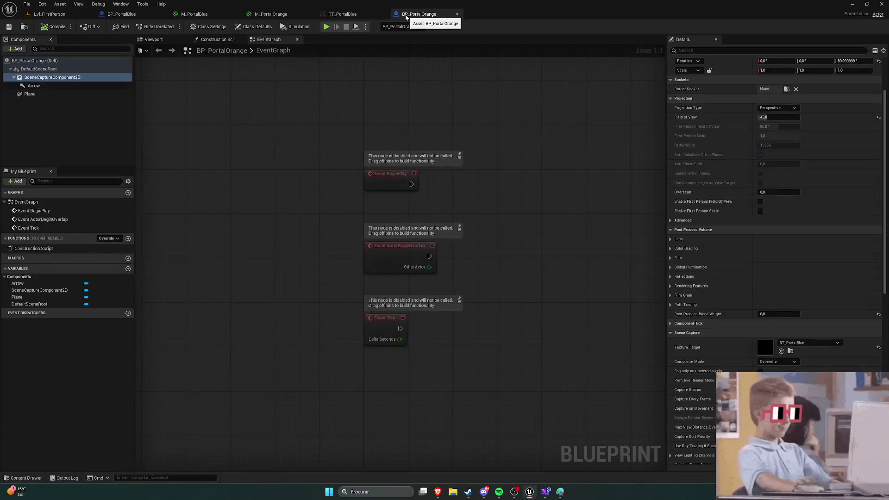